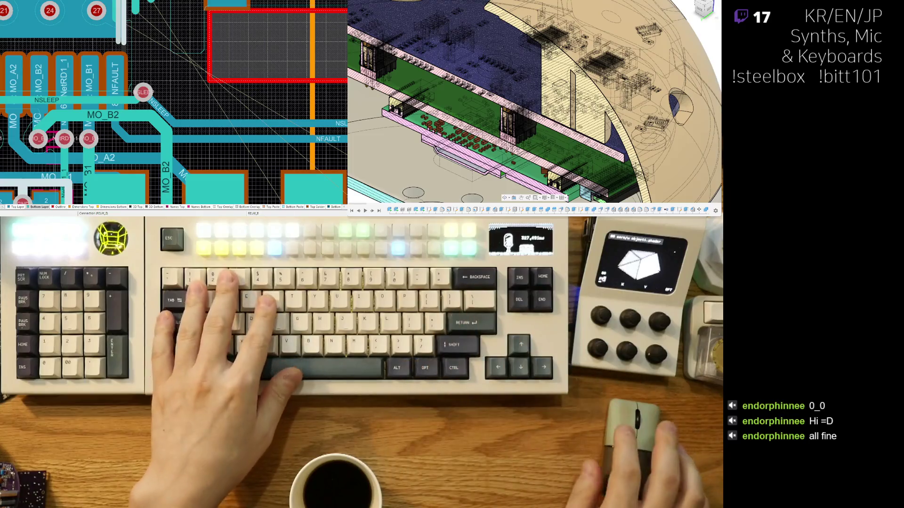
pyautogui.keyDown('ctrl'); pyautogui.scroll(2, 222, 103); pyautogui.keyUp('ctrl')
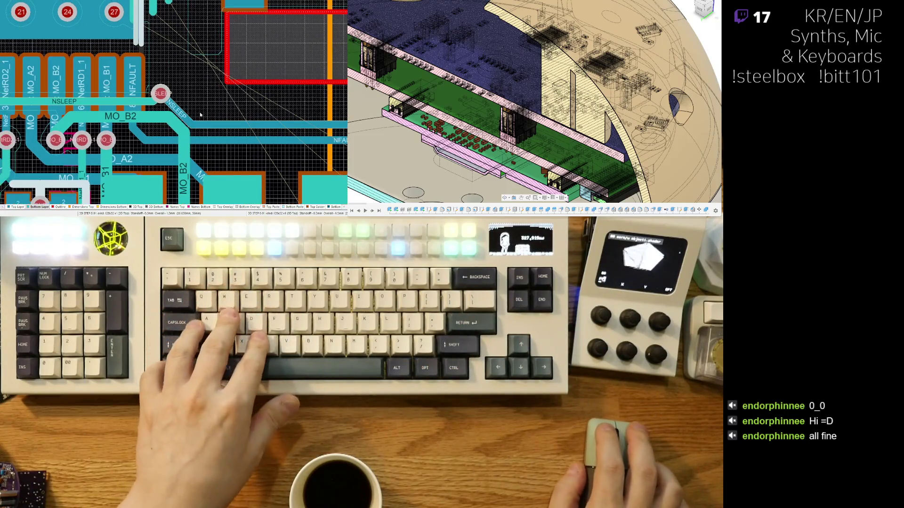
# Step: Angle the MO_B2 track corner diagonally beside the motor driver
pyautogui.moveTo(155, 136); pyautogui.dragTo(222, 102, button='right')
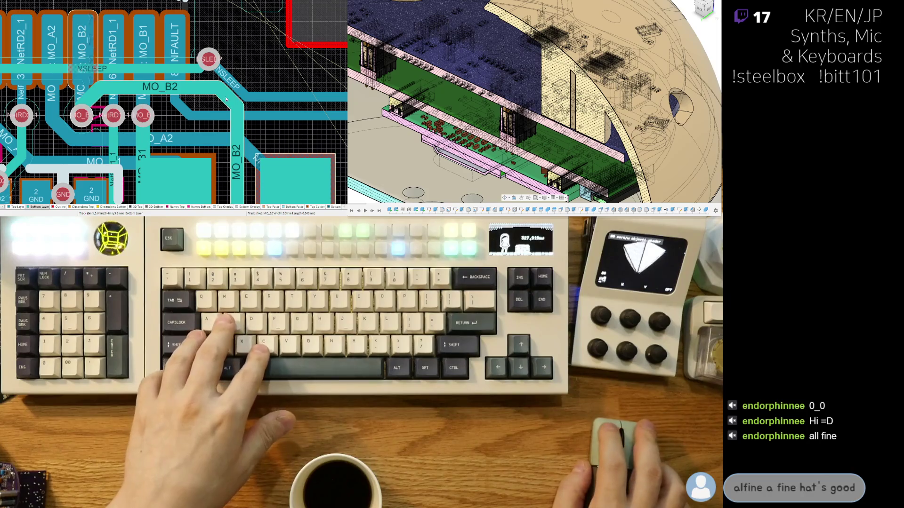
pyautogui.moveTo(221, 103); pyautogui.dragTo(205, 122)
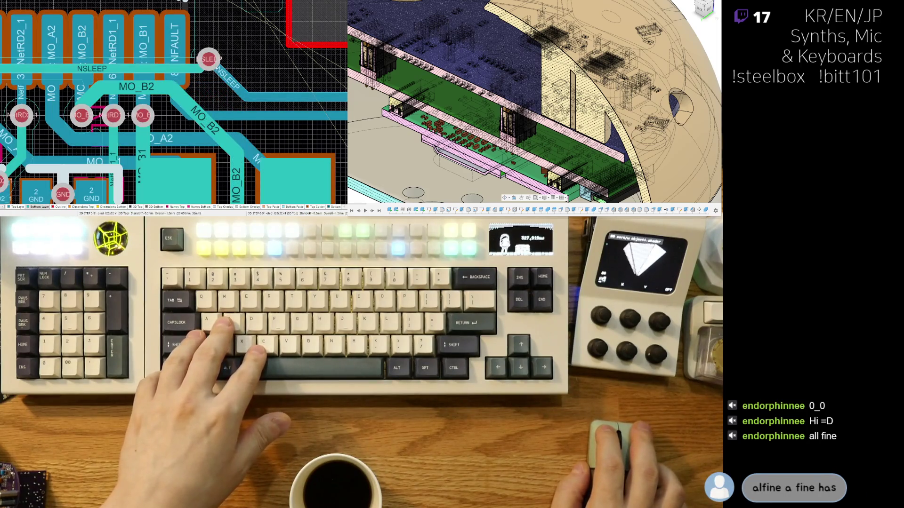
# Step: Move the NSLEEP via lower so its track reroutes, with Ignore Obstacles active
pyautogui.moveTo(211, 55); pyautogui.dragTo(210, 82)
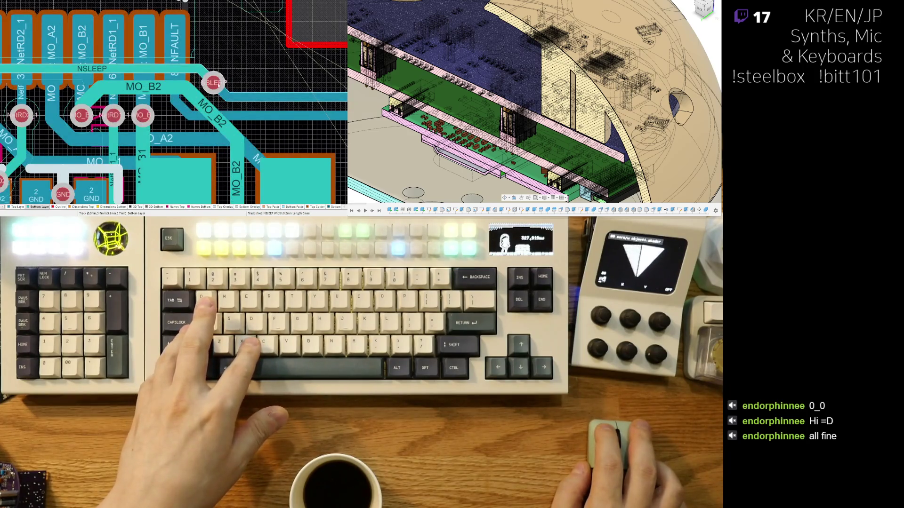
pyautogui.moveTo(221, 78); pyautogui.dragTo(222, 86)
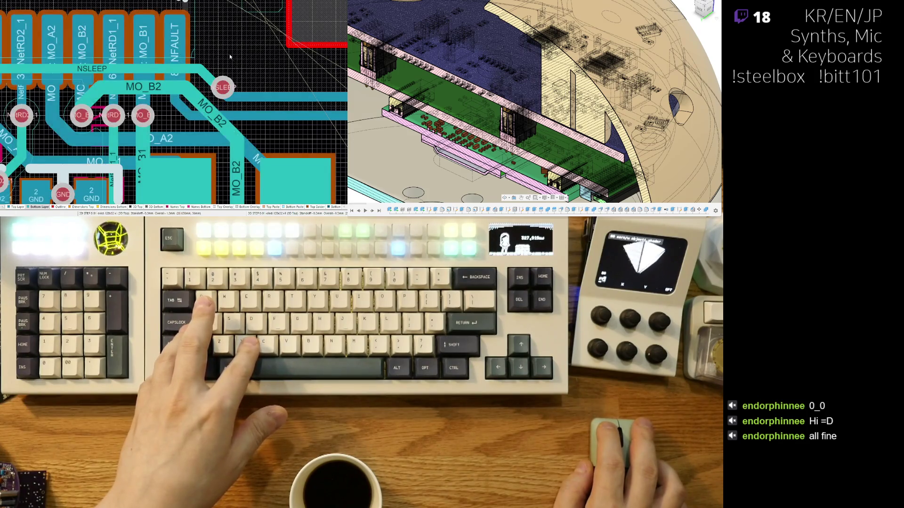
pyautogui.keyDown('ctrl'); pyautogui.scroll(-4, 240, 87); pyautogui.keyUp('ctrl')
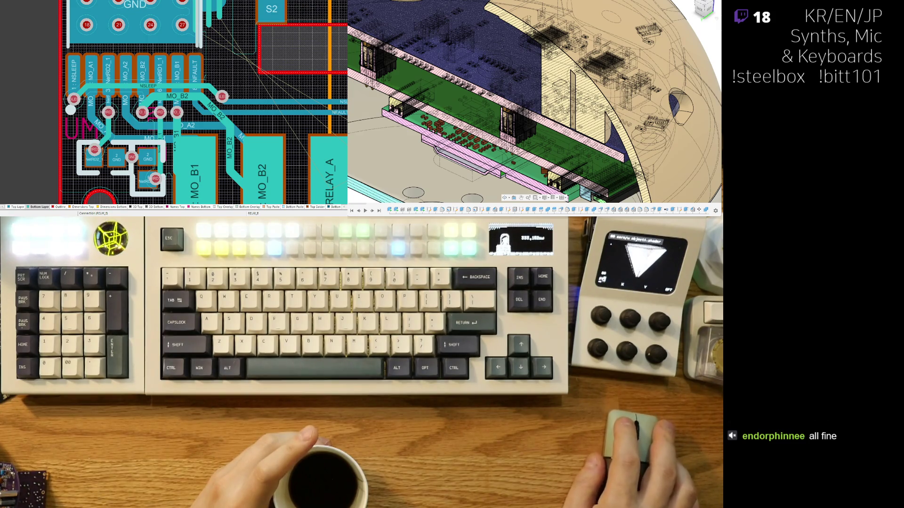
pyautogui.moveTo(241, 100); pyautogui.dragTo(191, 109, button='right')
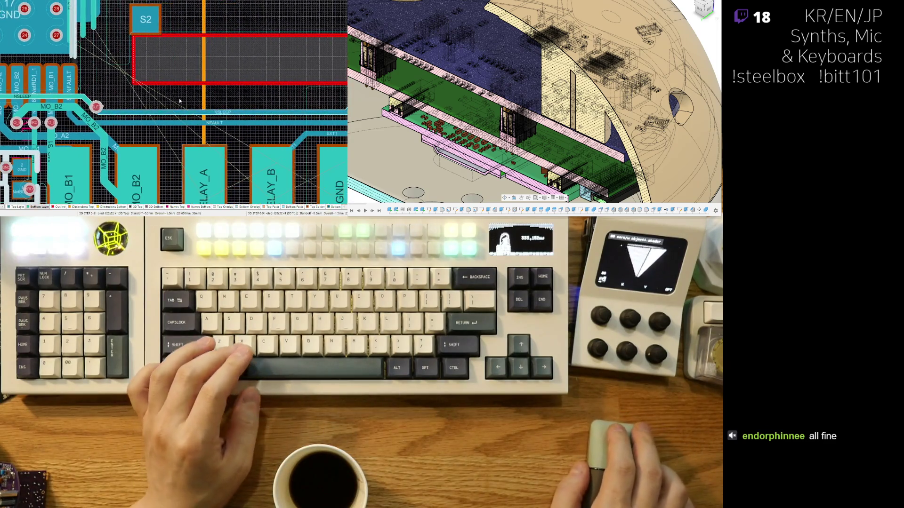
pyautogui.keyDown('ctrl'); pyautogui.scroll(-3, 179, 98); pyautogui.keyUp('ctrl')
pyautogui.keyDown('ctrl'); pyautogui.scroll(3, 174, 75); pyautogui.keyUp('ctrl')
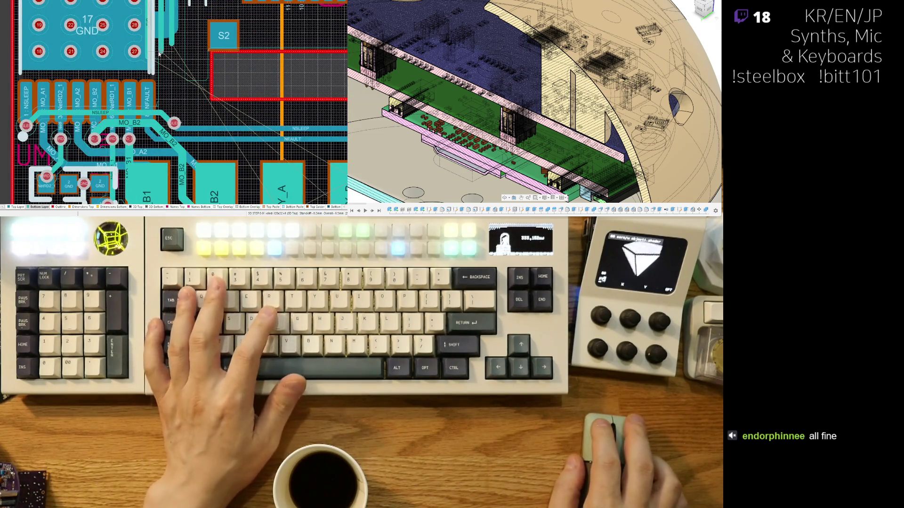
# Step: Route the RELAY_B track from its existing end onto the RELAY_B connector pad
pyautogui.hotkey('ctrl', 'w')
pyautogui.click(175, 75)
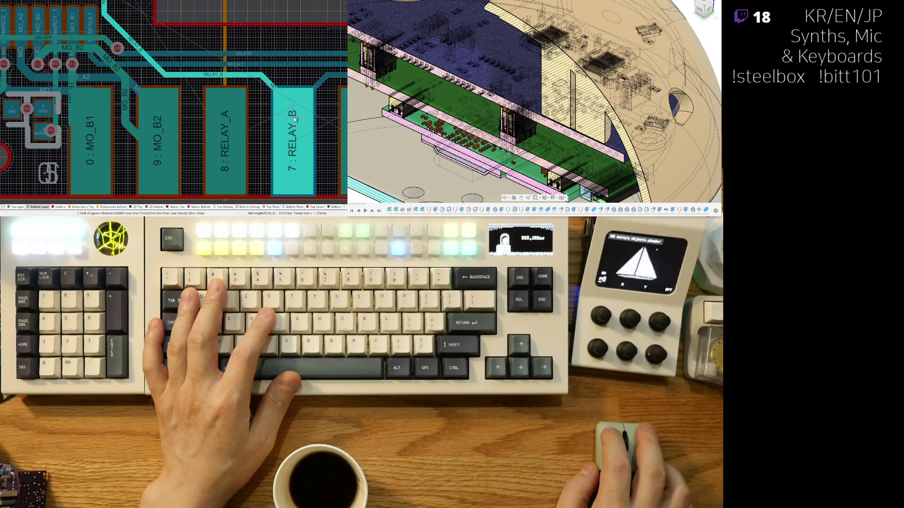
pyautogui.click(295, 120)
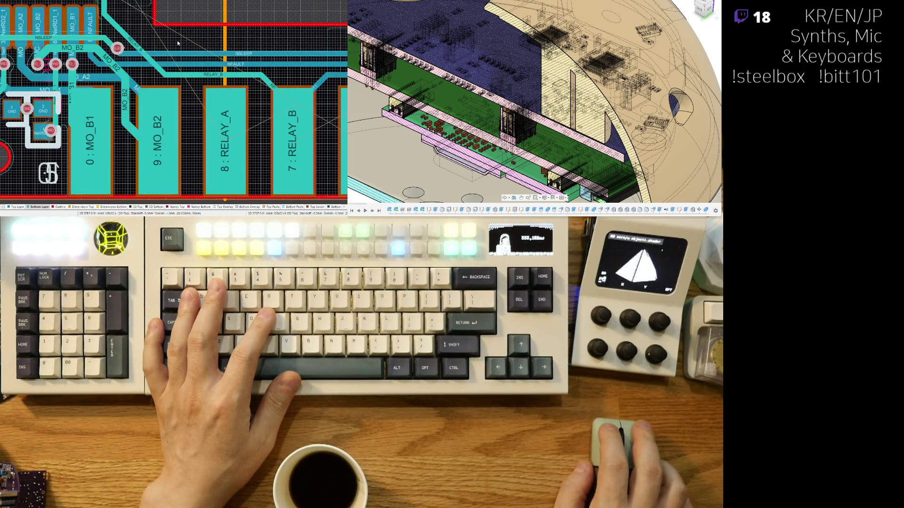
# Step: Lay the first vertical and horizontal RELAY_A track segments toward its pad
pyautogui.moveTo(177, 43); pyautogui.dragTo(192, 113, button='right')
pyautogui.click(133, 76)
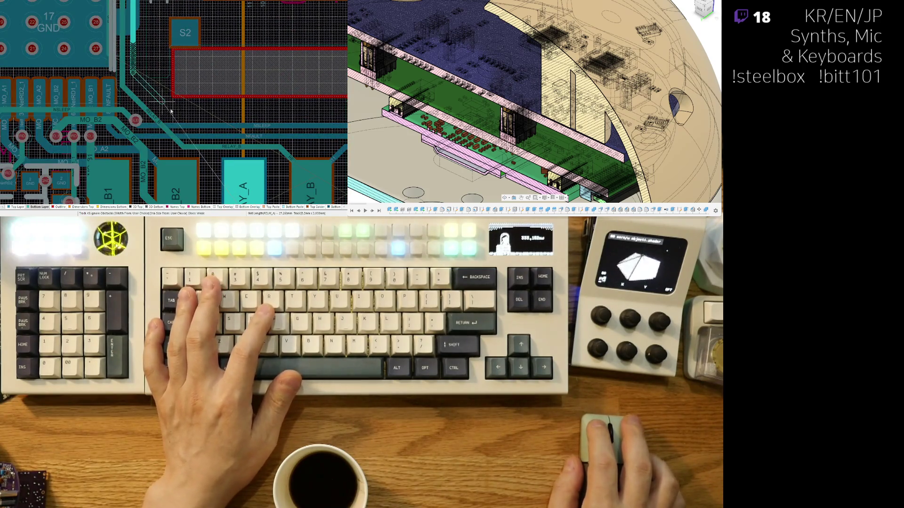
pyautogui.click(185, 132)
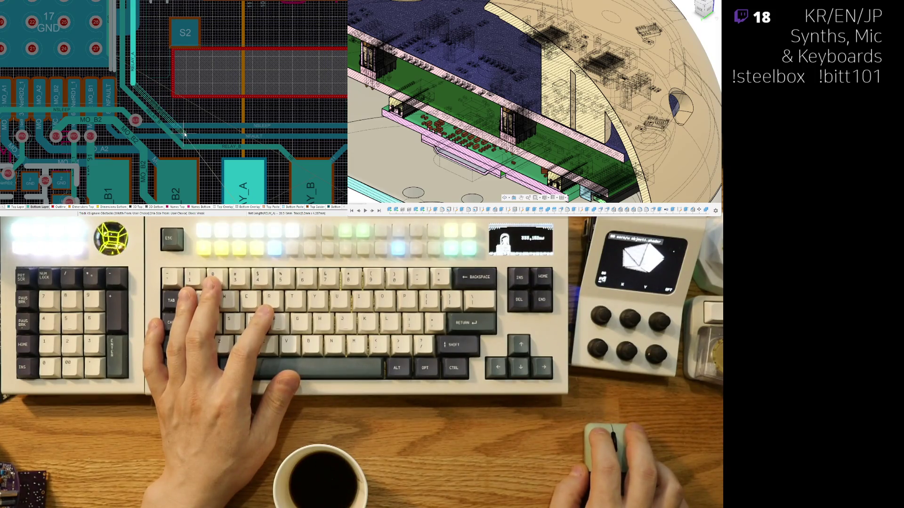
pyautogui.click(282, 137)
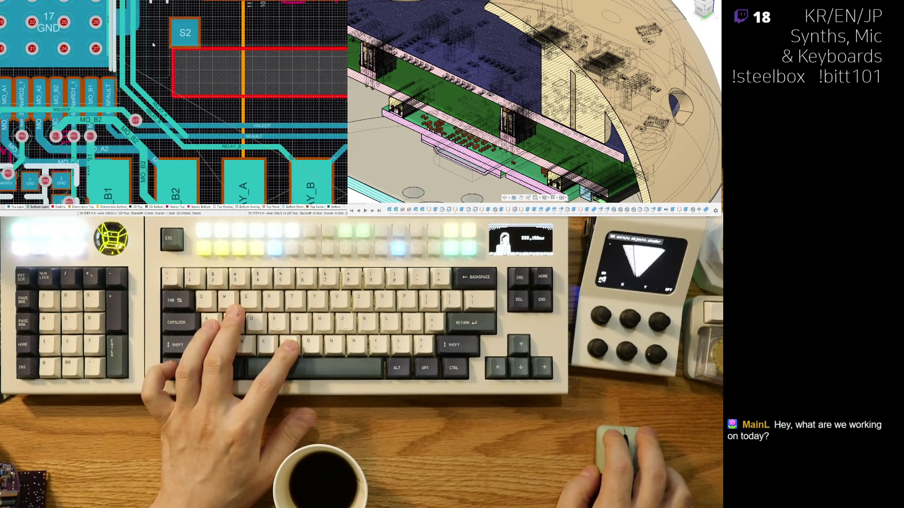
pyautogui.moveTo(298, 150); pyautogui.dragTo(137, 116, button='right')
pyautogui.scroll(3, 138, 116)
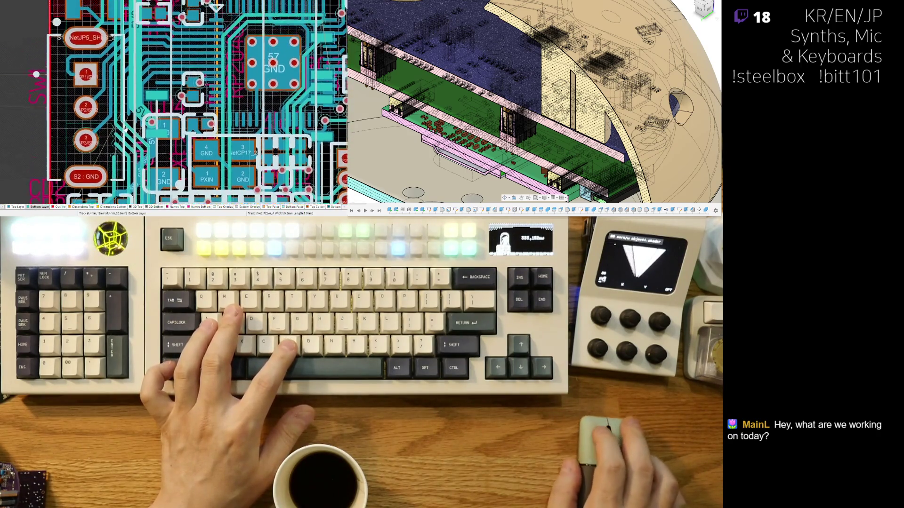
pyautogui.scroll(3, 138, 116)
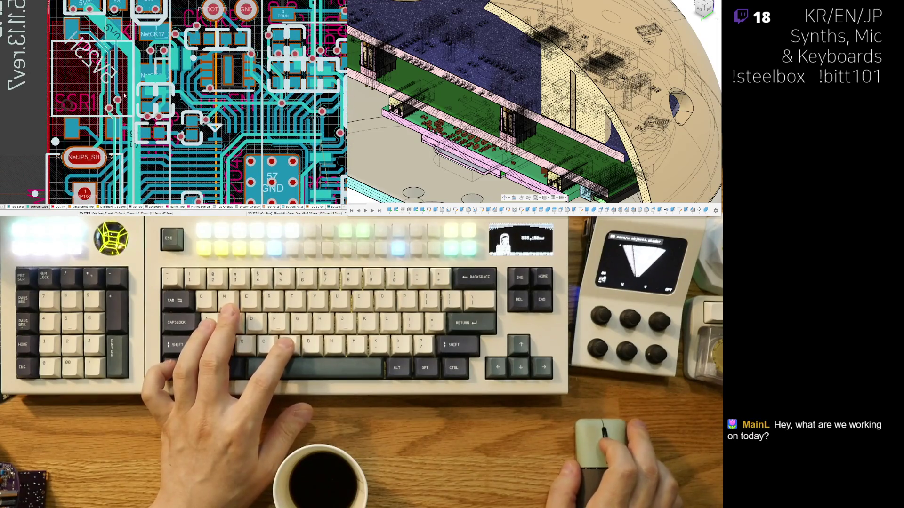
pyautogui.keyDown('ctrl'); pyautogui.scroll(1, 124, 97); pyautogui.keyUp('ctrl')
pyautogui.keyDown('ctrl'); pyautogui.scroll(2, 127, 103); pyautogui.keyUp('ctrl')
pyautogui.keyDown('ctrl'); pyautogui.scroll(1, 134, 120); pyautogui.keyUp('ctrl')
pyautogui.keyDown('ctrl'); pyautogui.scroll(1, 140, 129); pyautogui.keyUp('ctrl')
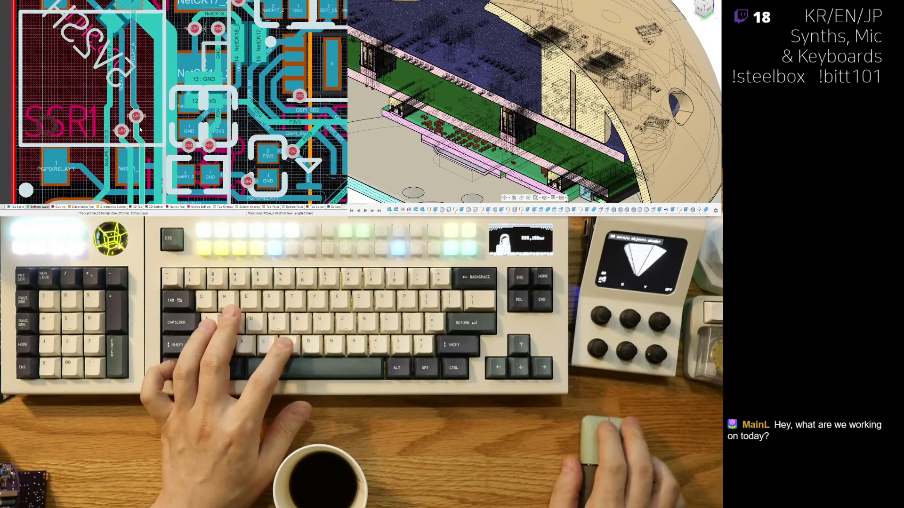
pyautogui.keyDown('ctrl'); pyautogui.scroll(1, 140, 132); pyautogui.keyUp('ctrl')
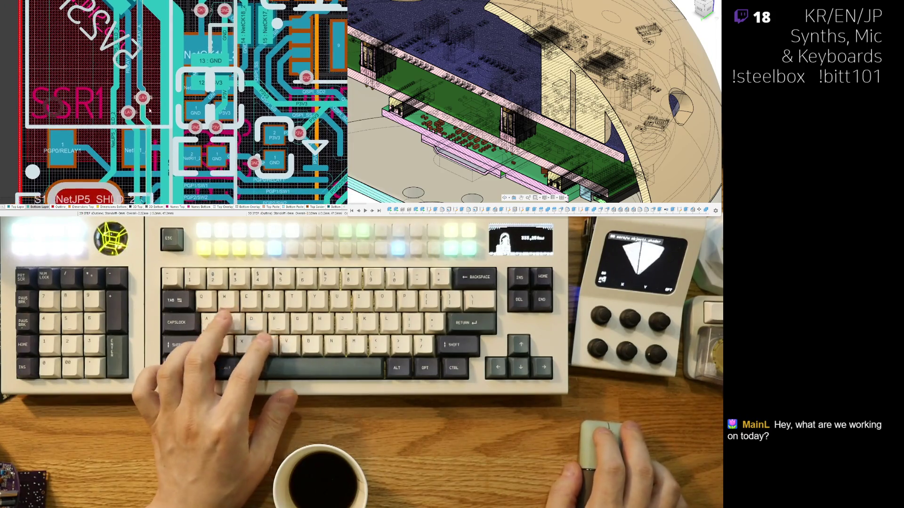
pyautogui.keyDown('ctrl'); pyautogui.scroll(1, 137, 83); pyautogui.keyUp('ctrl')
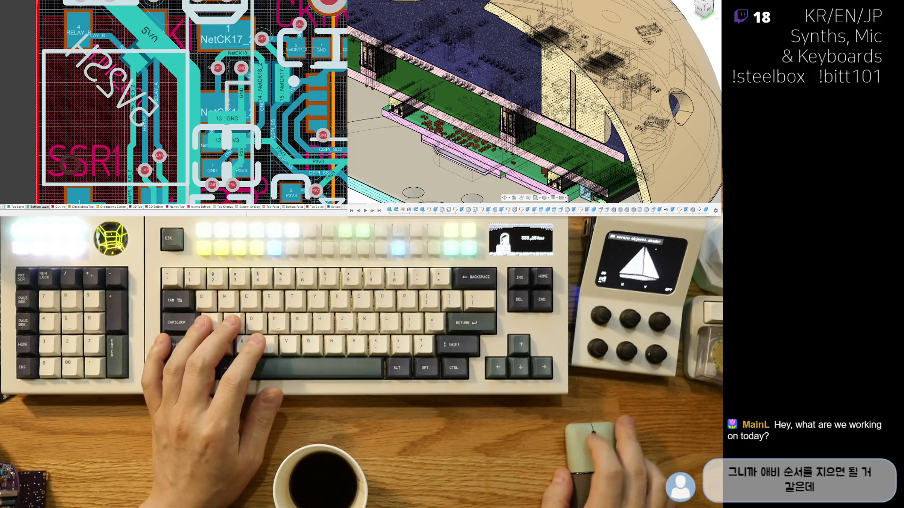
# Step: Switch from the PCB to the schematic sheet with the relay and switch
pyautogui.hotkey('ctrl', 'Tab')
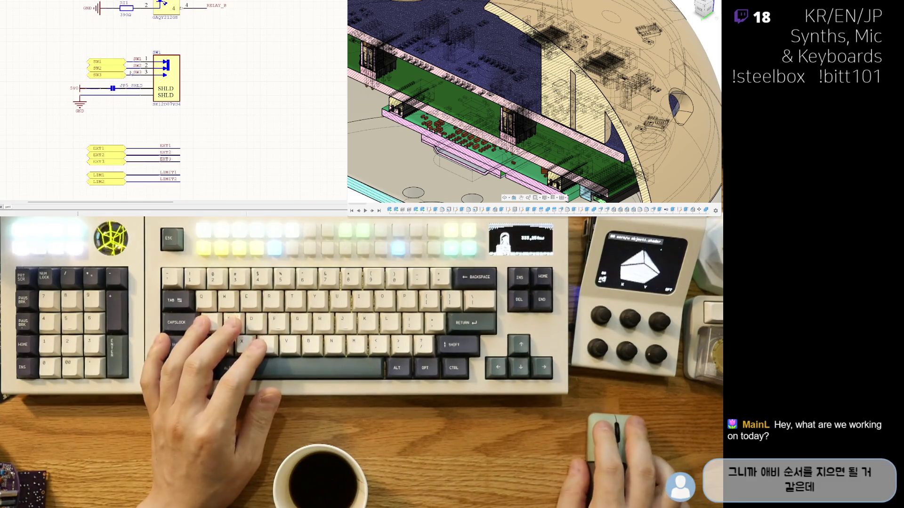
pyautogui.scroll(3, 173, 103)
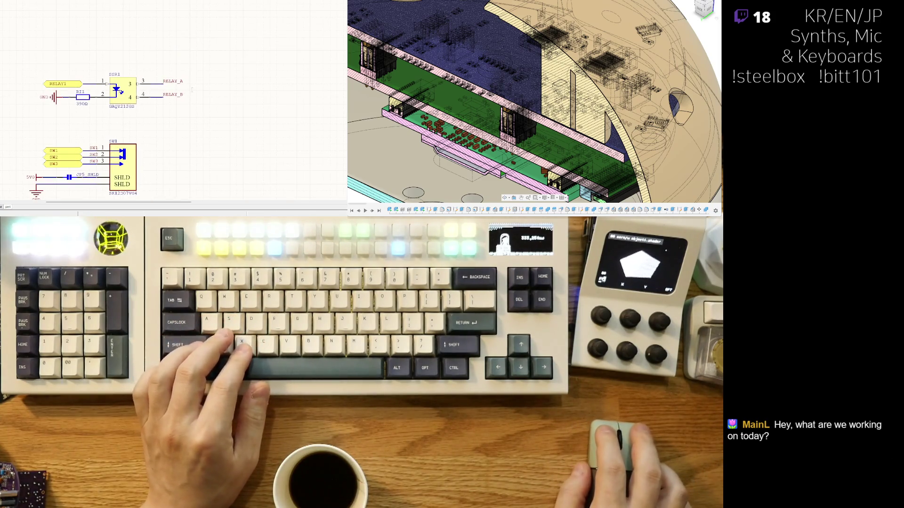
# Step: Swap the net labels so pin 3 reads RELAY_B and pin 4 reads RELAY_A, then return to the PCB
pyautogui.hotkey('ctrl', 'x')
pyautogui.hotkey('ctrl', 'v')
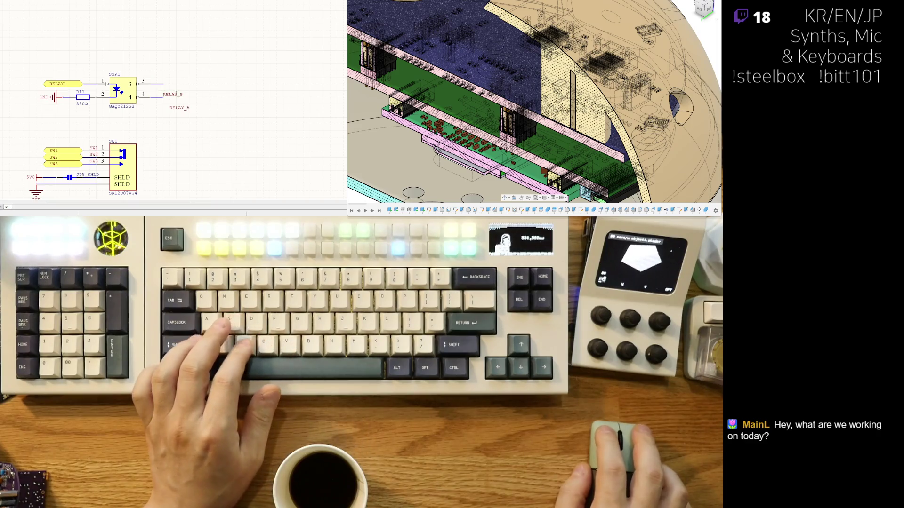
pyautogui.hotkey('ctrl', 'x')
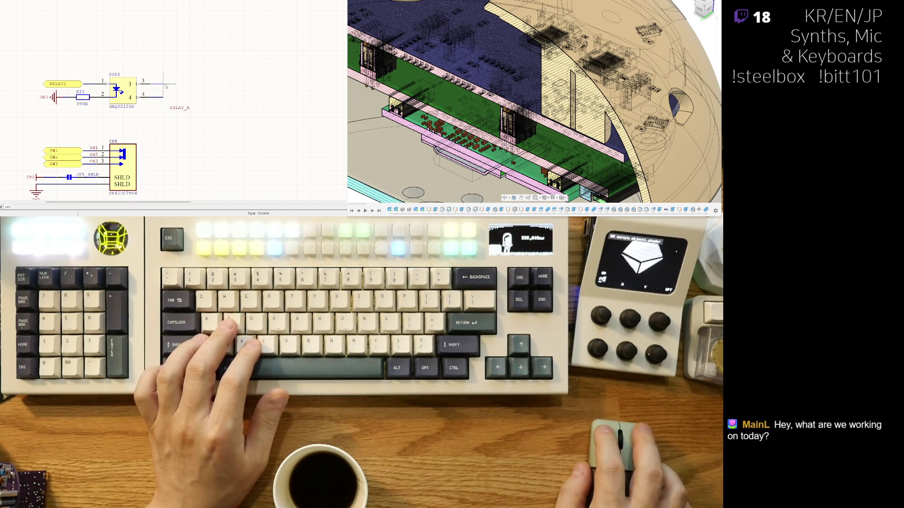
pyautogui.click(166, 84)
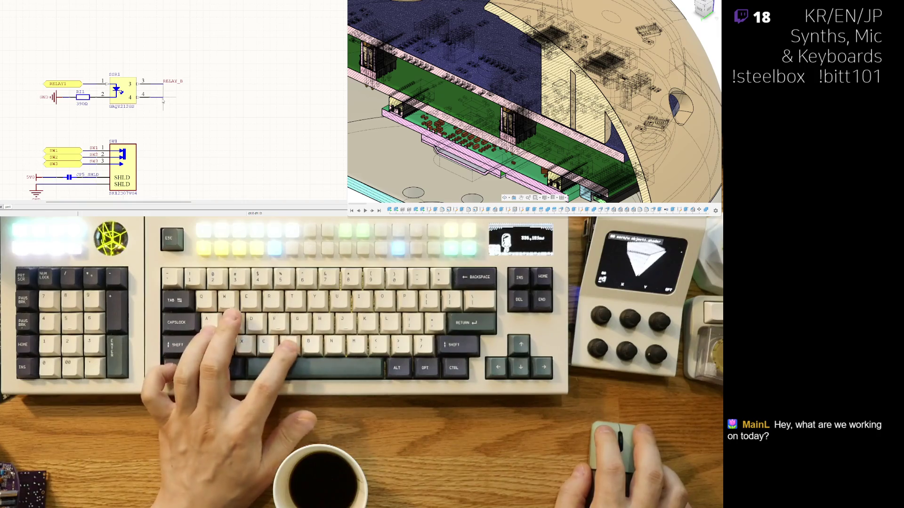
pyautogui.click(165, 97)
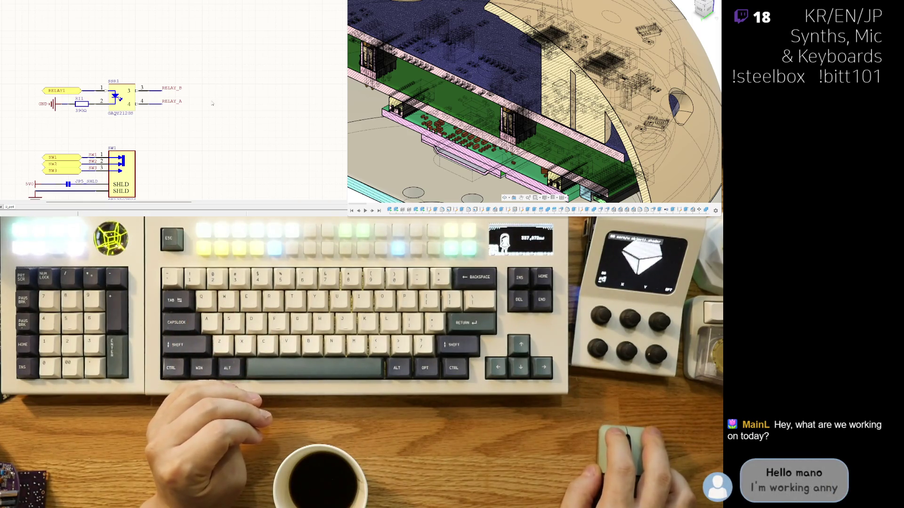
pyautogui.hotkey('ctrl', 'Tab')
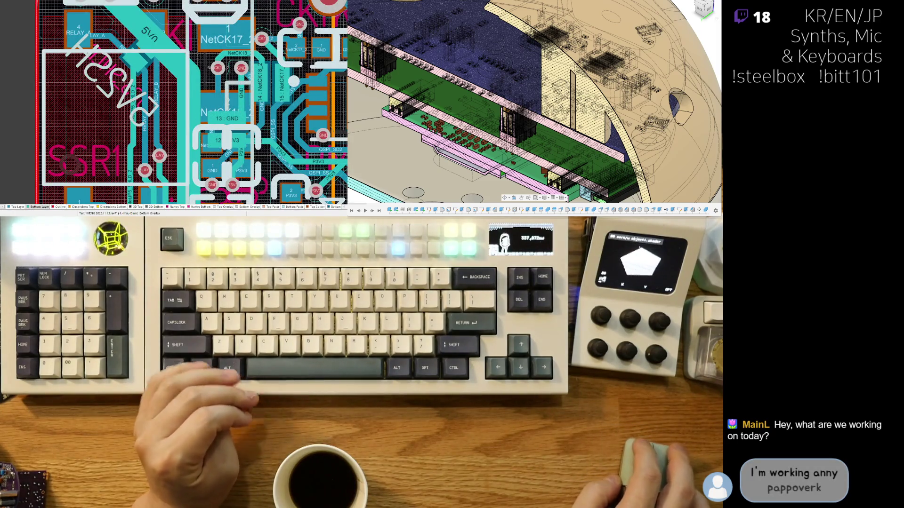
pyautogui.scroll(1, 136, 115)
pyautogui.scroll(2, 137, 116)
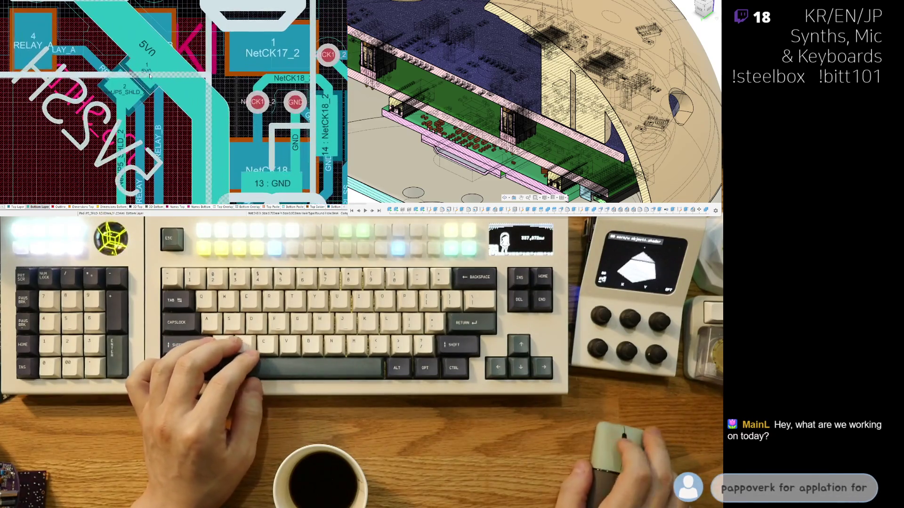
pyautogui.scroll(1, 174, 159)
# Step: Reroute the RELAY_A track running past the SSR1 relay
pyautogui.moveTo(174, 159); pyautogui.dragTo(170, 71, button='right')
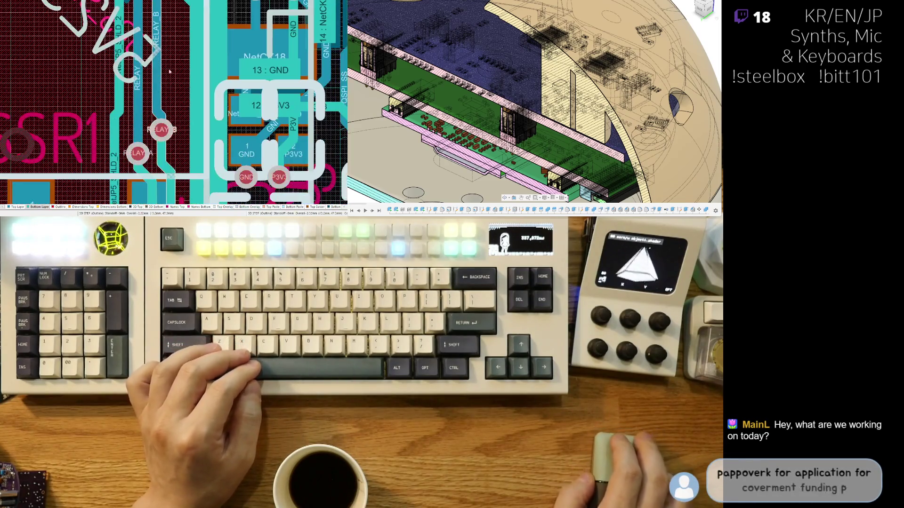
pyautogui.moveTo(181, 142); pyautogui.dragTo(167, 79, button='right')
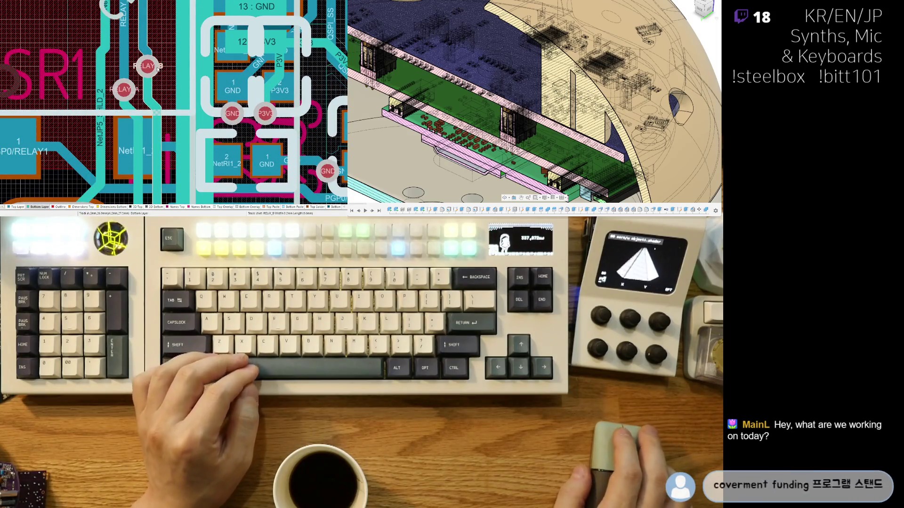
pyautogui.scroll(-1, 151, 128)
pyautogui.scroll(-2, 106, 99)
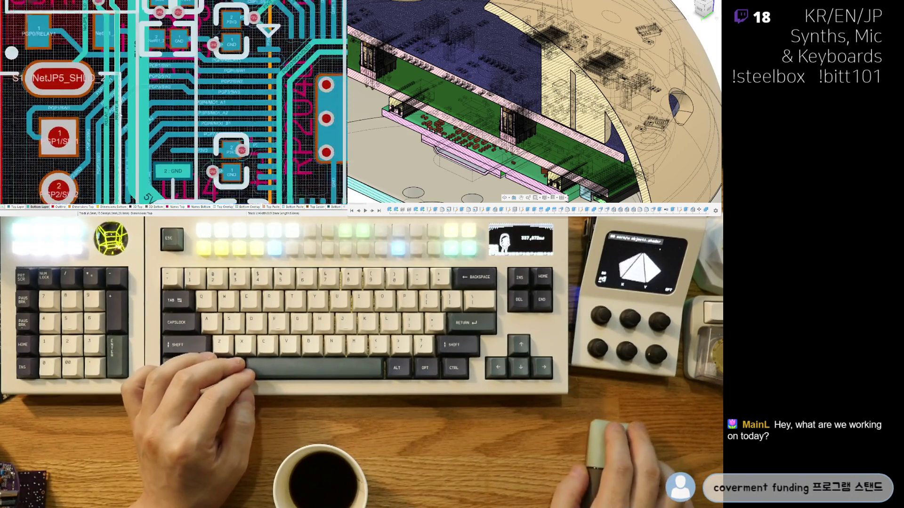
pyautogui.scroll(1, 94, 92)
pyautogui.scroll(1, 132, 27)
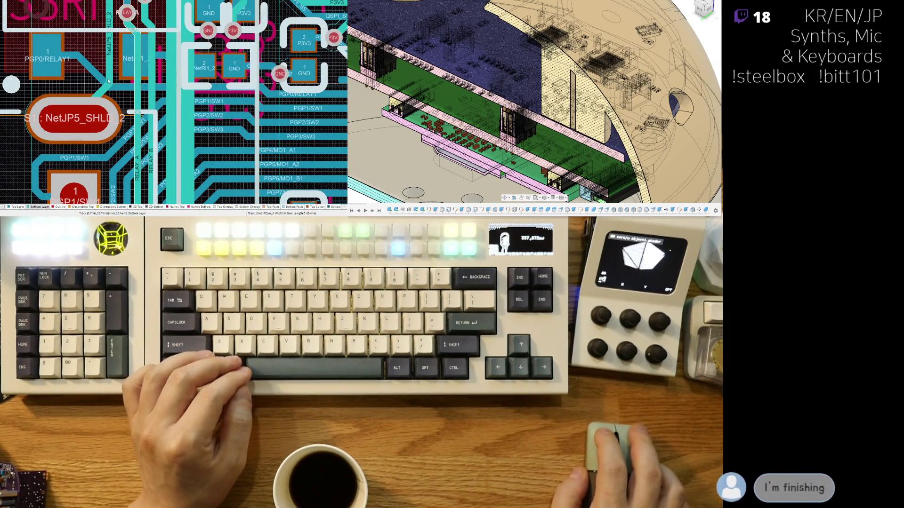
pyautogui.click(130, 52)
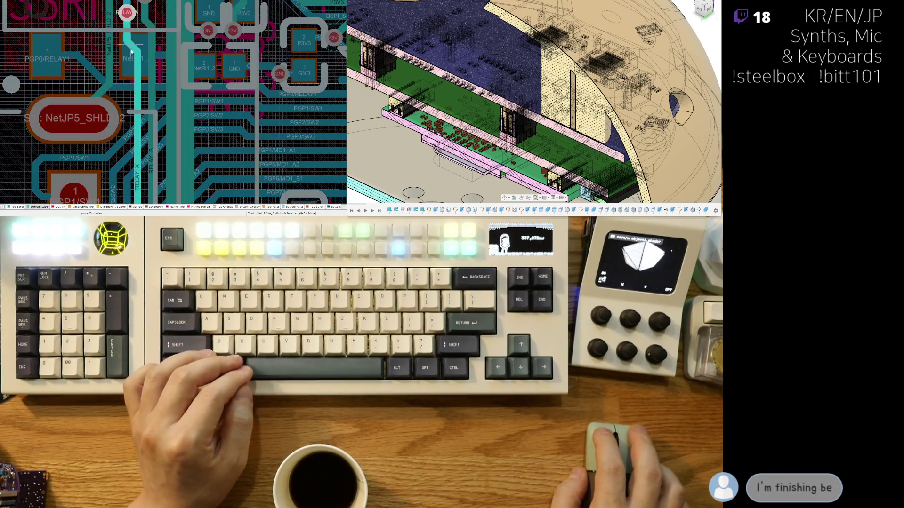
pyautogui.click(134, 99)
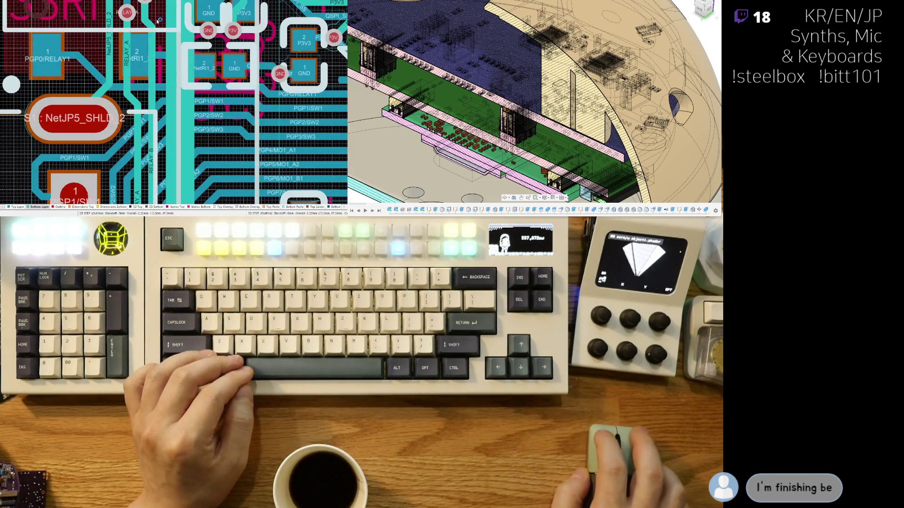
# Step: Reroute the RELAY_B track past SSR1, undoing the last segment
pyautogui.click(127, 74)
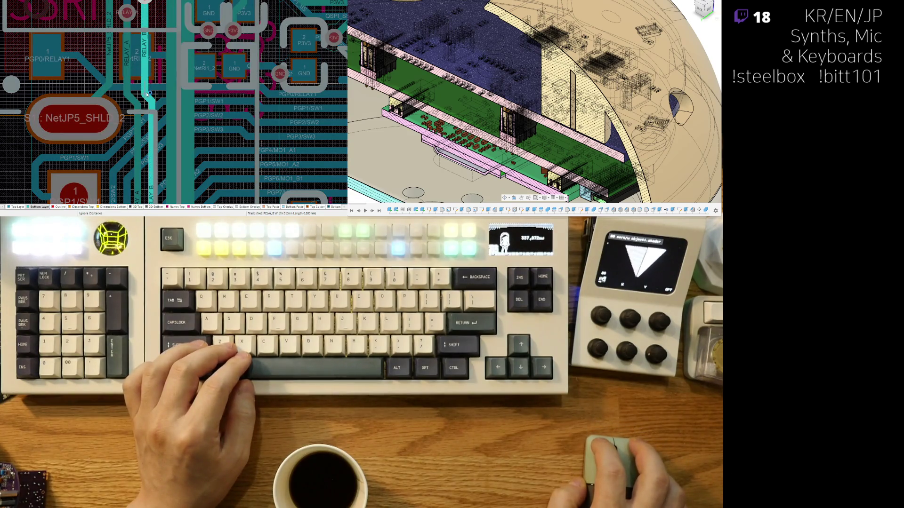
pyautogui.click(146, 93)
pyautogui.scroll(3, 156, 89)
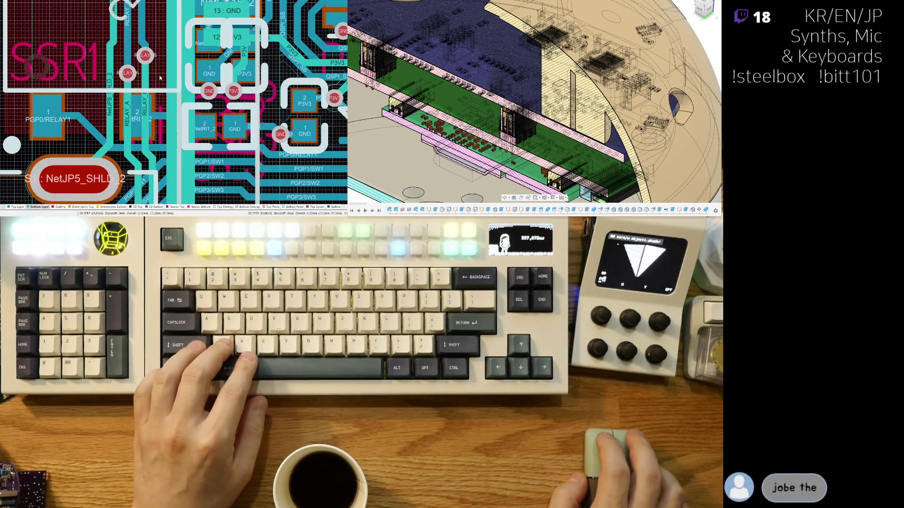
pyautogui.hotkey('ctrl', 'z')
pyautogui.moveTo(158, 71); pyautogui.dragTo(106, 2, button='right')
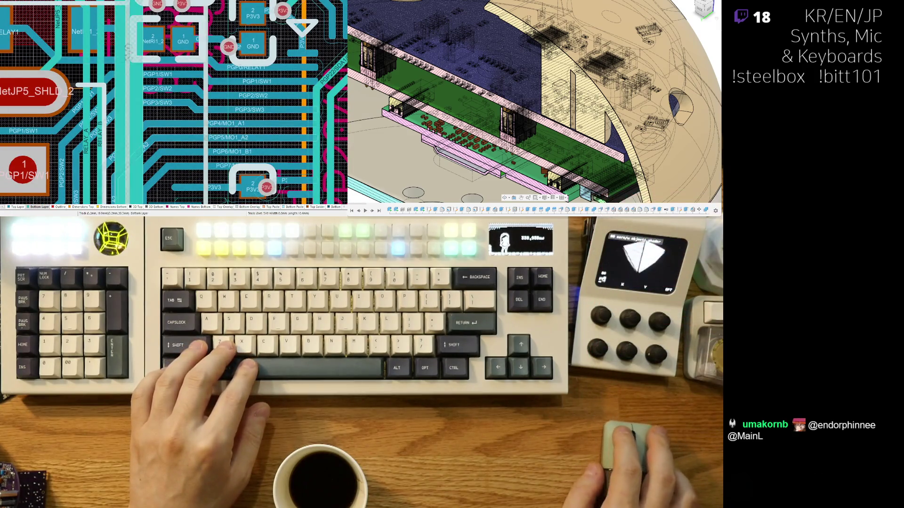
pyautogui.moveTo(113, 149); pyautogui.dragTo(135, 86, button='right')
pyautogui.keyDown('ctrl'); pyautogui.scroll(-2, 135, 87); pyautogui.keyUp('ctrl')
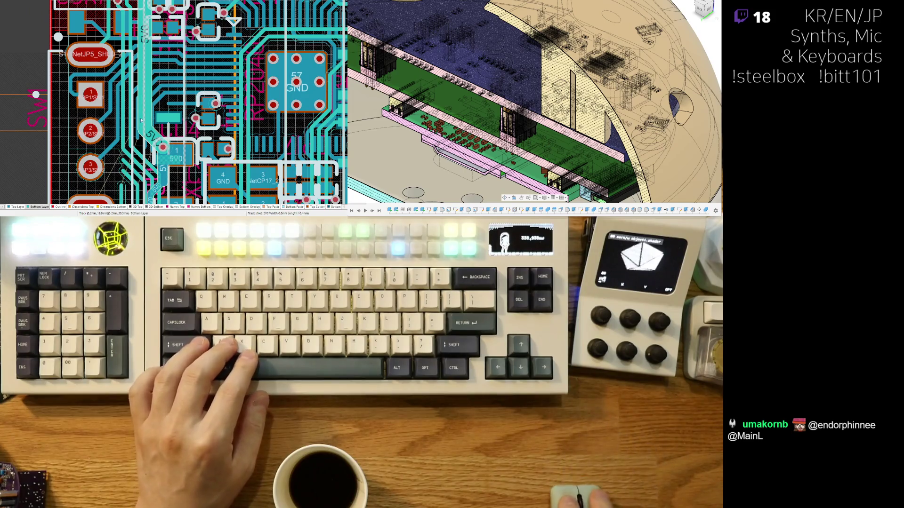
pyautogui.keyDown('ctrl'); pyautogui.scroll(1, 148, 127); pyautogui.keyUp('ctrl')
pyautogui.keyDown('ctrl'); pyautogui.scroll(1, 147, 128); pyautogui.keyUp('ctrl')
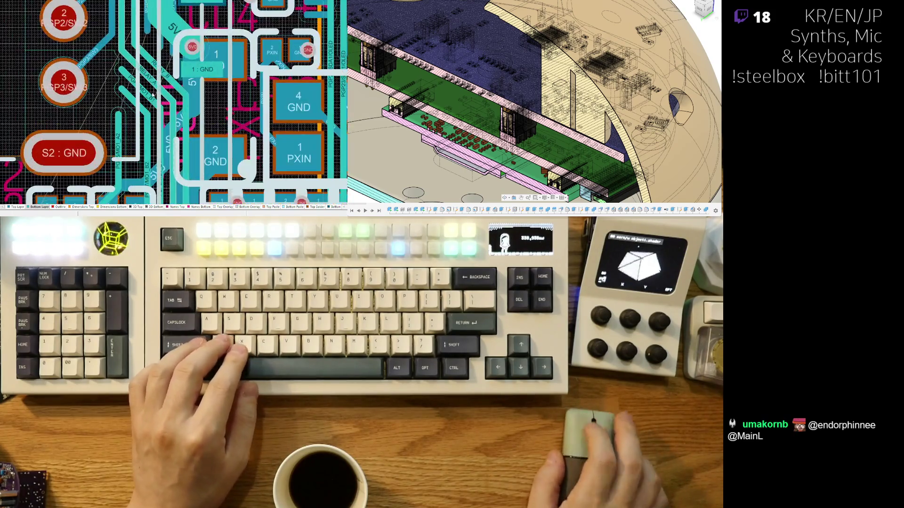
pyautogui.keyDown('ctrl'); pyautogui.scroll(1, 148, 131); pyautogui.keyUp('ctrl')
pyautogui.scroll(-3, 147, 132)
pyautogui.keyDown('shift'); pyautogui.hscroll(-2, 177, 43); pyautogui.keyUp('shift')
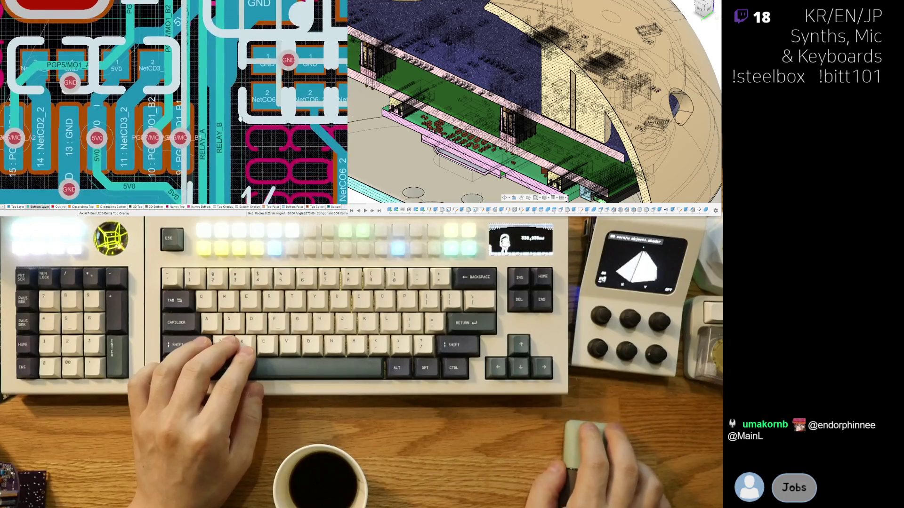
pyautogui.keyDown('ctrl'); pyautogui.scroll(-2, 176, 44); pyautogui.keyUp('ctrl')
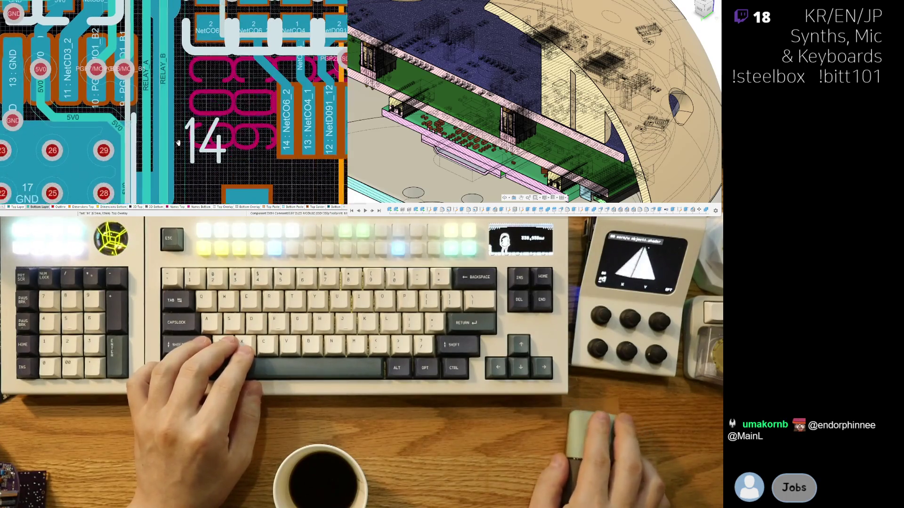
pyautogui.scroll(-2, 173, 85)
pyautogui.keyDown('ctrl'); pyautogui.scroll(-1, 174, 76); pyautogui.keyUp('ctrl')
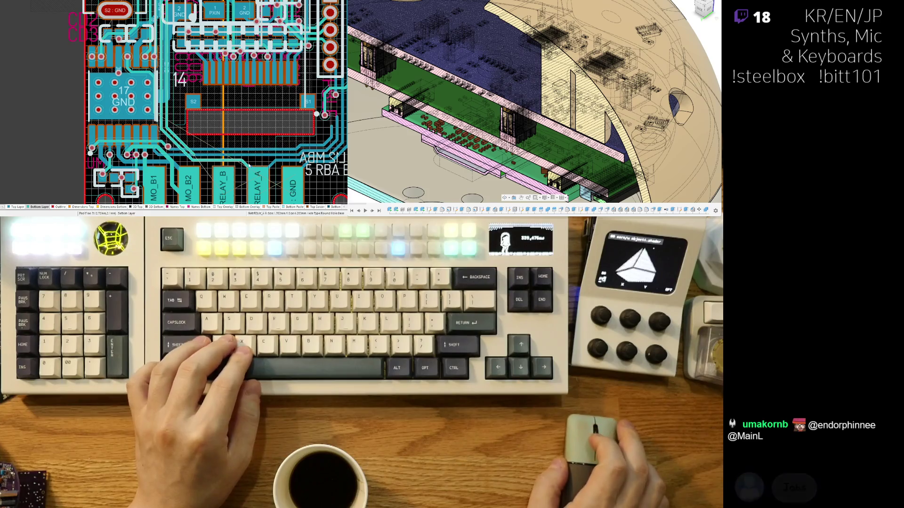
pyautogui.keyDown('ctrl'); pyautogui.scroll(2, 212, 141); pyautogui.keyUp('ctrl')
pyautogui.keyDown('ctrl'); pyautogui.scroll(2, 262, 124); pyautogui.keyUp('ctrl')
# Step: Delete the diagonal RELAY_A track to the driver pads and cancel a started reroute
pyautogui.moveTo(258, 125); pyautogui.dragTo(287, 161)
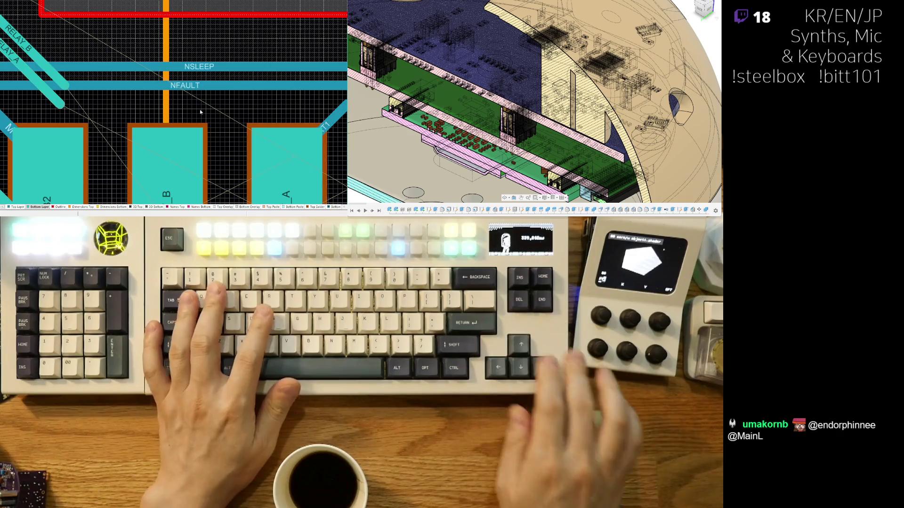
pyautogui.press('Delete')
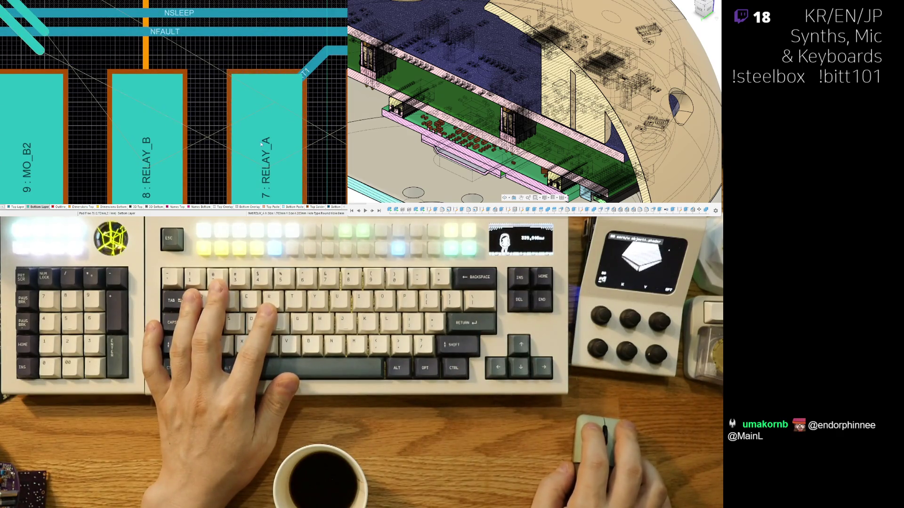
pyautogui.hotkey('ctrl', 'w')
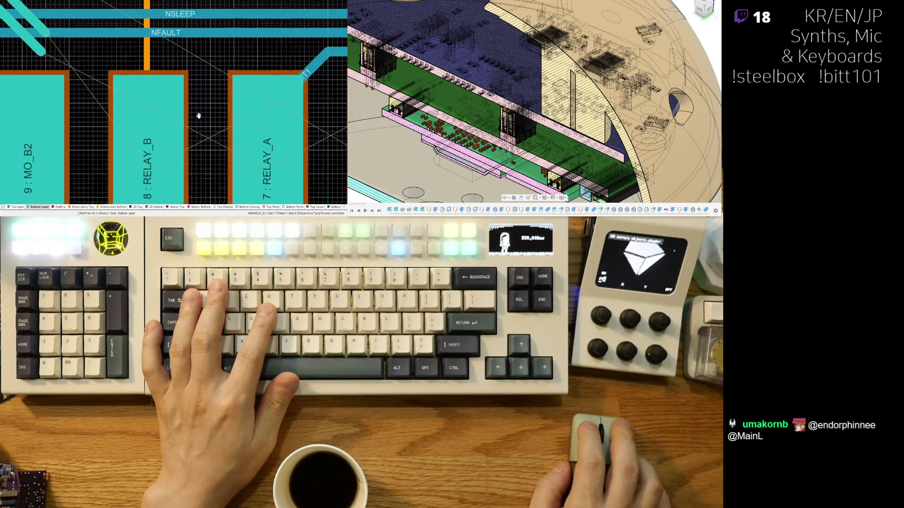
pyautogui.click(255, 151)
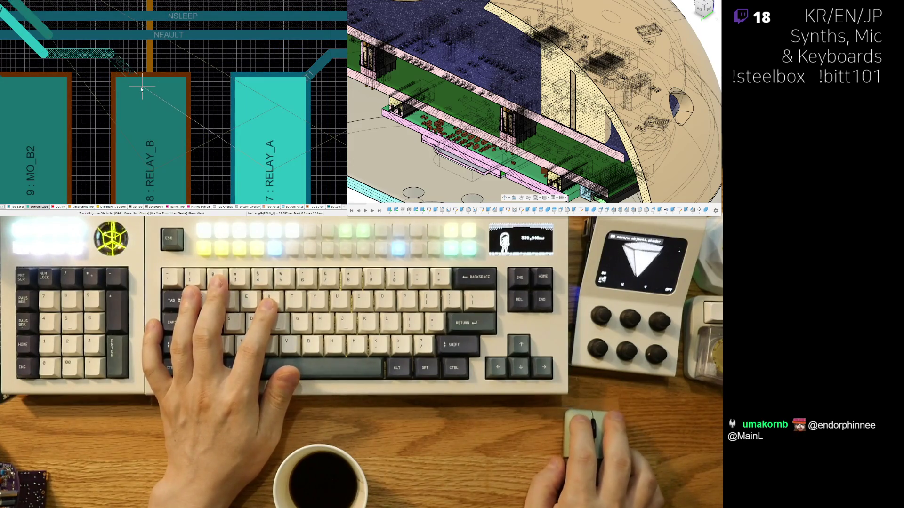
pyautogui.press('Escape')
# Step: Select the driver's pad 8 RELAY_B for editing
pyautogui.moveTo(148, 108); pyautogui.dragTo(180, 147, button='right')
pyautogui.keyDown('ctrl'); pyautogui.scroll(-2, 179, 148); pyautogui.keyUp('ctrl')
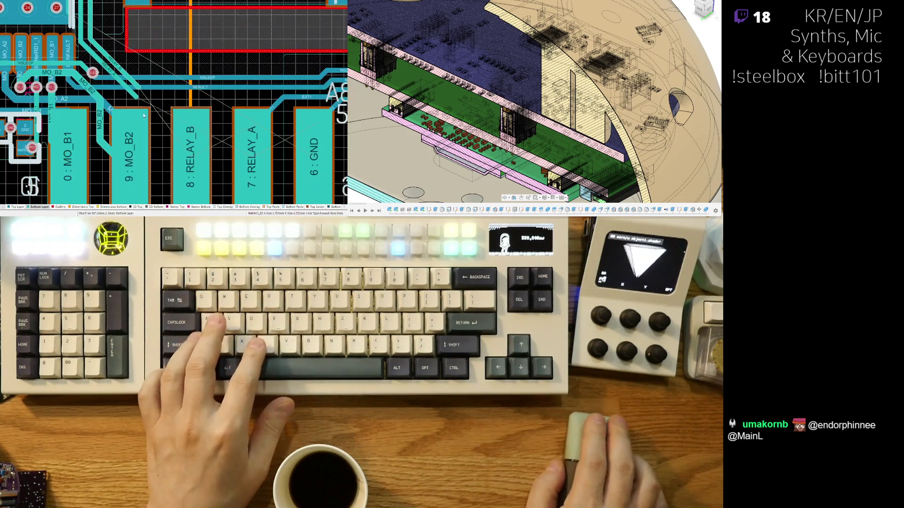
pyautogui.scroll(-1, 162, 118)
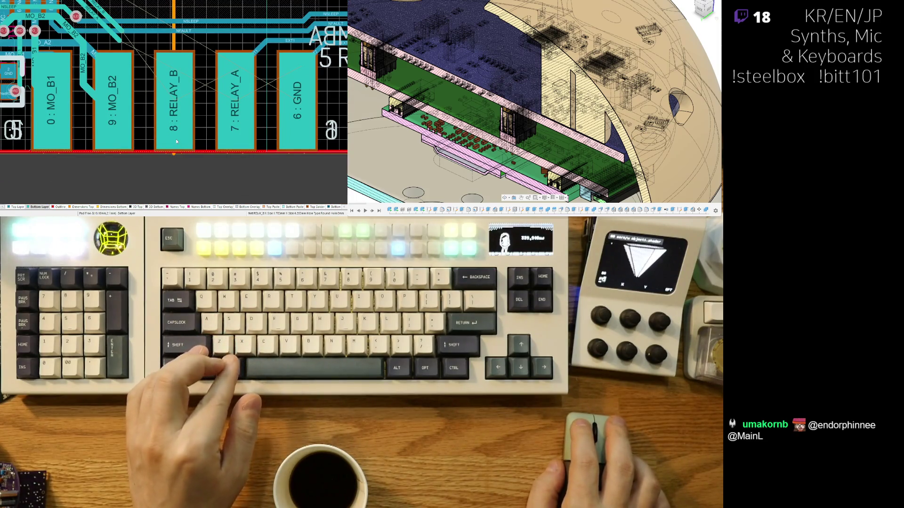
pyautogui.click(177, 142)
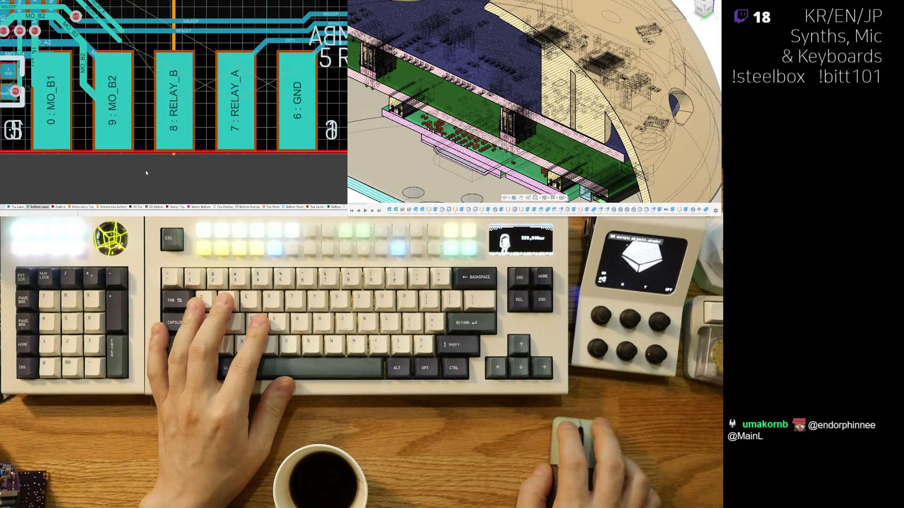
# Step: Reassign pad 8 to RELAY_A and pad 7 to RELAY_B, then begin routing to pad 8
pyautogui.click(172, 132)
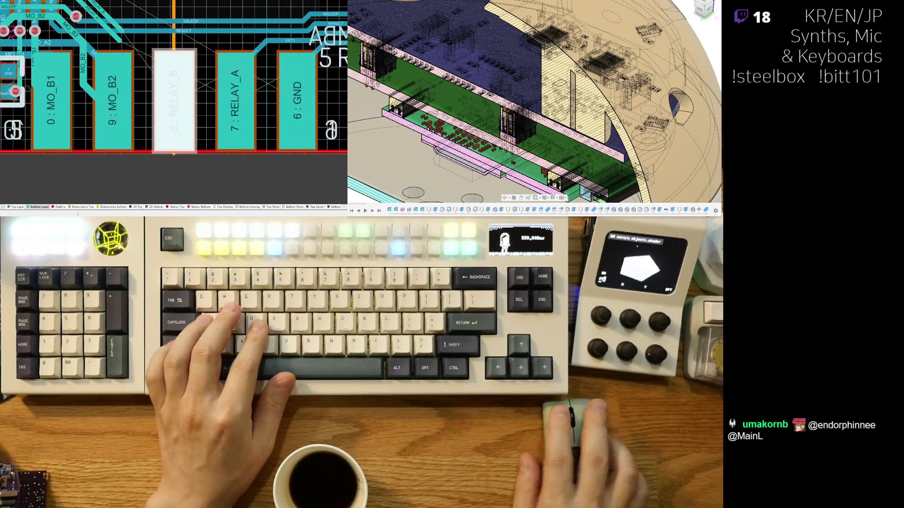
pyautogui.press('Return')
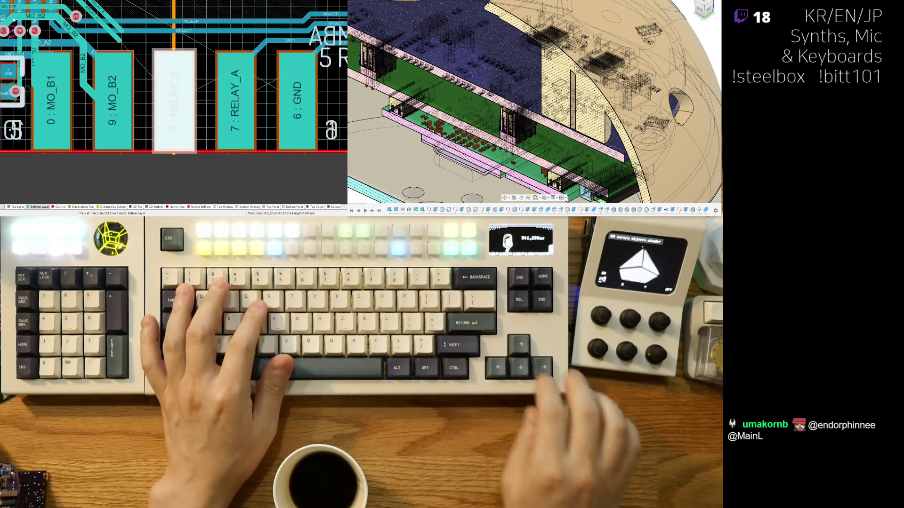
pyautogui.click(224, 123)
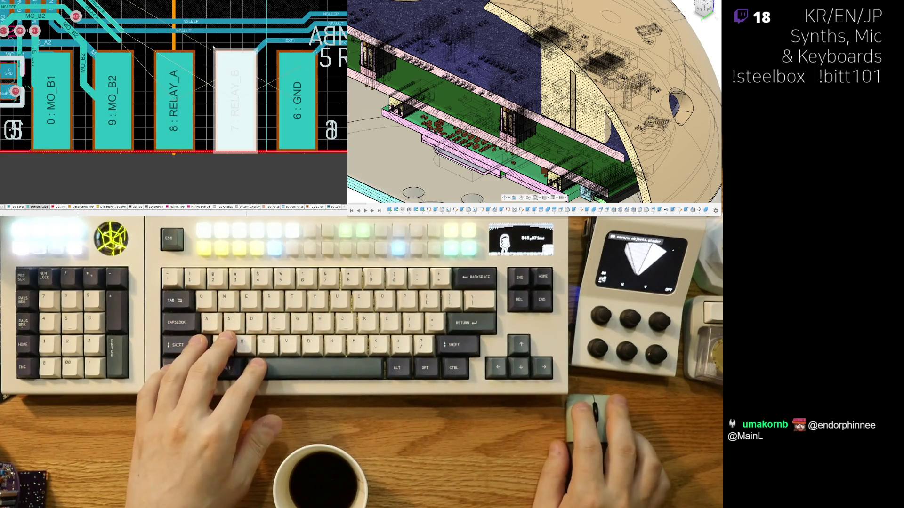
pyautogui.scroll(3, 213, 47)
pyautogui.hotkey('ctrl', 'w')
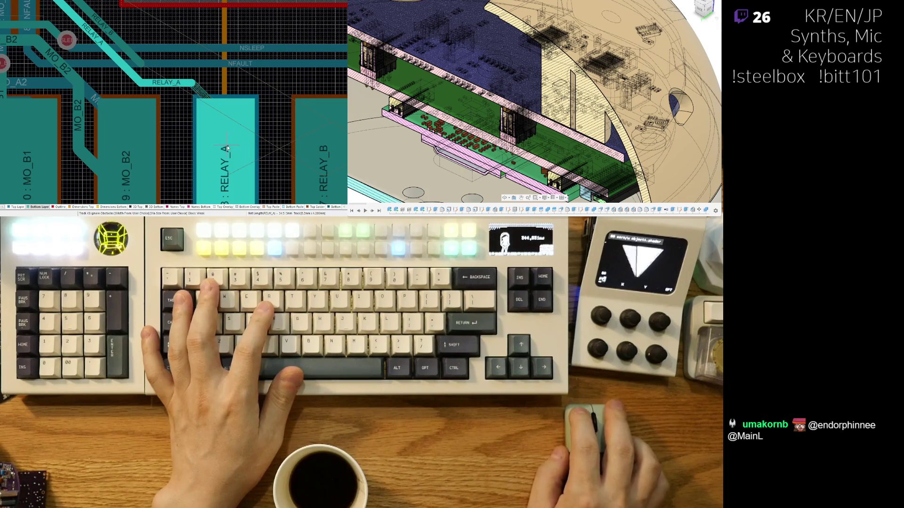
pyautogui.click(196, 100)
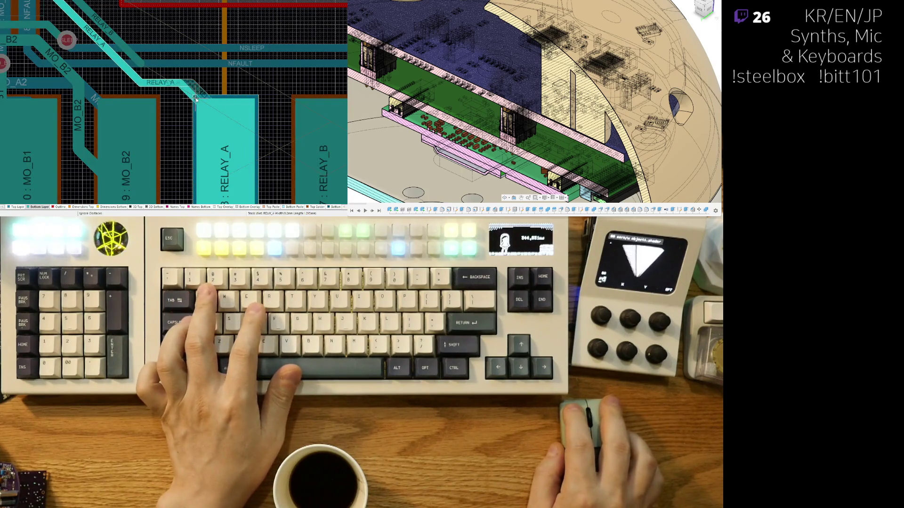
pyautogui.keyDown('ctrl'); pyautogui.scroll(-2, 183, 133); pyautogui.keyUp('ctrl')
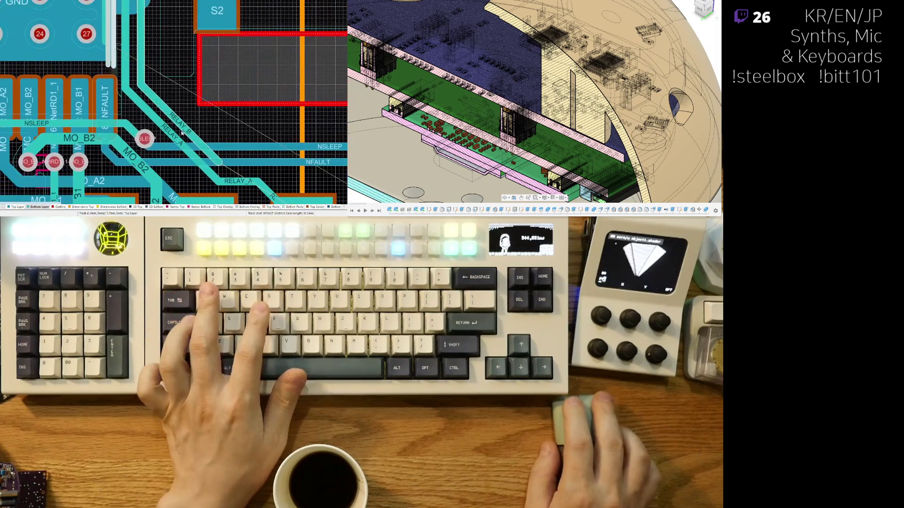
pyautogui.click(168, 136)
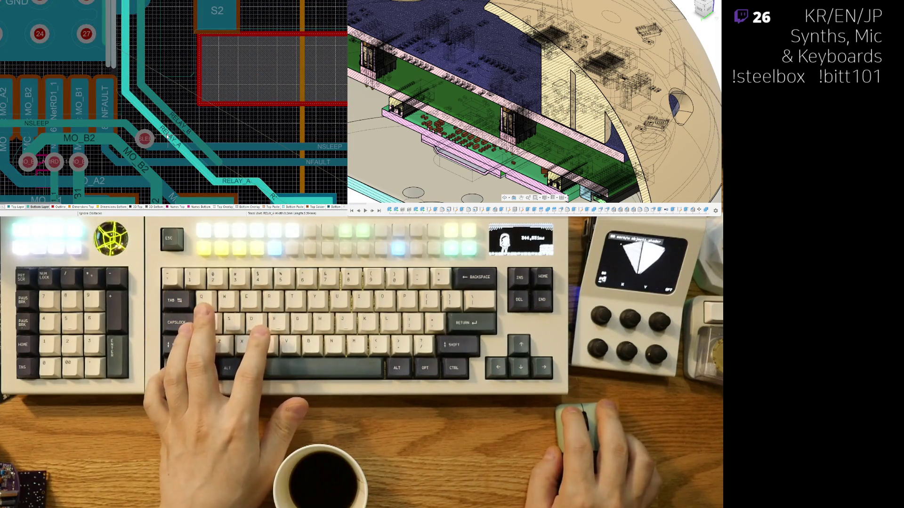
pyautogui.rightClick(168, 136)
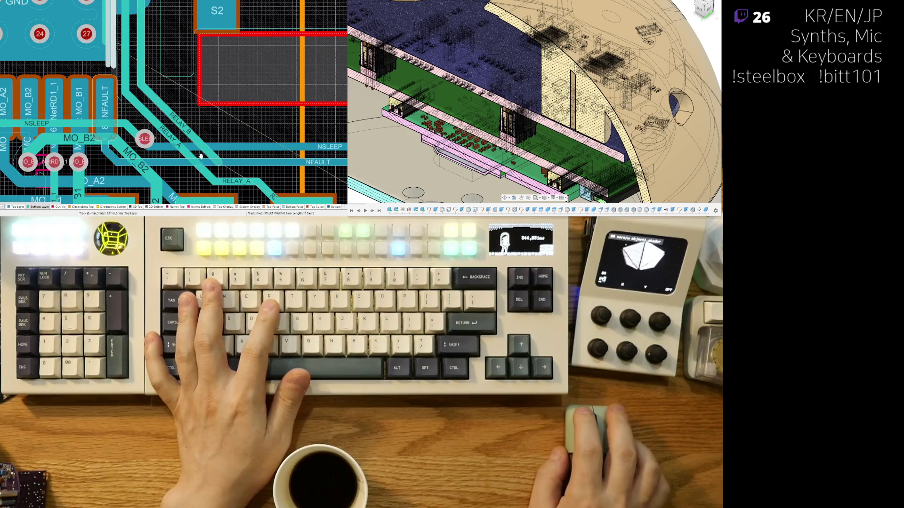
pyautogui.click(212, 130)
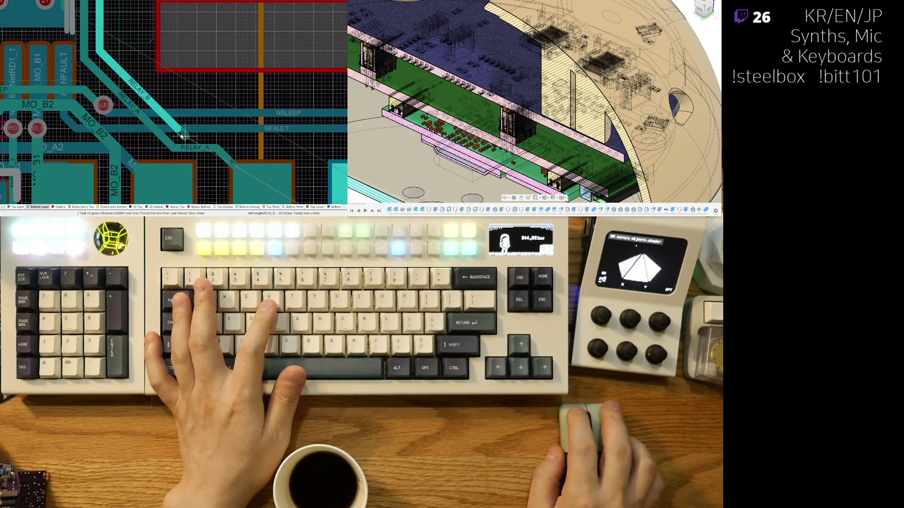
pyautogui.keyDown('shift'); pyautogui.hscroll(3, 216, 141); pyautogui.keyUp('shift')
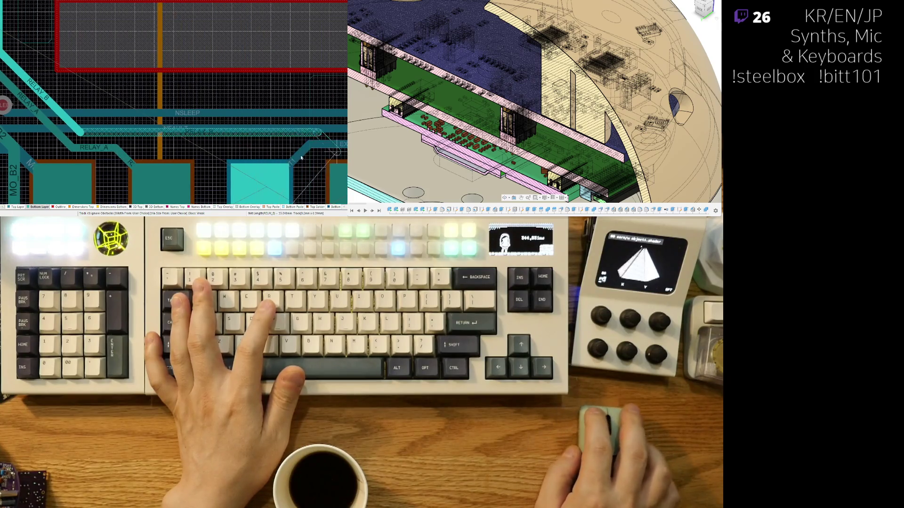
pyautogui.click(223, 157)
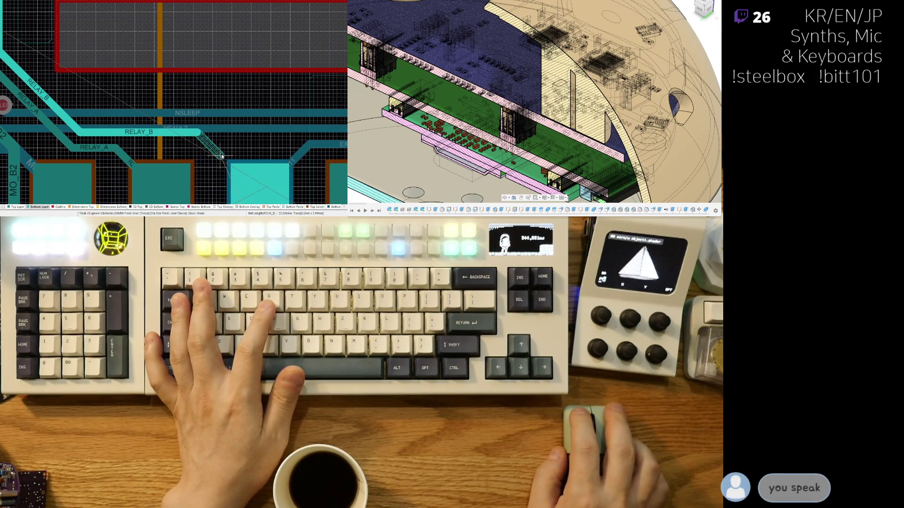
pyautogui.click(261, 191)
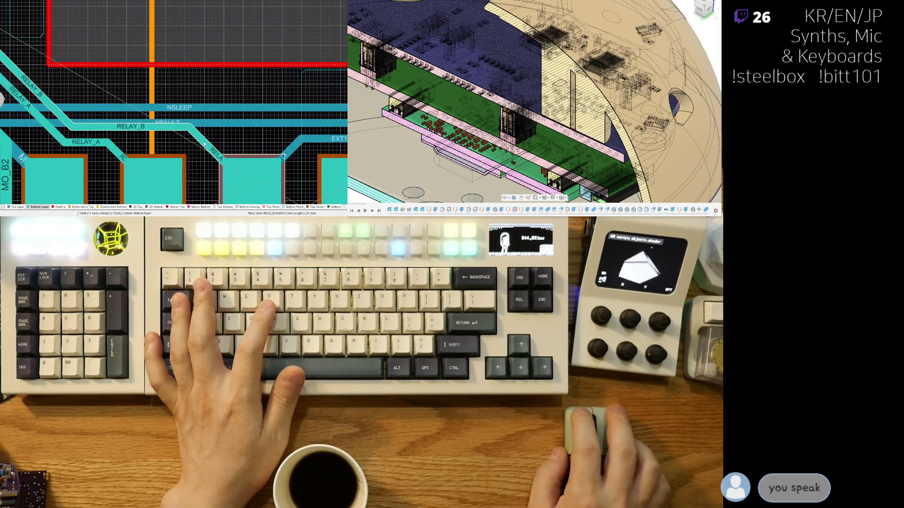
pyautogui.scroll(-3, 235, 184)
pyautogui.click(91, 80)
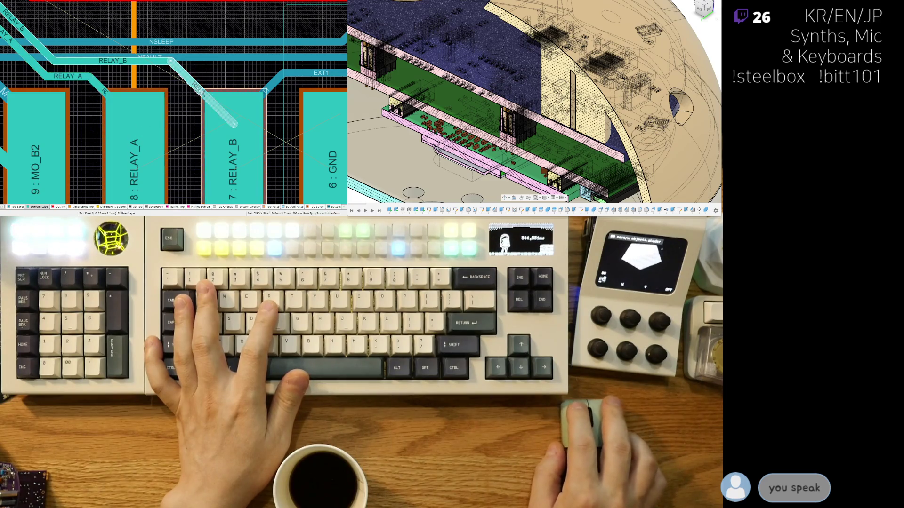
pyautogui.moveTo(215, 70); pyautogui.dragTo(285, 143, button='right')
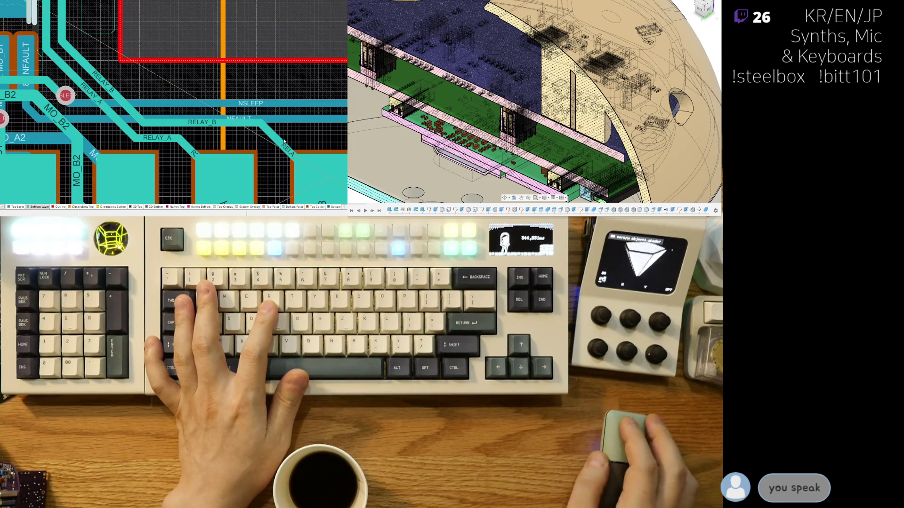
pyautogui.moveTo(129, 70); pyautogui.dragTo(181, 164, button='right')
pyautogui.keyDown('ctrl'); pyautogui.scroll(-3, 130, 87); pyautogui.keyUp('ctrl')
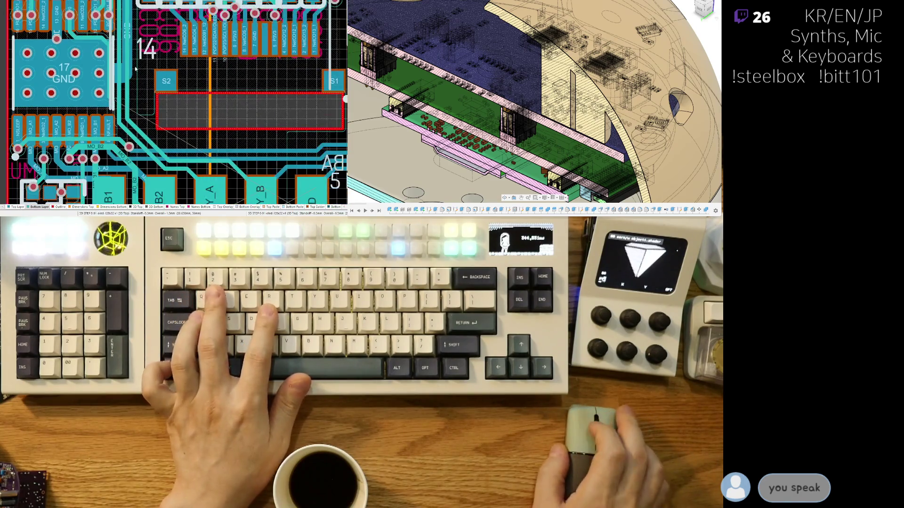
pyautogui.scroll(3, 148, 98)
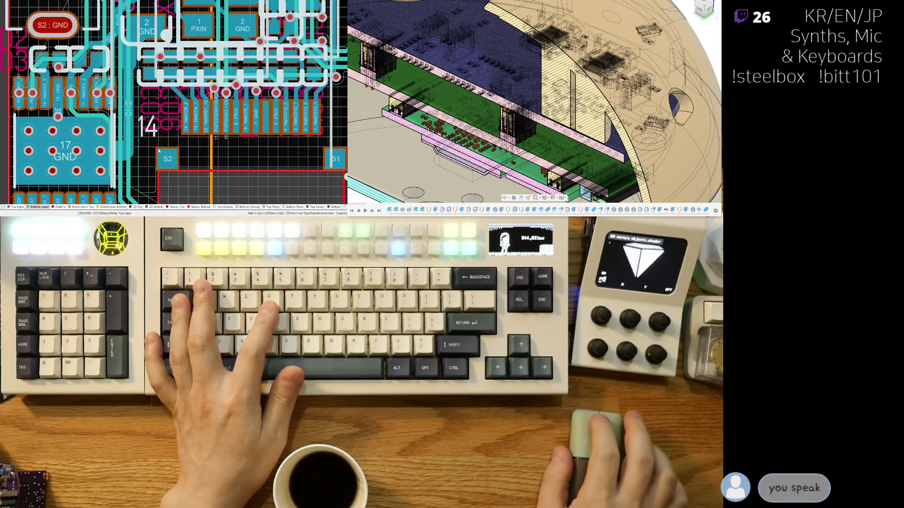
pyautogui.scroll(-3, 162, 131)
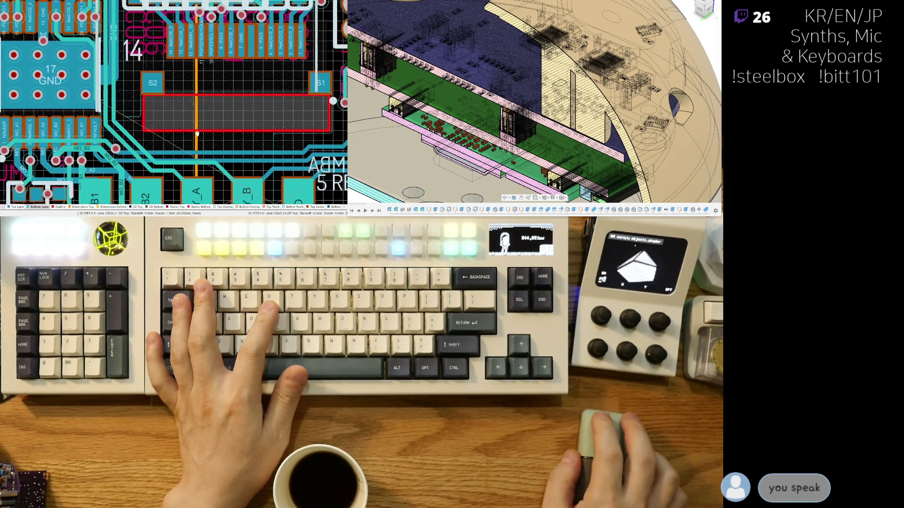
pyautogui.moveTo(171, 142); pyautogui.dragTo(147, 141, button='right')
pyautogui.scroll(-3, 148, 142)
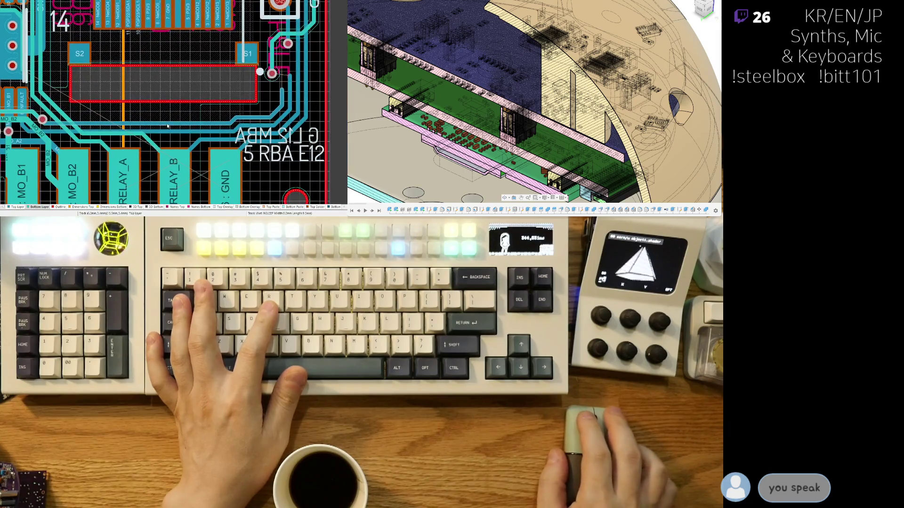
pyautogui.scroll(-2, 220, 155)
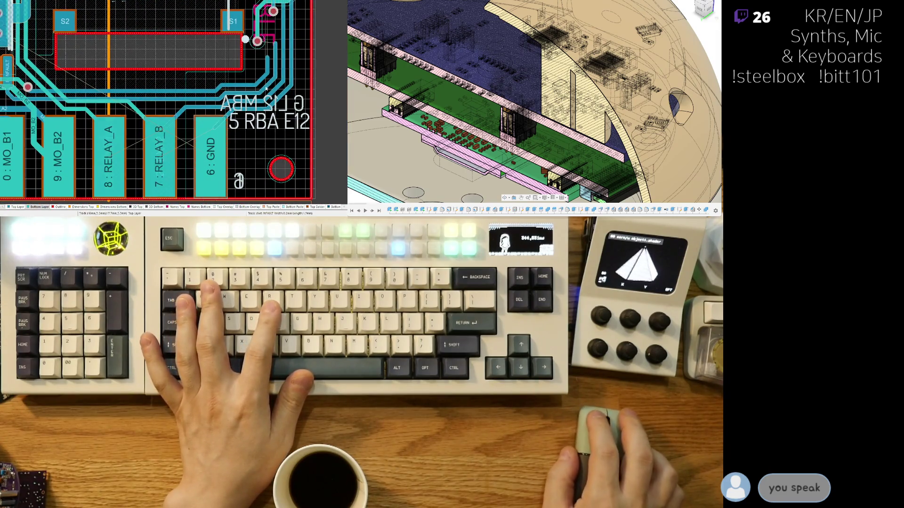
pyautogui.keyDown('ctrl'); pyautogui.scroll(3, 221, 155); pyautogui.keyUp('ctrl')
pyautogui.keyDown('ctrl'); pyautogui.scroll(2, 163, 150); pyautogui.keyUp('ctrl')
# Step: Delete the diagonal EXT2 track and route a fresh EXT2 segment from its pad
pyautogui.moveTo(162, 149); pyautogui.dragTo(184, 120, button='right')
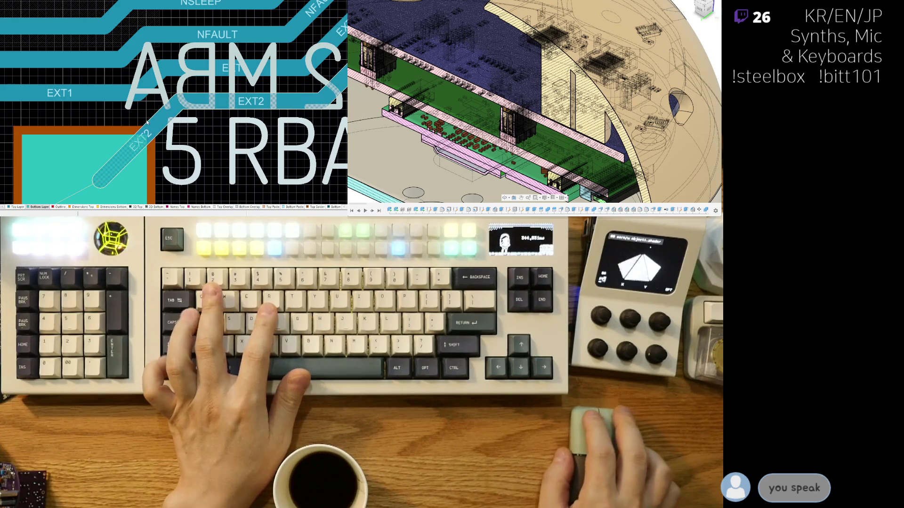
pyautogui.press('e')
pyautogui.press('d')
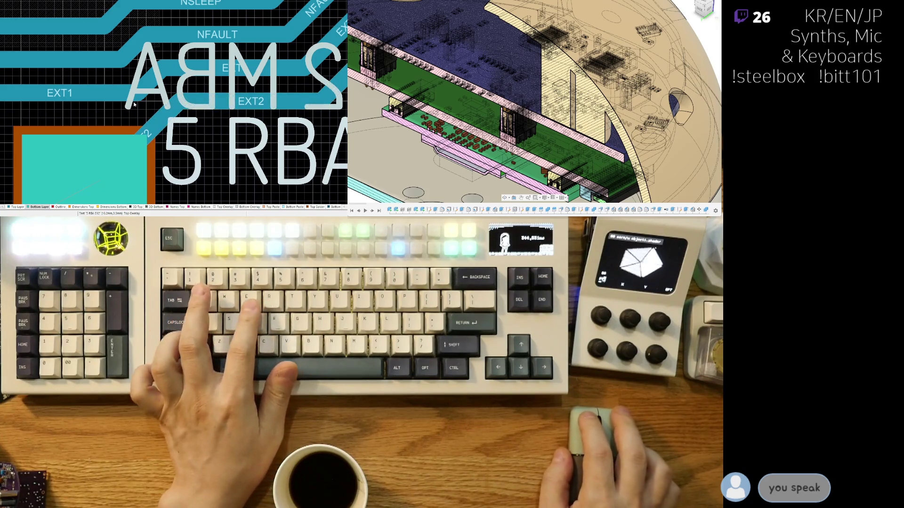
pyautogui.click(99, 183)
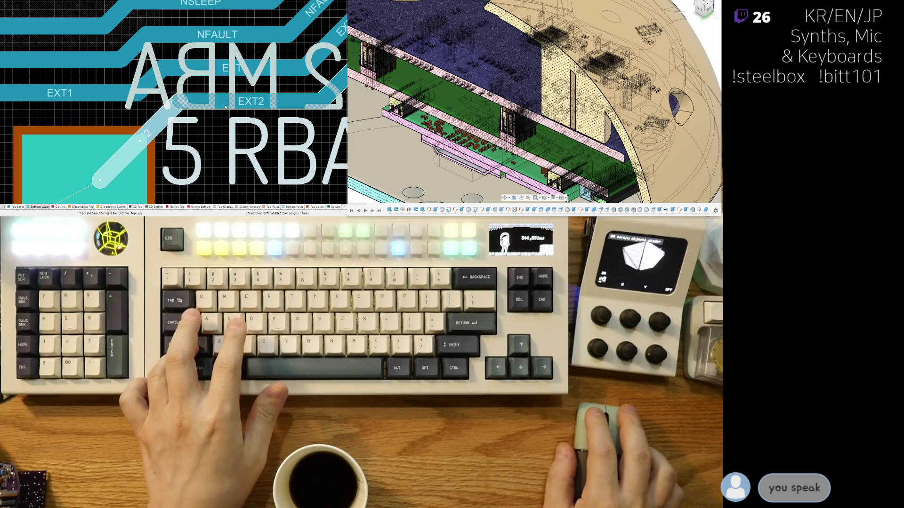
pyautogui.click(225, 108)
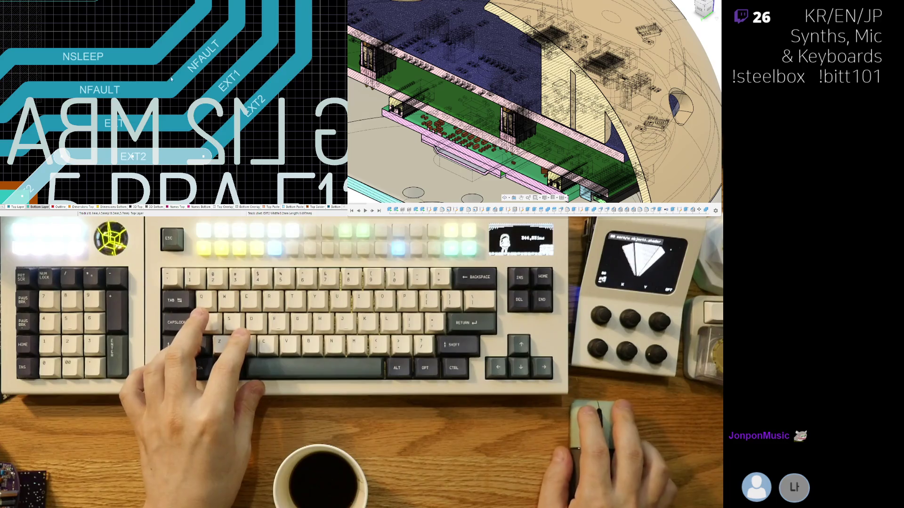
pyautogui.keyDown('ctrl'); pyautogui.scroll(-2, 178, 70); pyautogui.keyUp('ctrl')
pyautogui.keyDown('ctrl'); pyautogui.scroll(-1, 178, 70); pyautogui.keyUp('ctrl')
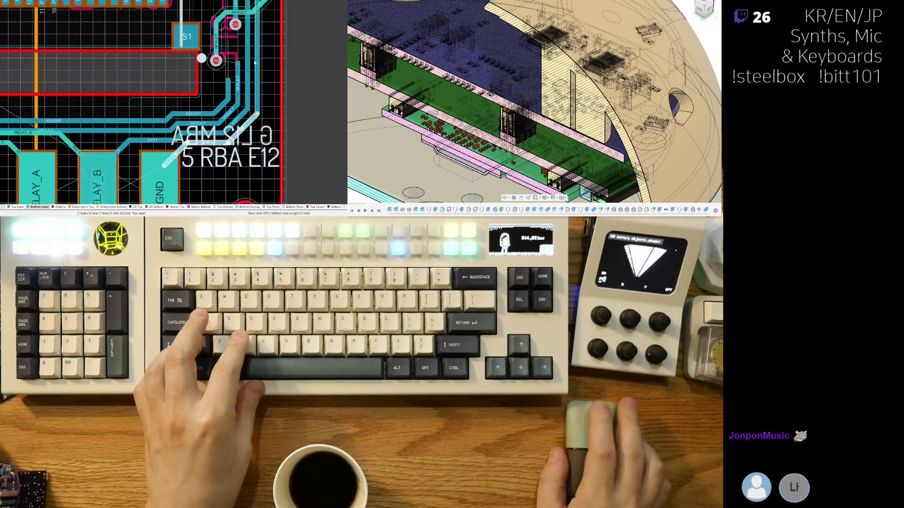
pyautogui.keyDown('ctrl'); pyautogui.scroll(-1, 178, 70); pyautogui.keyUp('ctrl')
pyautogui.scroll(3, 187, 188)
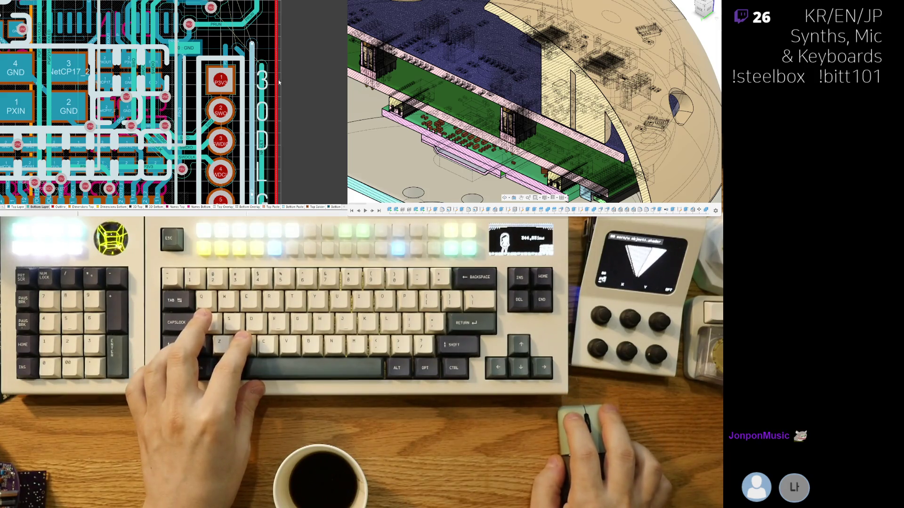
pyautogui.scroll(-1, 280, 82)
pyautogui.keyDown('ctrl'); pyautogui.scroll(1, 247, 64); pyautogui.keyUp('ctrl')
pyautogui.keyDown('ctrl'); pyautogui.scroll(1, 205, 35); pyautogui.keyUp('ctrl')
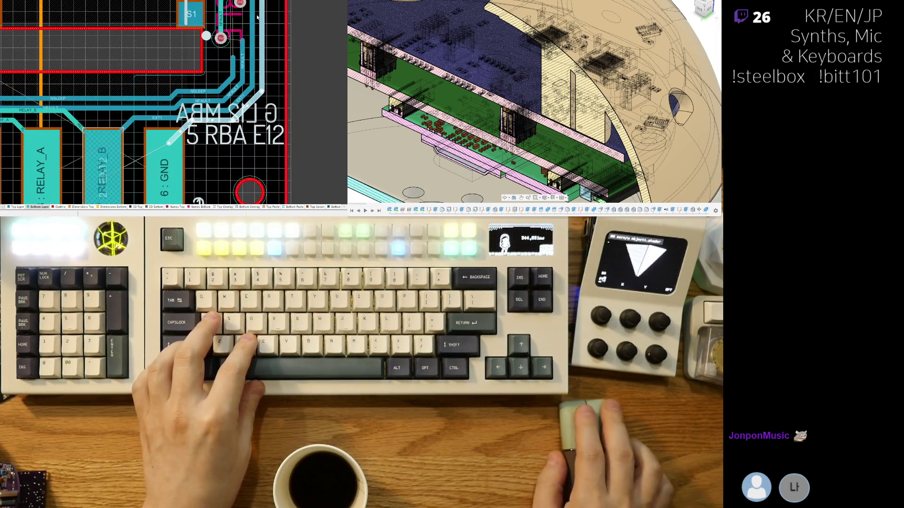
pyautogui.keyDown('ctrl'); pyautogui.scroll(-1, 233, 43); pyautogui.keyUp('ctrl')
pyautogui.keyDown('ctrl'); pyautogui.scroll(-1, 188, 94); pyautogui.keyUp('ctrl')
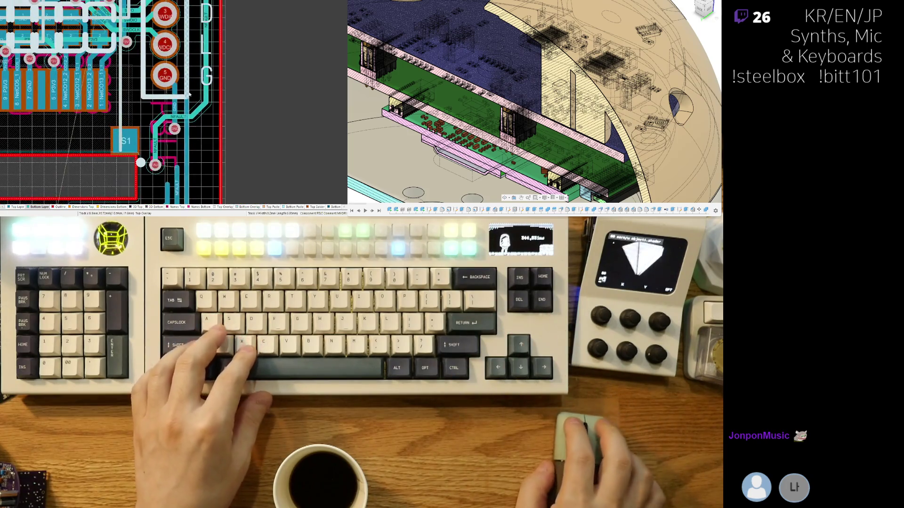
pyautogui.keyDown('ctrl'); pyautogui.scroll(1, 189, 94); pyautogui.keyUp('ctrl')
pyautogui.keyDown('ctrl'); pyautogui.scroll(1, 194, 159); pyautogui.keyUp('ctrl')
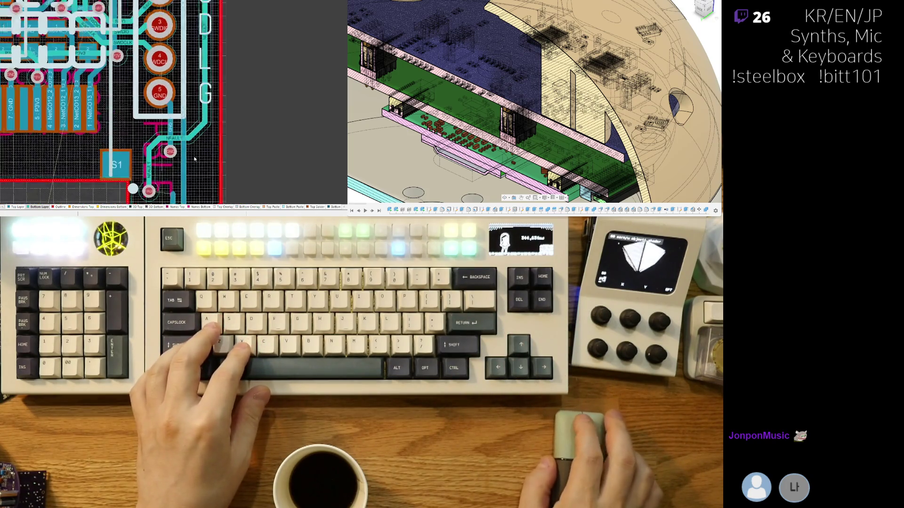
pyautogui.keyDown('ctrl'); pyautogui.scroll(1, 194, 160); pyautogui.keyUp('ctrl')
pyautogui.keyDown('ctrl'); pyautogui.scroll(1, 140, 188); pyautogui.keyUp('ctrl')
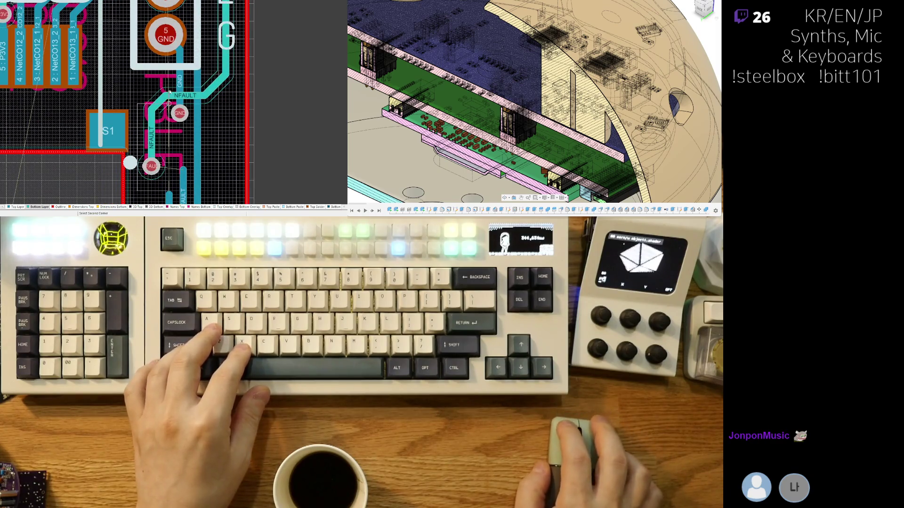
pyautogui.click(151, 141)
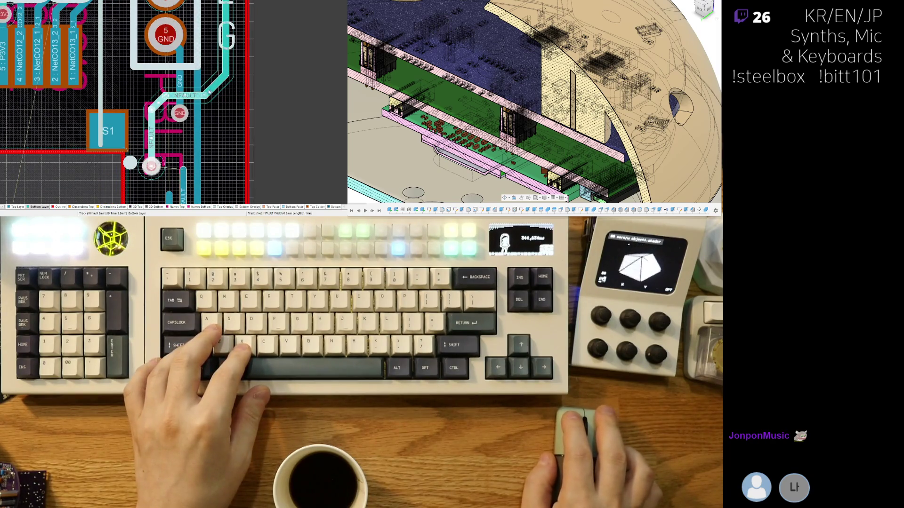
pyautogui.keyDown('ctrl'); pyautogui.scroll(-2, 204, 50); pyautogui.keyUp('ctrl')
pyautogui.keyDown('ctrl'); pyautogui.scroll(-2, 212, 60); pyautogui.keyUp('ctrl')
pyautogui.keyDown('ctrl'); pyautogui.scroll(1, 226, 75); pyautogui.keyUp('ctrl')
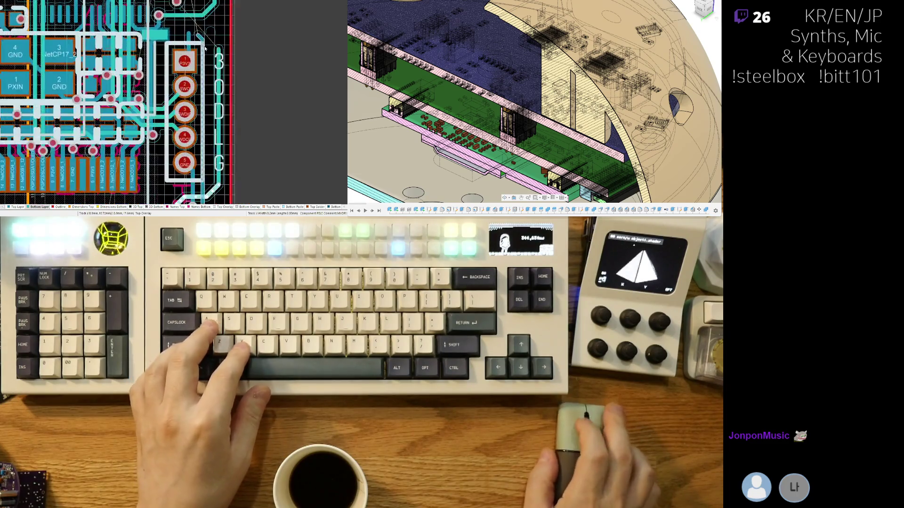
pyautogui.keyDown('ctrl'); pyautogui.scroll(1, 231, 81); pyautogui.keyUp('ctrl')
pyautogui.click(212, 83)
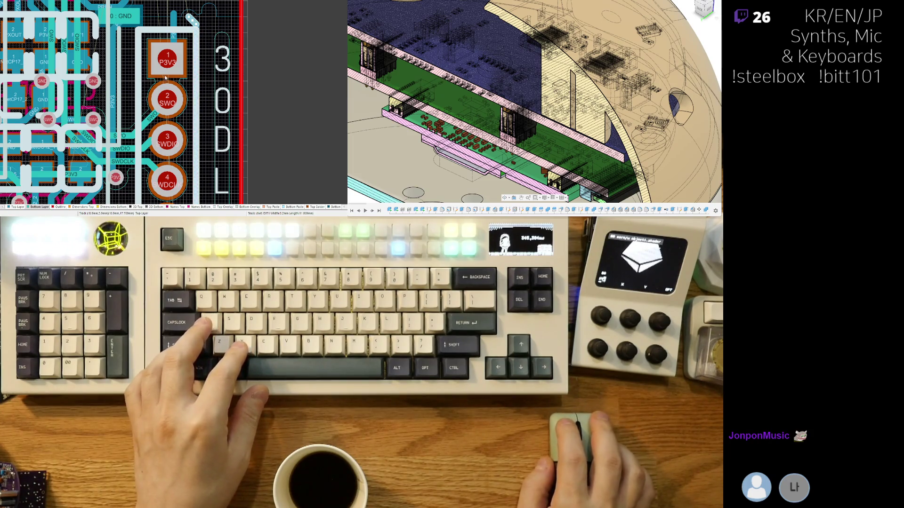
pyautogui.scroll(-3, 165, 78)
pyautogui.scroll(-2, 165, 78)
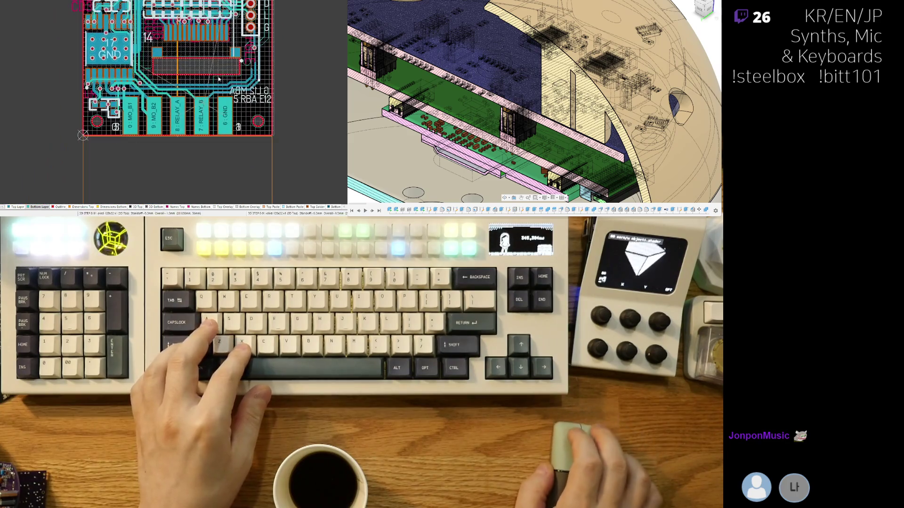
pyautogui.scroll(3, 218, 79)
pyautogui.scroll(1, 188, 105)
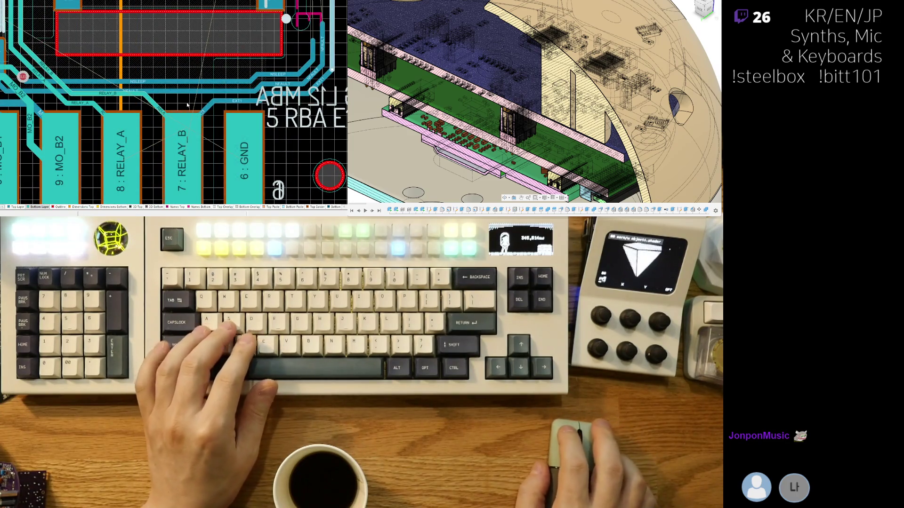
# Step: In single-layer mode, route a track up from the EXT2 pad toward S1 and S2
pyautogui.hotkey('shift', 's')
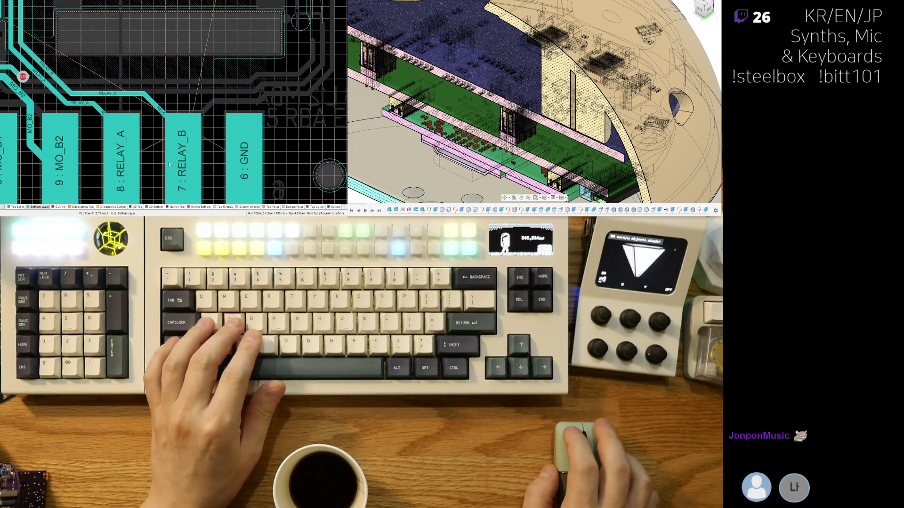
pyautogui.keyDown('ctrl'); pyautogui.keyDown('shift'); pyautogui.scroll(1, 221, 130); pyautogui.keyUp('shift'); pyautogui.keyUp('ctrl')
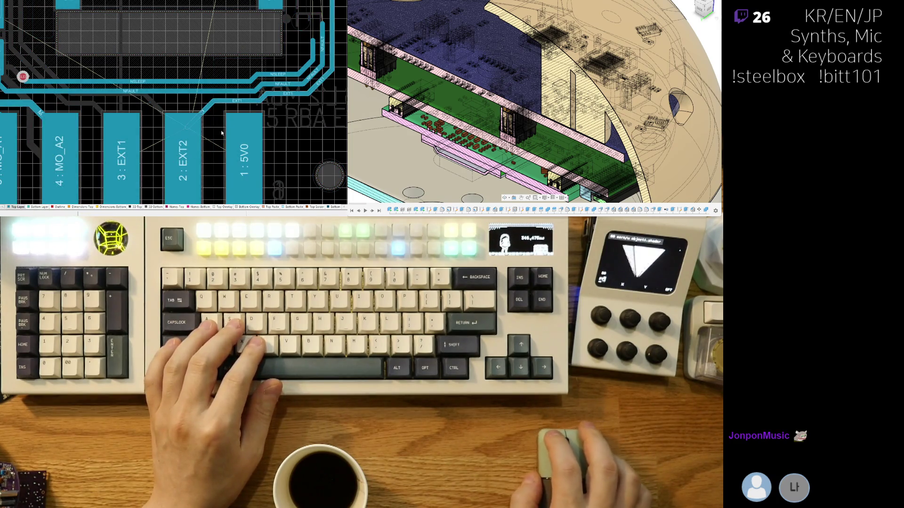
pyautogui.moveTo(221, 130); pyautogui.dragTo(228, 144, button='right')
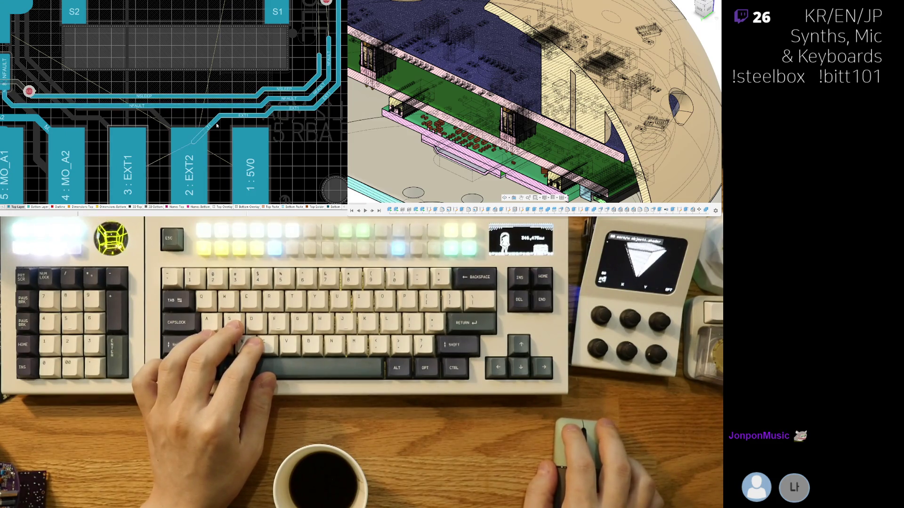
pyautogui.click(225, 114)
pyautogui.keyDown('ctrl'); pyautogui.scroll(2, 277, 127); pyautogui.keyUp('ctrl')
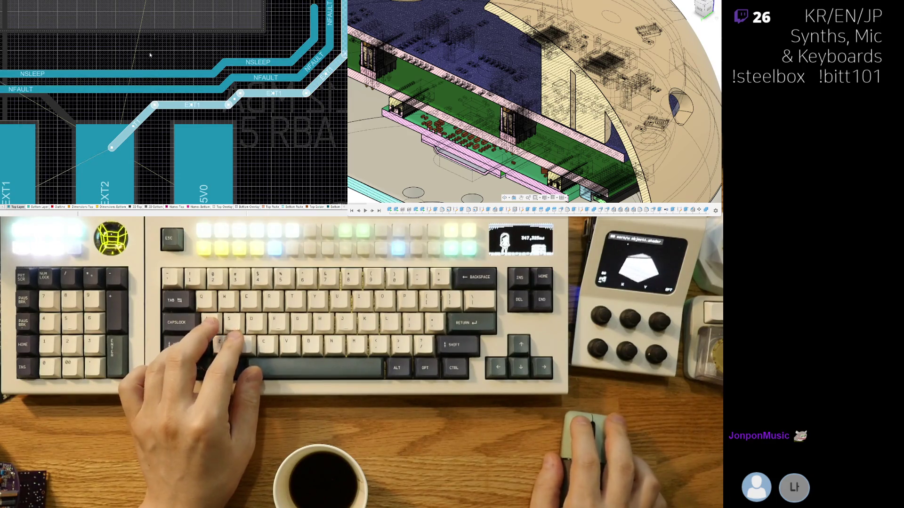
pyautogui.scroll(-3, 296, 43)
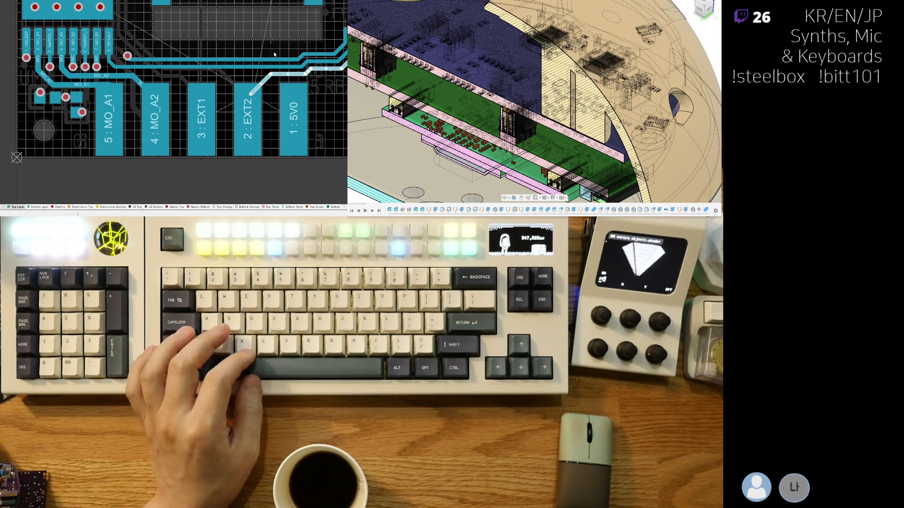
pyautogui.moveTo(278, 110); pyautogui.dragTo(212, 125, button='right')
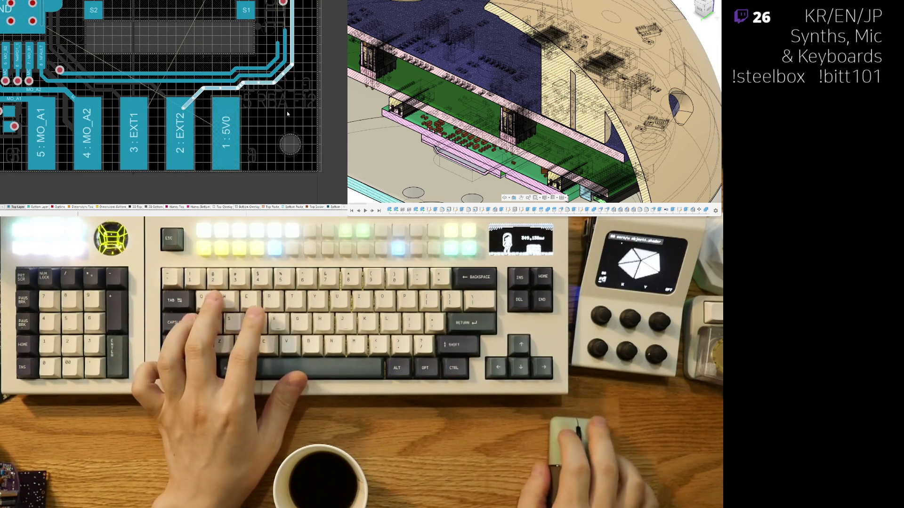
pyautogui.moveTo(244, 92); pyautogui.dragTo(249, 101, button='right')
pyautogui.scroll(3, 248, 102)
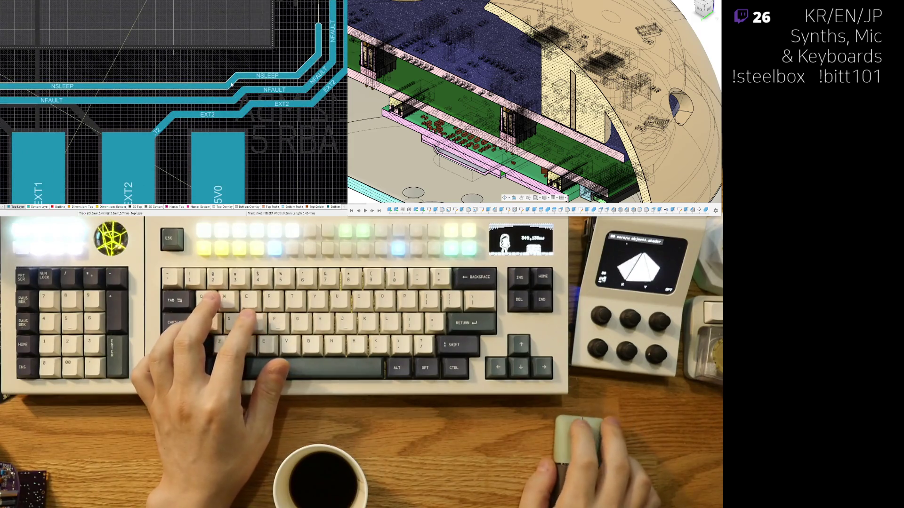
# Step: Shift the NFAULT bend left above NSLEEP and route EXT1 from its pad into a horizontal run
pyautogui.moveTo(242, 94); pyautogui.dragTo(159, 94)
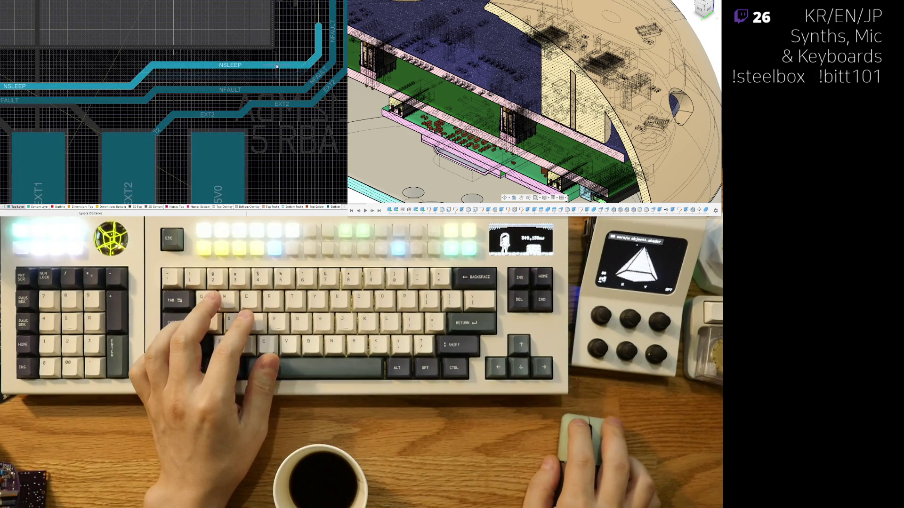
pyautogui.moveTo(219, 90); pyautogui.dragTo(220, 76)
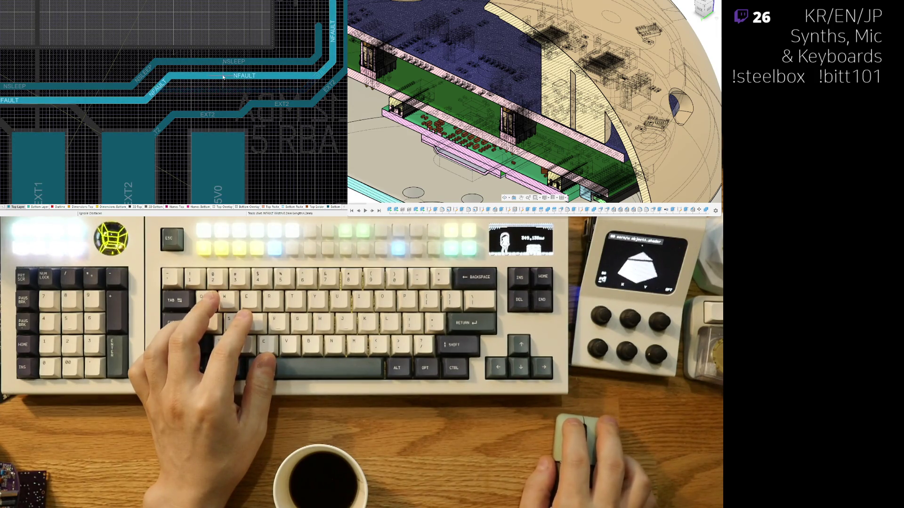
pyautogui.keyDown('ctrl'); pyautogui.scroll(2, 93, 144); pyautogui.keyUp('ctrl')
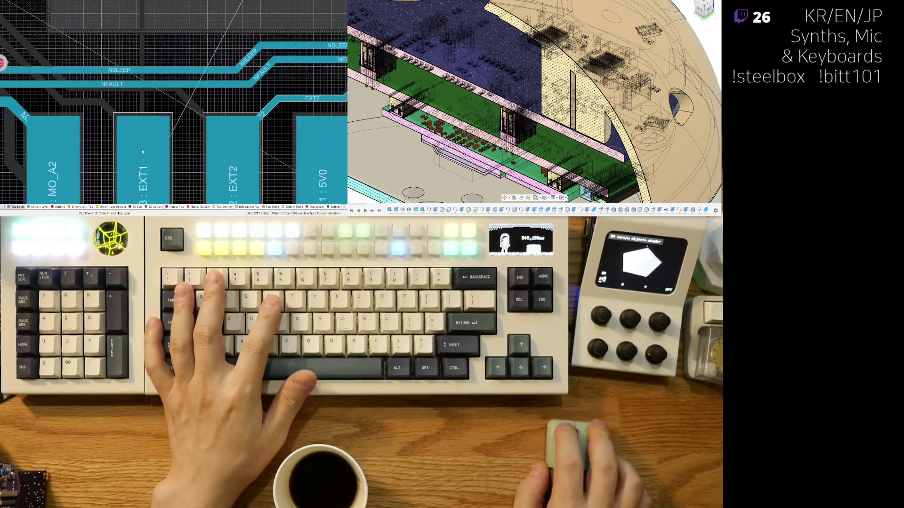
pyautogui.click(173, 122)
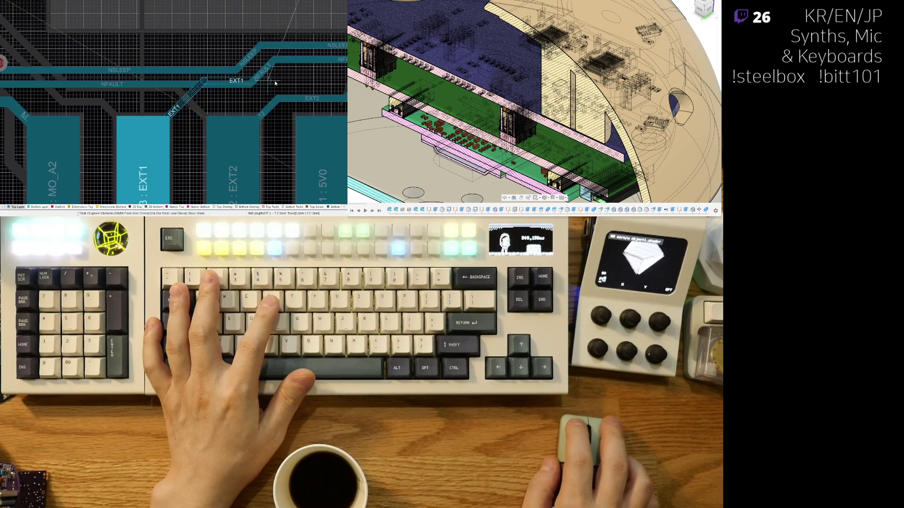
pyautogui.rightClick(234, 102)
pyautogui.moveTo(202, 84); pyautogui.dragTo(235, 95)
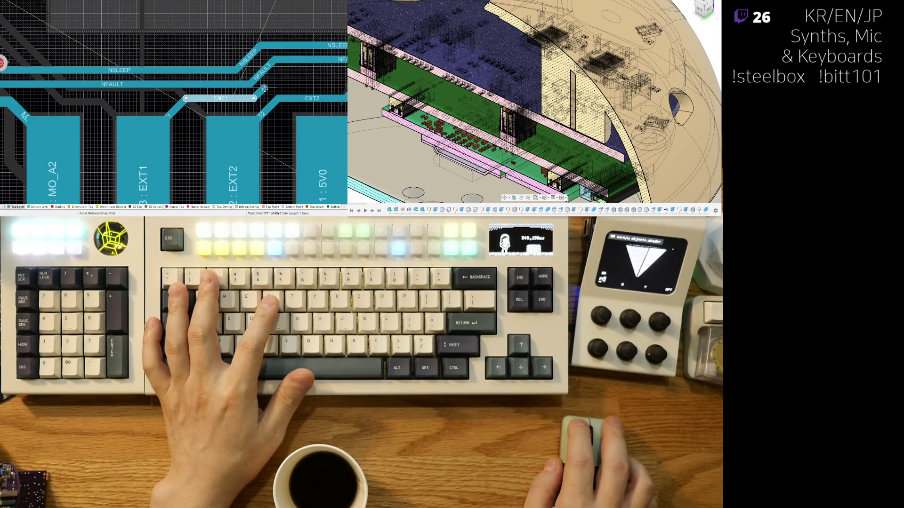
pyautogui.keyDown('shift'); pyautogui.hscroll(3, 276, 84); pyautogui.keyUp('shift')
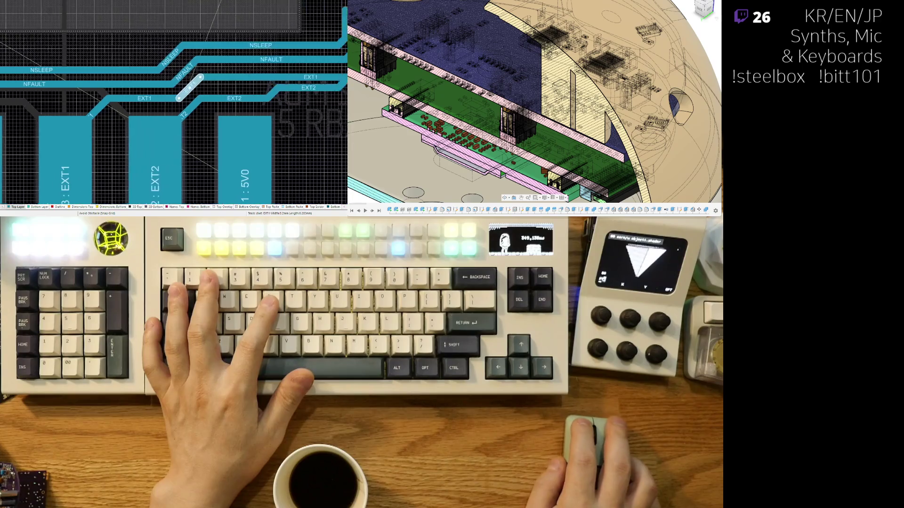
# Step: Give the NSLEEP and EXT1 track ends parallel diagonal runs up toward S1
pyautogui.moveTo(276, 84); pyautogui.dragTo(228, 83)
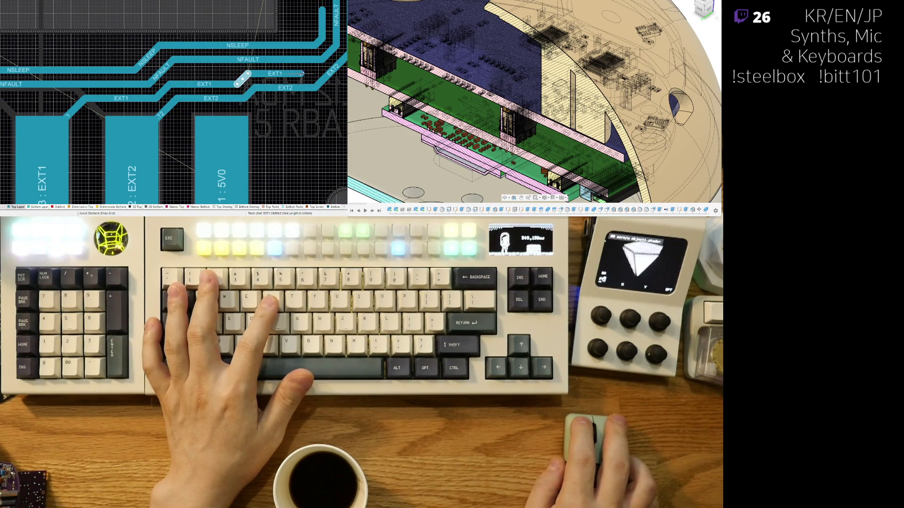
pyautogui.rightClick(242, 79)
pyautogui.scroll(2, 243, 83)
pyautogui.keyDown('shift'); pyautogui.hscroll(2, 247, 88); pyautogui.keyUp('shift')
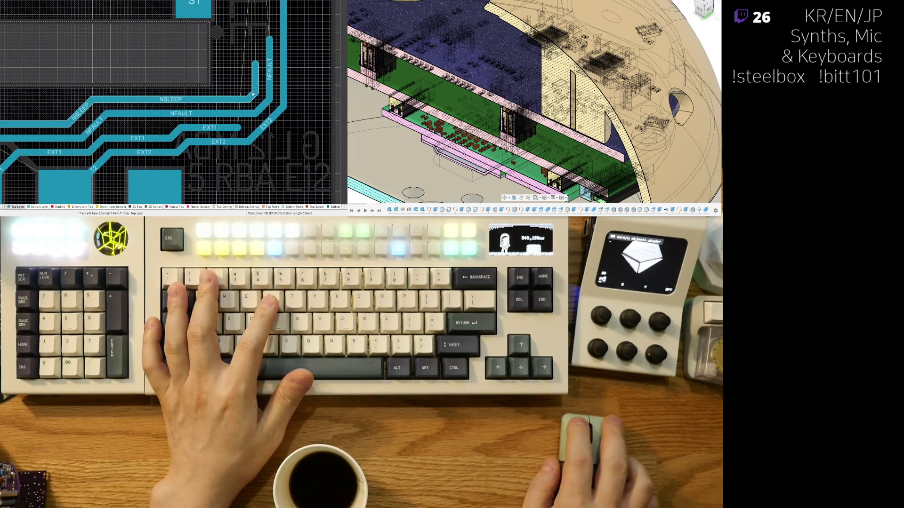
pyautogui.moveTo(230, 85); pyautogui.dragTo(254, 102)
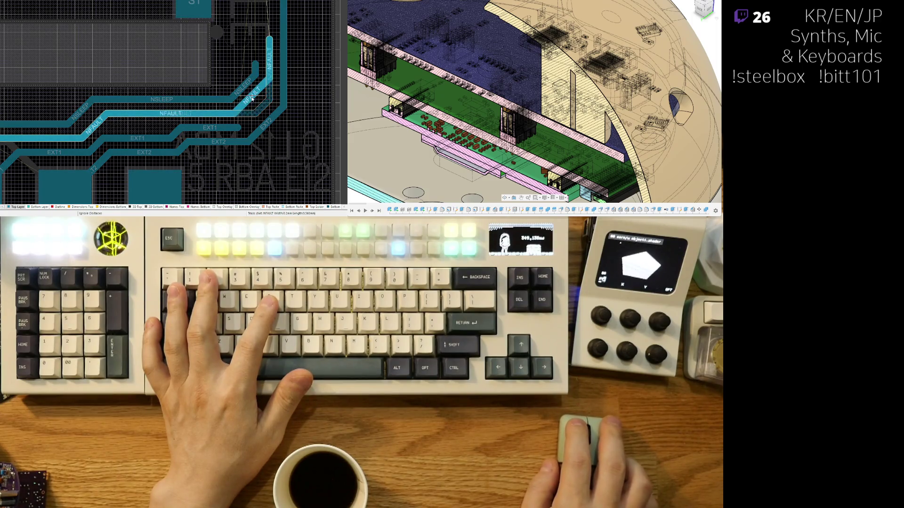
pyautogui.moveTo(255, 71)
pyautogui.mouseDown()
pyautogui.moveTo(250, 49)
pyautogui.moveTo(257, 70)
pyautogui.mouseUp()
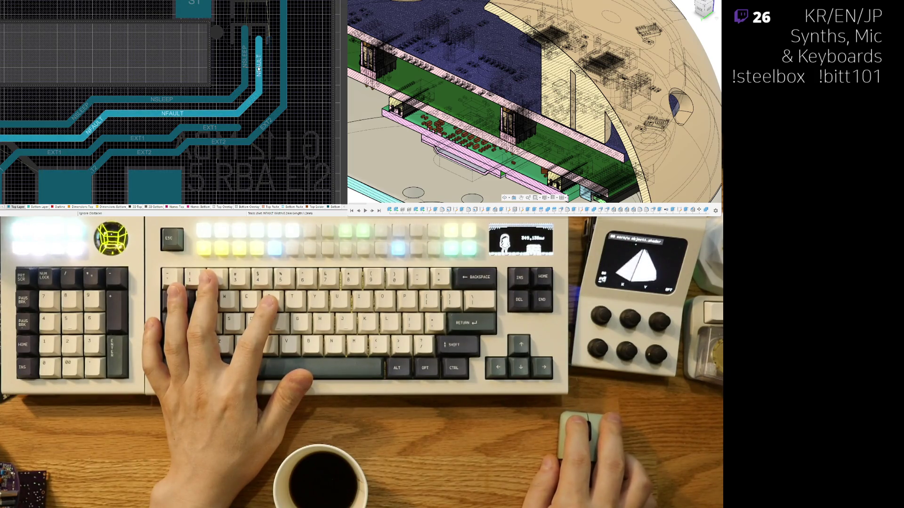
pyautogui.moveTo(244, 125); pyautogui.dragTo(263, 107)
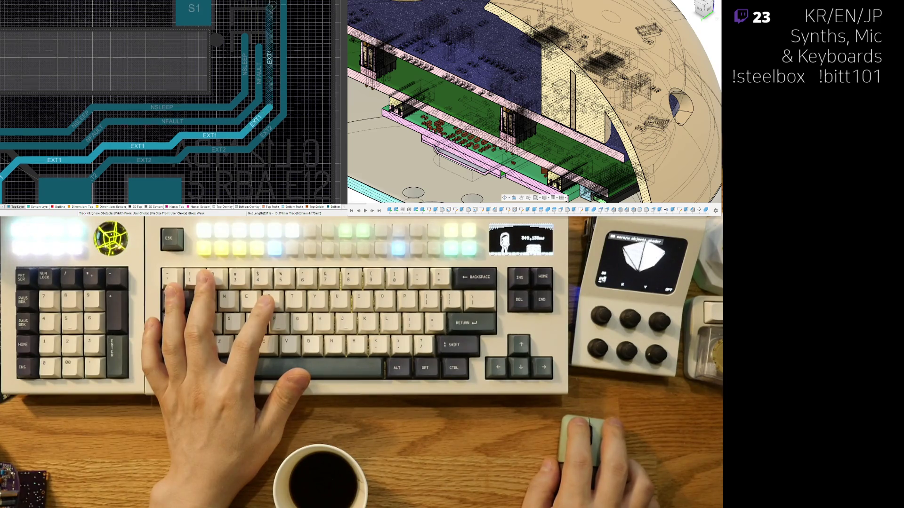
pyautogui.scroll(3, 270, 74)
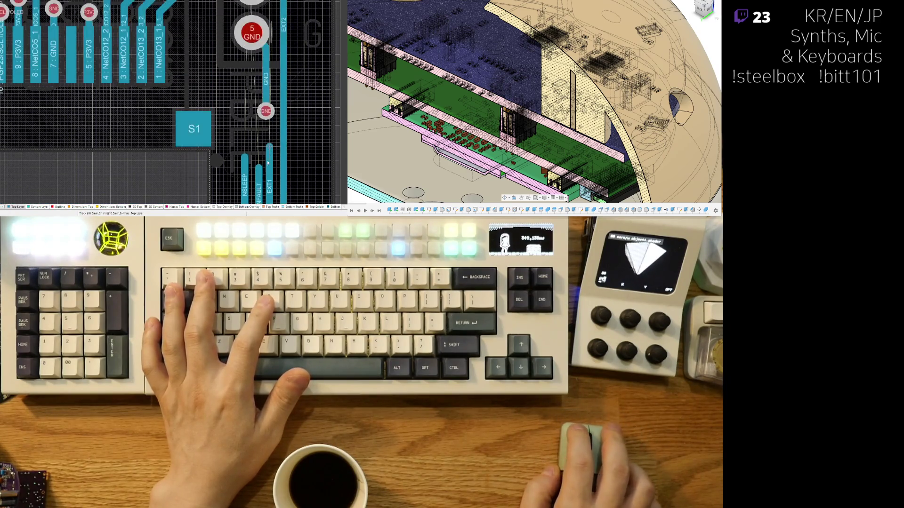
pyautogui.keyDown('ctrl'); pyautogui.scroll(-3, 269, 147); pyautogui.keyUp('ctrl')
pyautogui.keyDown('shift'); pyautogui.hscroll(2, 219, 47); pyautogui.keyUp('shift')
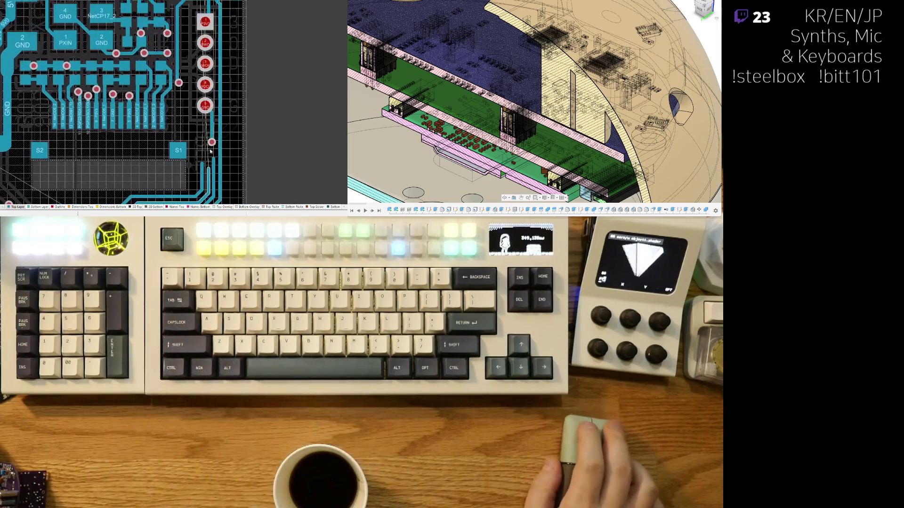
pyautogui.scroll(2, 220, 47)
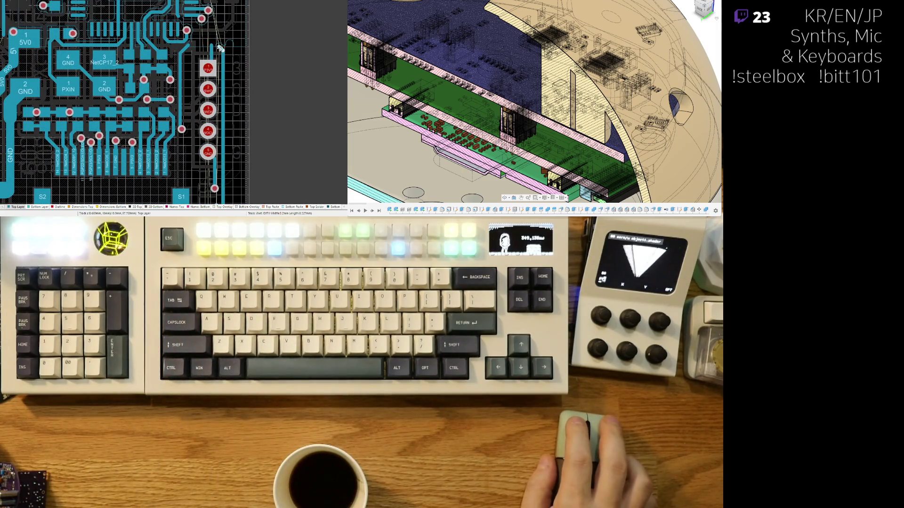
pyautogui.scroll(-3, 215, 105)
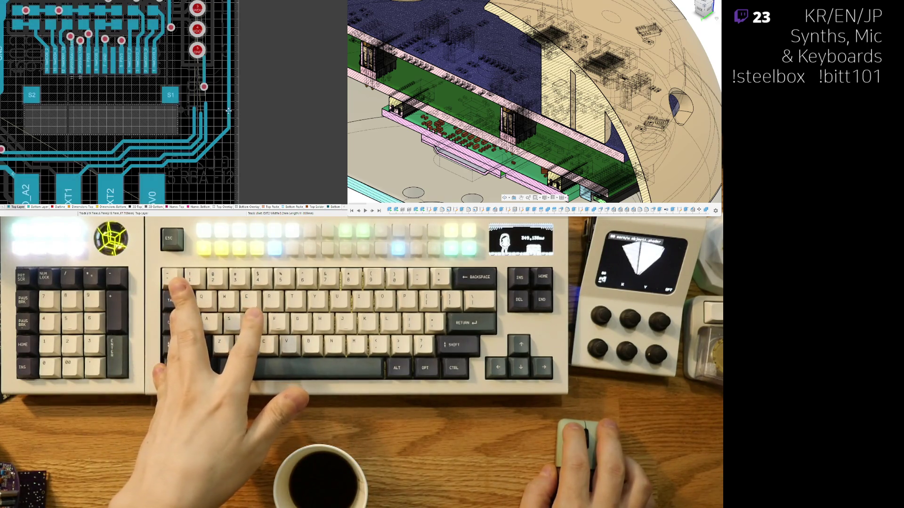
pyautogui.scroll(2, 228, 111)
pyautogui.scroll(1, 212, 113)
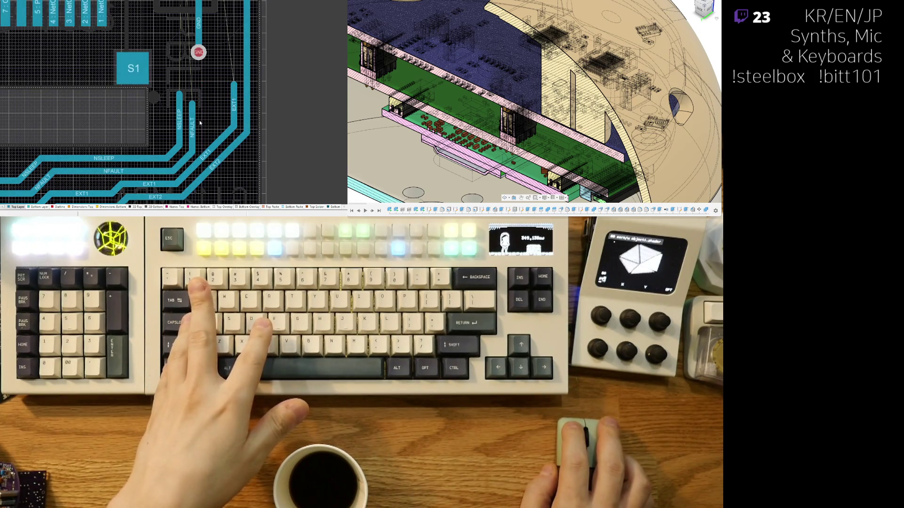
# Step: Reroute NSLEEP diagonally beside S1 with Ignore Obstacles and slide the pad 5 GND run left
pyautogui.hotkey('shift', 'r')
pyautogui.click(220, 113)
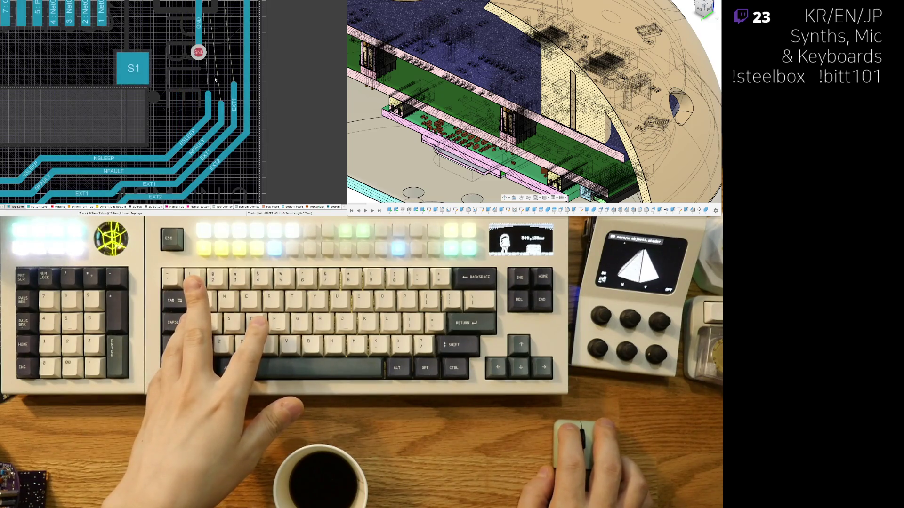
pyautogui.scroll(3, 207, 112)
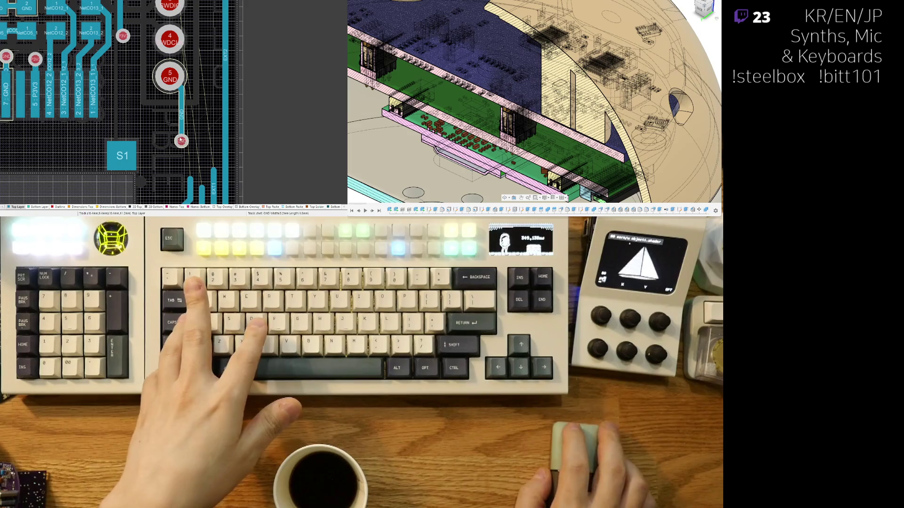
pyautogui.click(187, 112)
pyautogui.moveTo(183, 119); pyautogui.dragTo(175, 103)
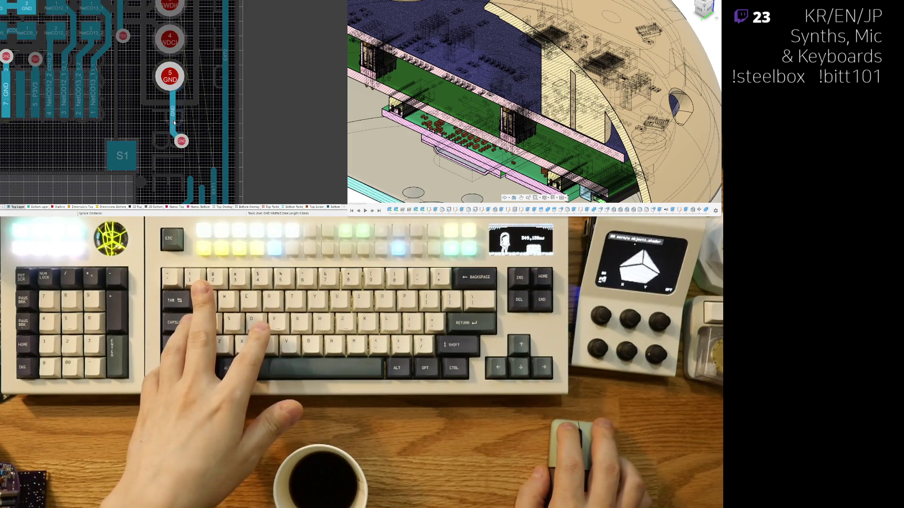
# Step: Route the GND track from pad 5 to its via, cancelling extra route attempts
pyautogui.click(161, 77)
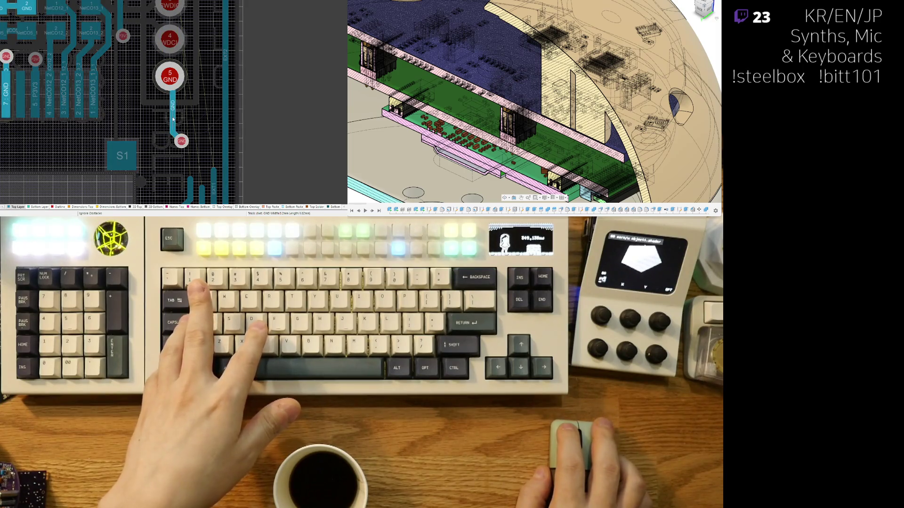
pyautogui.click(182, 140)
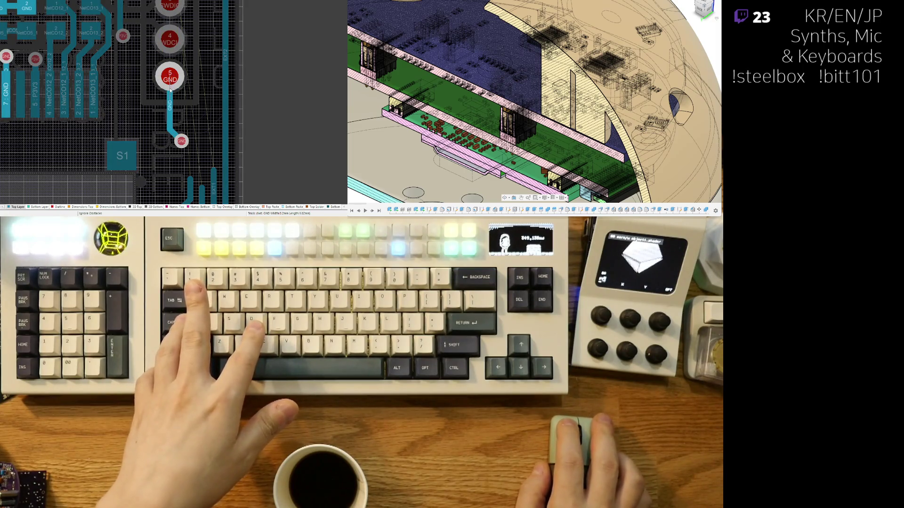
pyautogui.rightClick(170, 80)
pyautogui.click(171, 106)
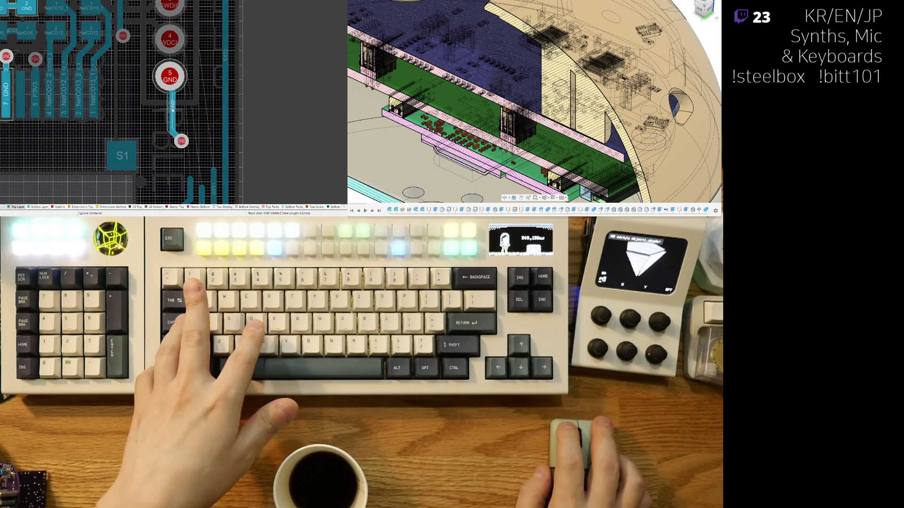
pyautogui.rightClick(172, 116)
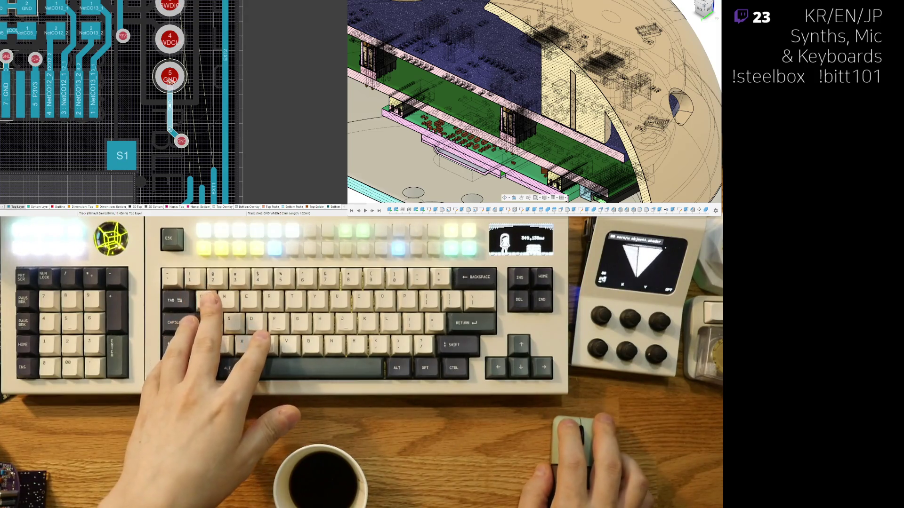
pyautogui.click(170, 80)
pyautogui.rightClick(168, 96)
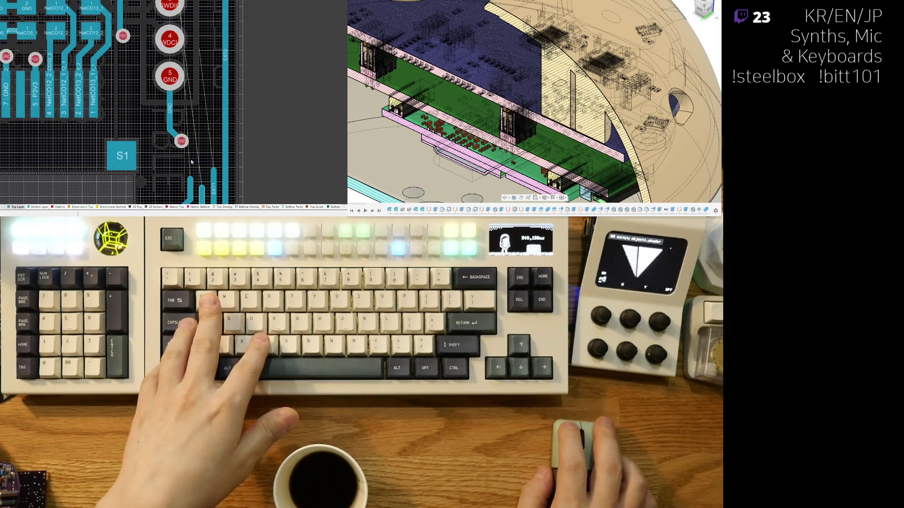
# Step: Cancel a route from the GND via and switch the board to the 3D view
pyautogui.moveTo(191, 162); pyautogui.dragTo(184, 84, button='right')
pyautogui.click(184, 69)
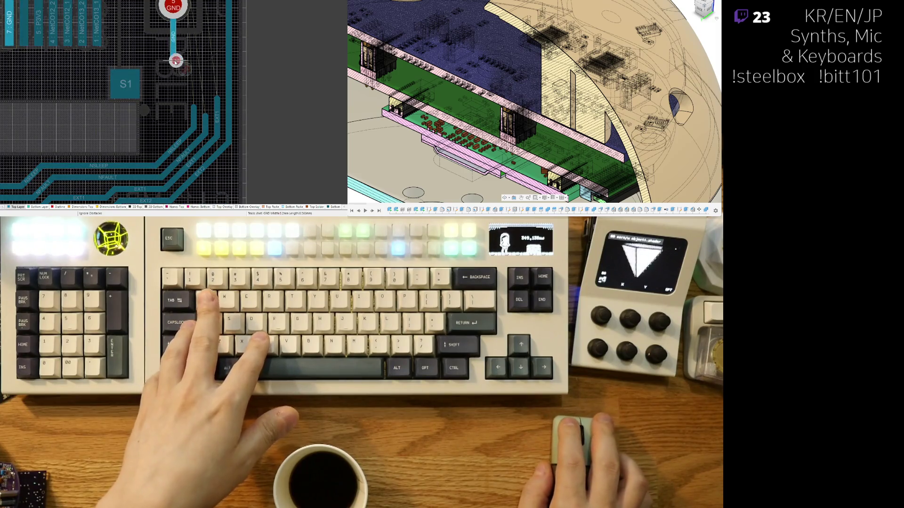
pyautogui.rightClick(174, 66)
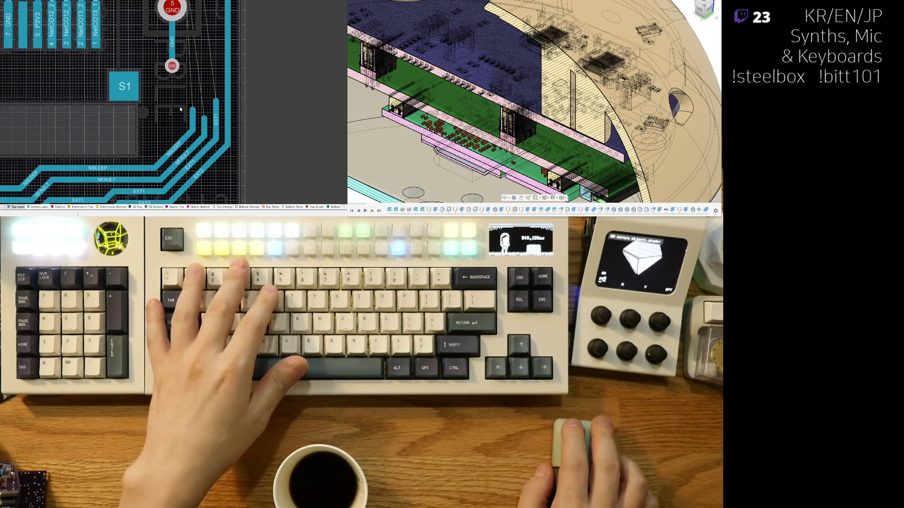
pyautogui.press('3')
pyautogui.keyDown('ctrl'); pyautogui.scroll(-3, 182, 118); pyautogui.keyUp('ctrl')
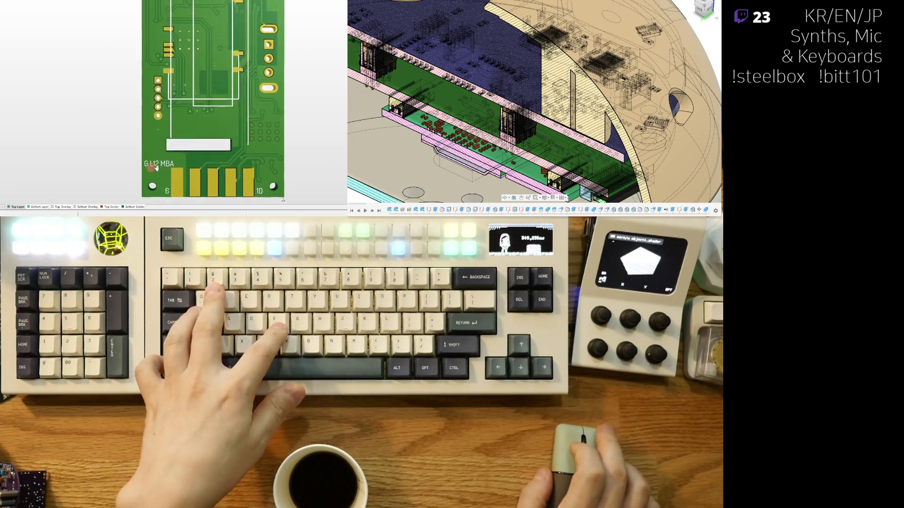
# Step: Tilt the 3D board in perspective, flatten it to a top view, then return to the 2D layout
pyautogui.keyDown('shift'); pyautogui.moveTo(181, 137); pyautogui.dragTo(160, 147, button='right'); pyautogui.keyUp('shift')
pyautogui.press('0')
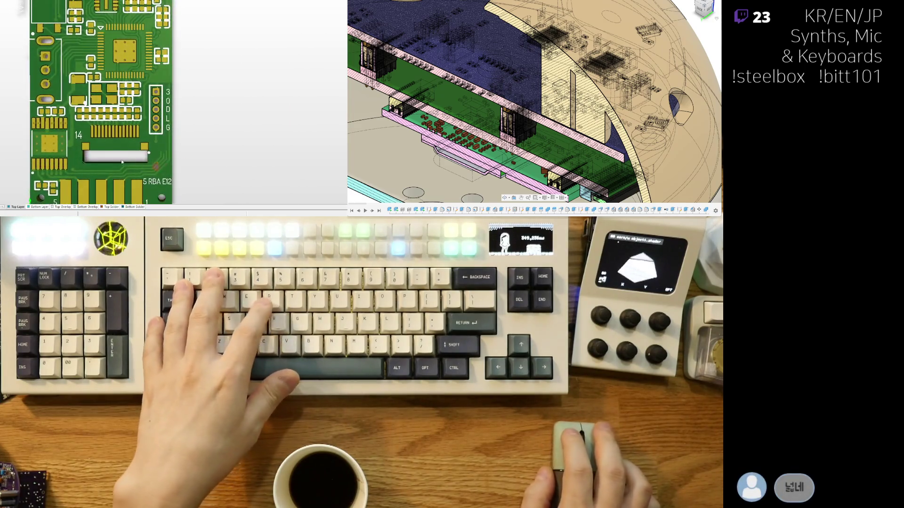
pyautogui.press('2')
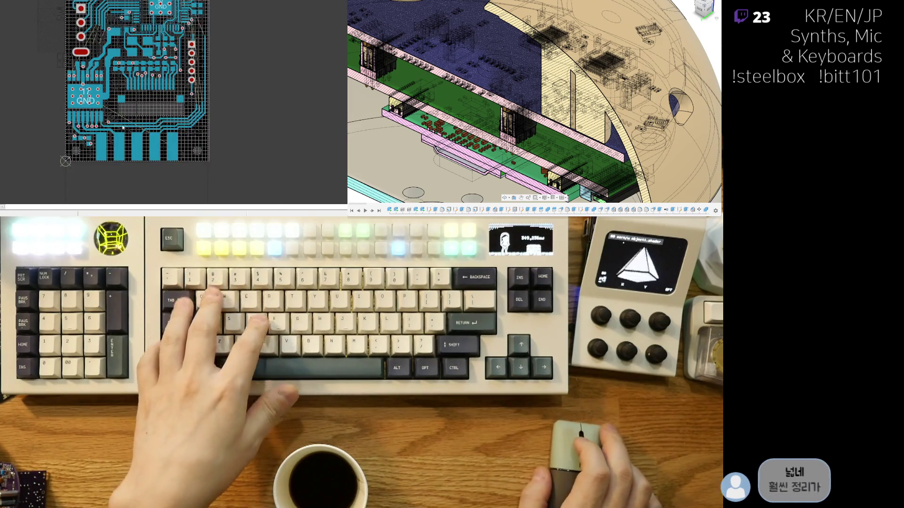
pyautogui.keyDown('ctrl'); pyautogui.scroll(3, 130, 132); pyautogui.keyUp('ctrl')
pyautogui.keyDown('ctrl'); pyautogui.scroll(2, 116, 90); pyautogui.keyUp('ctrl')
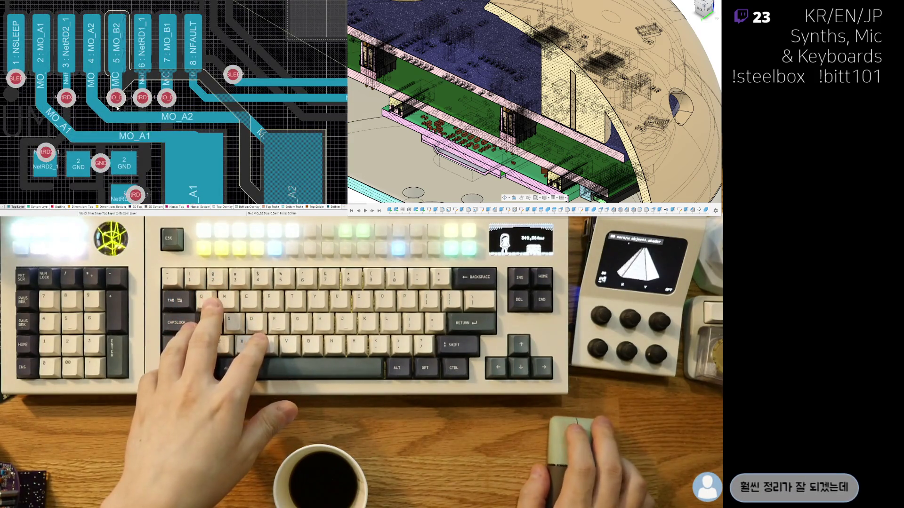
# Step: Finish routing the MO_B2 net from its pad with Ignore Obstacles
pyautogui.hotkey('ctrl', 'w')
pyautogui.click(117, 107)
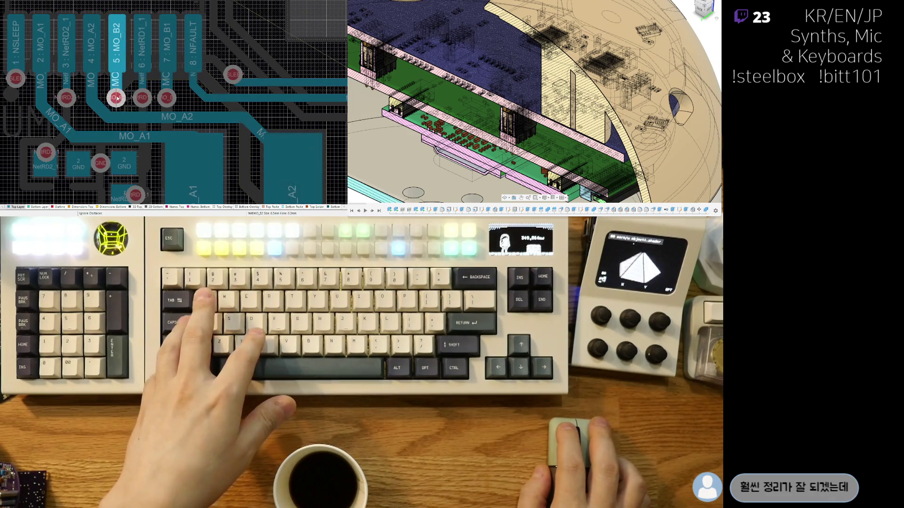
pyautogui.press('Escape')
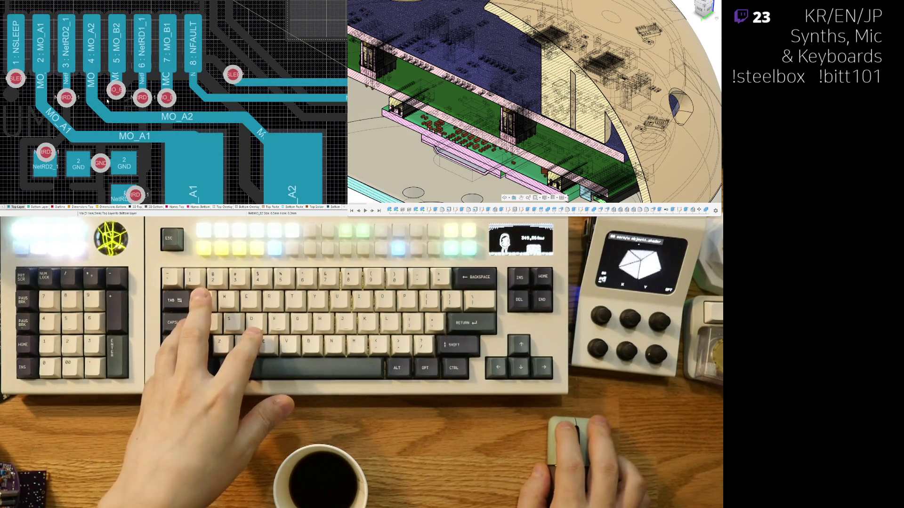
# Step: Reroute the MO_B1 track below pad 7 with Ignore Obstacles routing
pyautogui.click(165, 107)
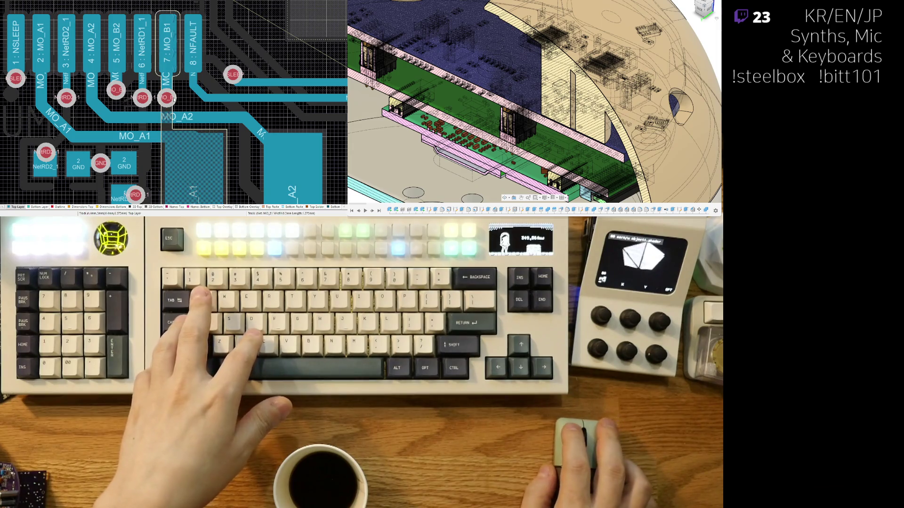
pyautogui.hotkey('ctrl', 'w')
pyautogui.click(170, 90)
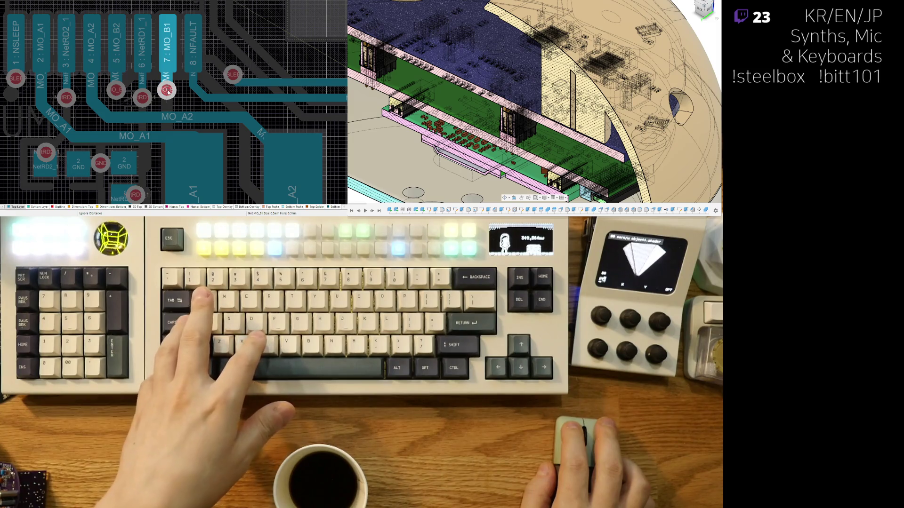
pyautogui.press('Escape')
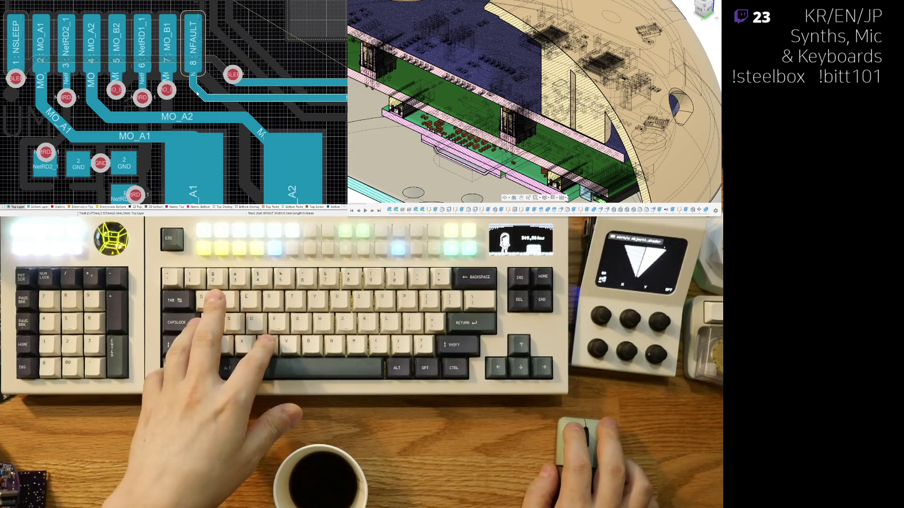
pyautogui.keyDown('ctrl'); pyautogui.scroll(-3, 192, 95); pyautogui.keyUp('ctrl')
pyautogui.keyDown('shift'); pyautogui.hscroll(-3, 122, 127); pyautogui.keyUp('shift')
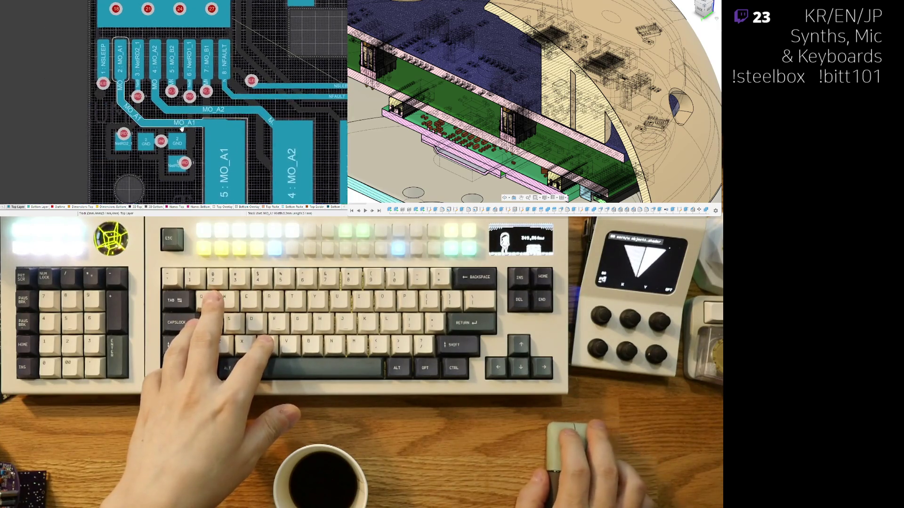
pyautogui.keyDown('shift'); pyautogui.hscroll(3, 190, 128); pyautogui.keyUp('shift')
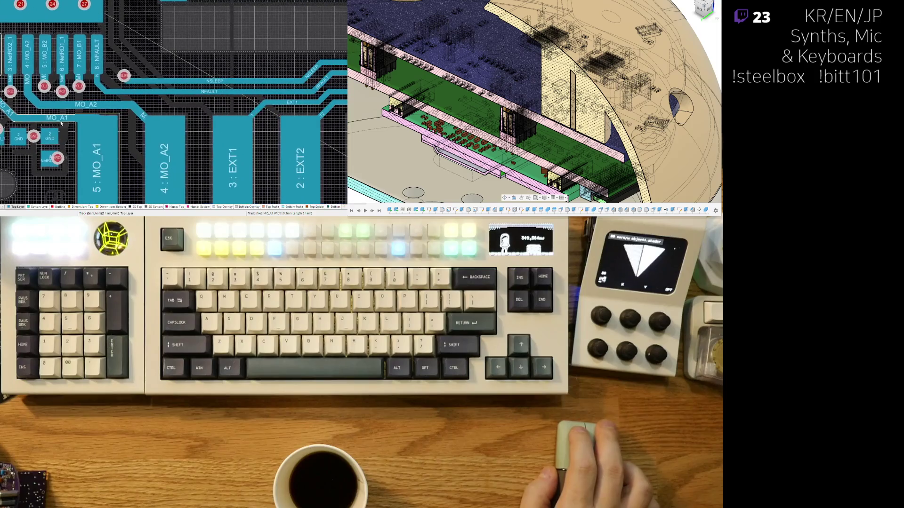
pyautogui.hscroll(3, 205, 134)
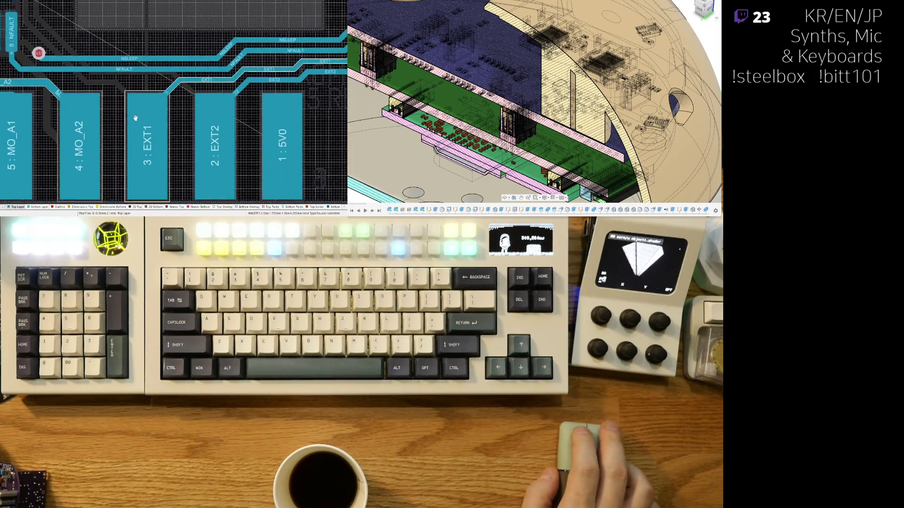
pyautogui.hscroll(2, 243, 137)
pyautogui.keyDown('ctrl'); pyautogui.scroll(2, 245, 136); pyautogui.keyUp('ctrl')
# Step: Route a short 5V0 track off the 5V0 pad on the top layer
pyautogui.hotkey('ctrl', 'w')
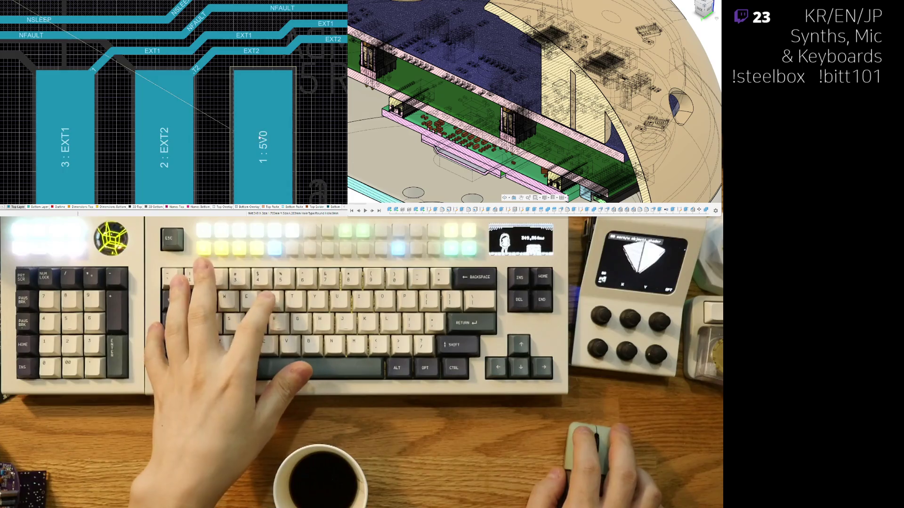
pyautogui.click(271, 129)
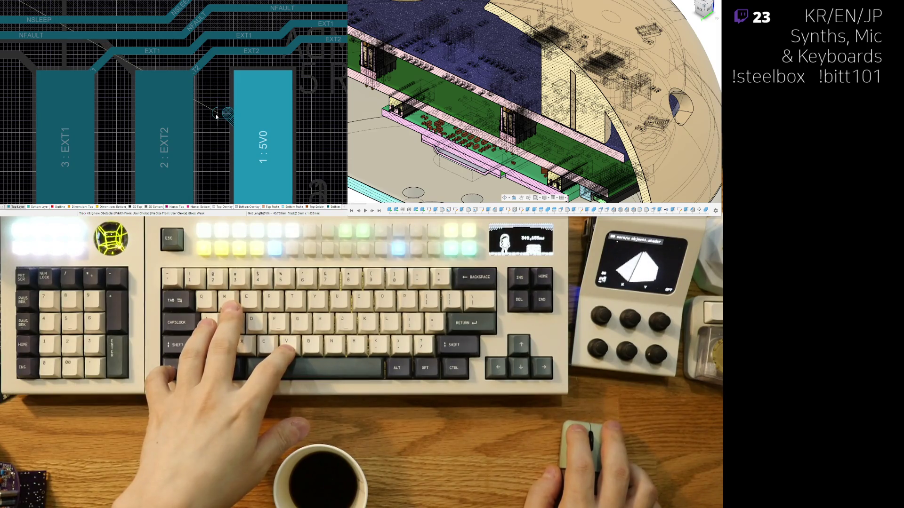
pyautogui.click(215, 113)
pyautogui.rightClick(216, 113)
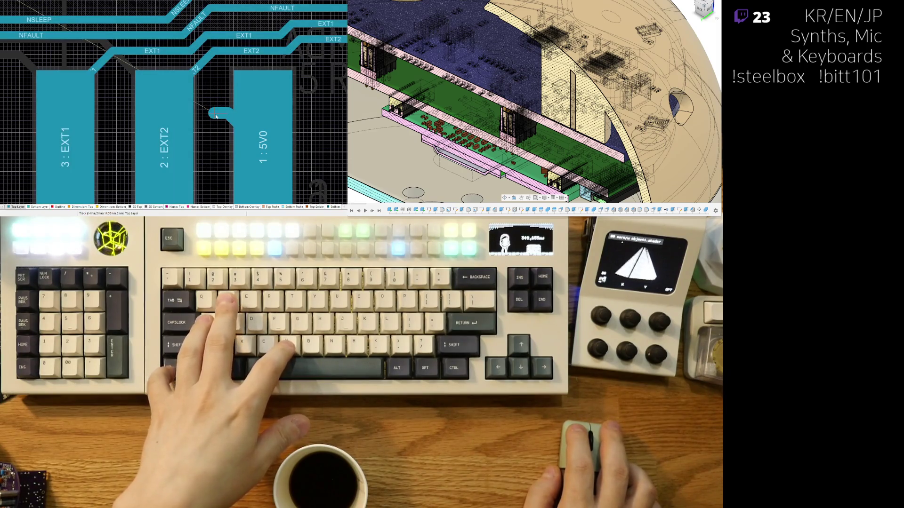
pyautogui.keyDown('ctrl'); pyautogui.scroll(-3, 177, 92); pyautogui.keyUp('ctrl')
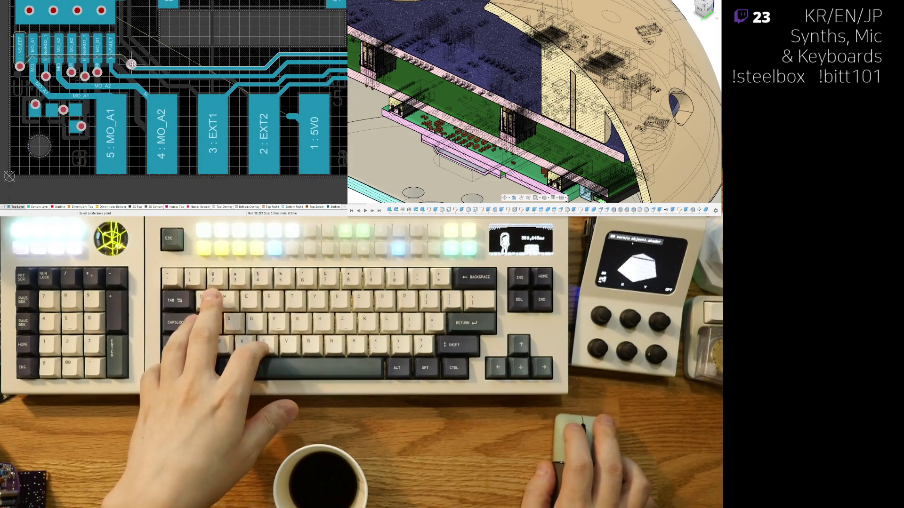
pyautogui.keyDown('ctrl'); pyautogui.scroll(3, 227, 83); pyautogui.keyUp('ctrl')
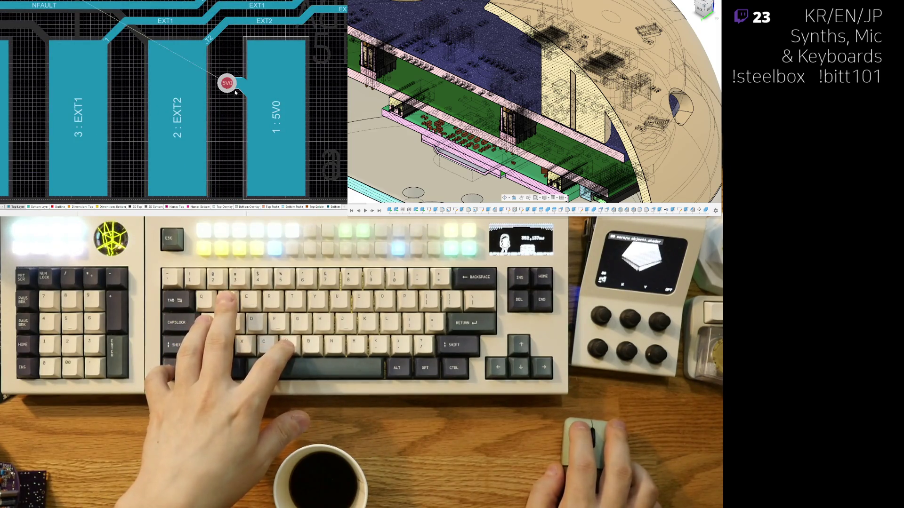
pyautogui.keyDown('ctrl'); pyautogui.scroll(-1, 235, 92); pyautogui.keyUp('ctrl')
pyautogui.keyDown('ctrl'); pyautogui.scroll(-2, 235, 92); pyautogui.keyUp('ctrl')
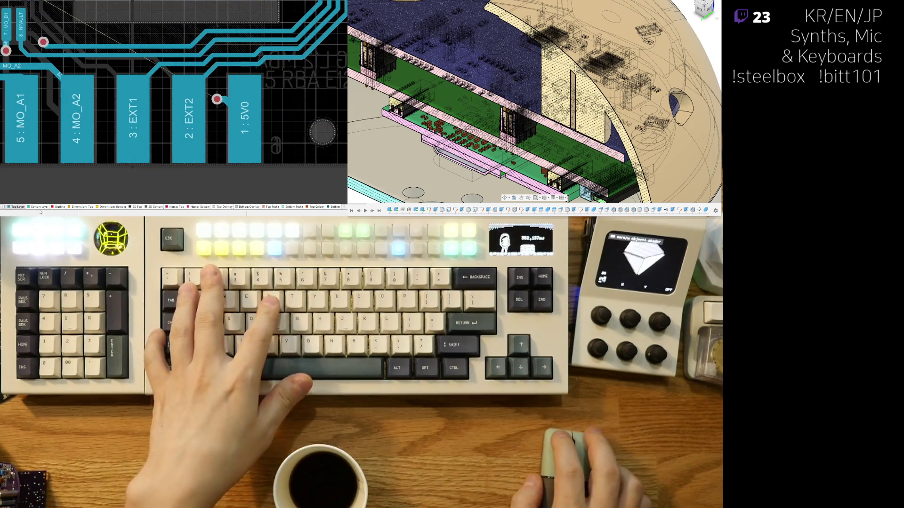
# Step: Drop a via, carry 5V0 on the bottom layer beside the relay tracks to an end via, then show 3D
pyautogui.press('KP_Multiply')
pyautogui.hotkey('ctrl', 'w')
pyautogui.click(217, 99)
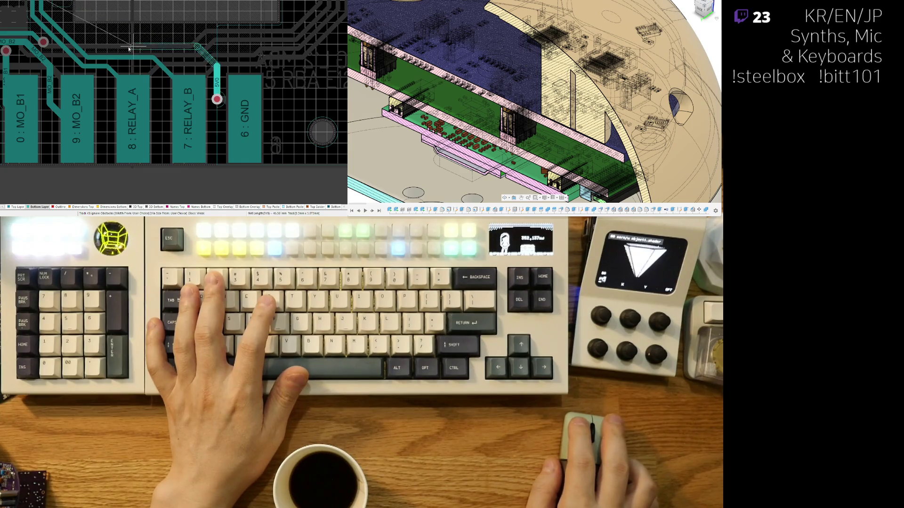
pyautogui.keyDown('ctrl'); pyautogui.scroll(-2, 217, 99); pyautogui.keyUp('ctrl')
pyautogui.keyDown('ctrl'); pyautogui.scroll(3, 123, 91); pyautogui.keyUp('ctrl')
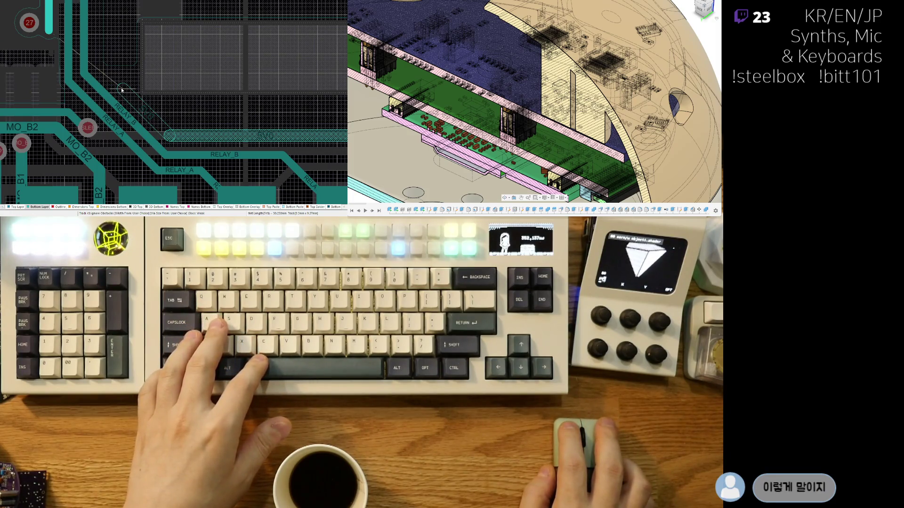
pyautogui.click(121, 90)
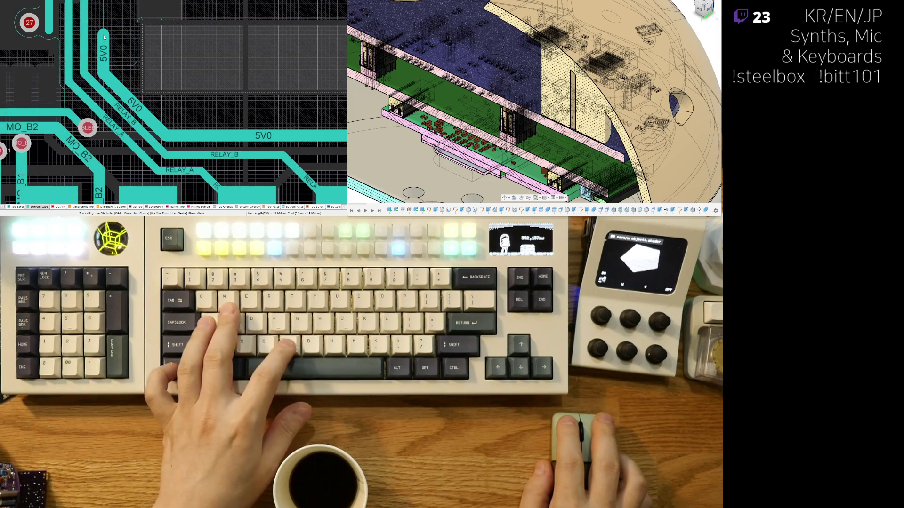
pyautogui.press('2')
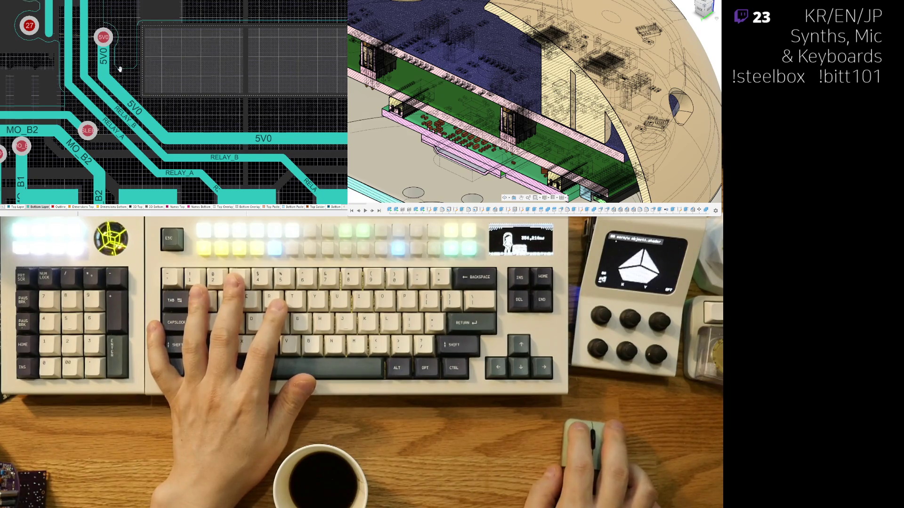
pyautogui.press('3')
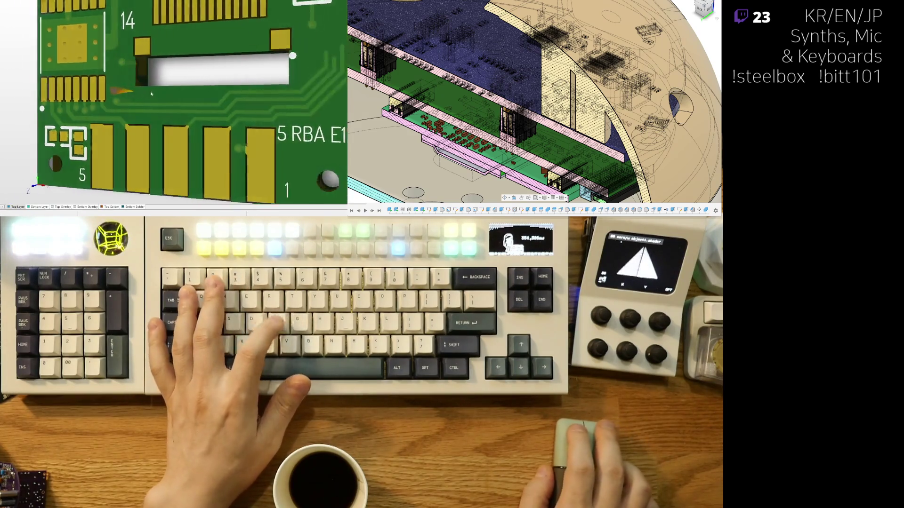
pyautogui.hscroll(3, 150, 92)
# Step: Move across the 3D board view, then return to the 2D layer view
pyautogui.moveTo(148, 61); pyautogui.dragTo(160, 144, button='right')
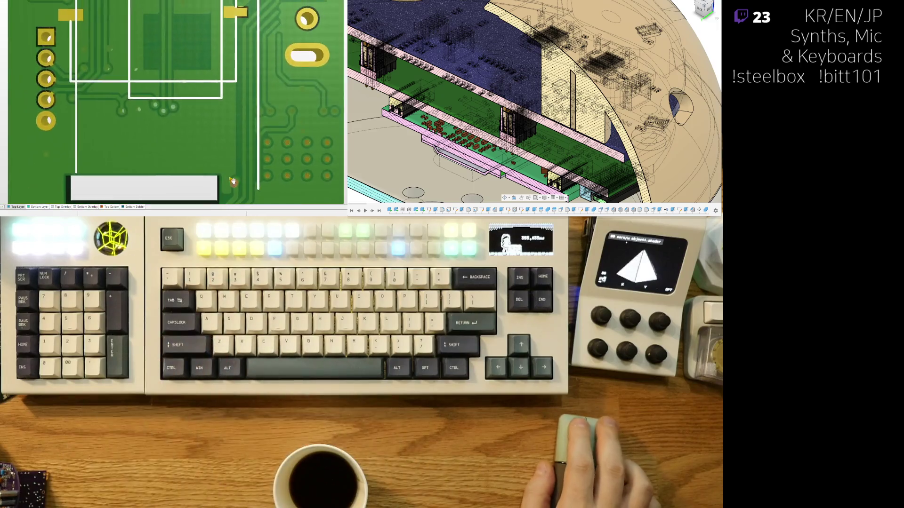
pyautogui.keyDown('ctrl'); pyautogui.scroll(2, 159, 145); pyautogui.keyUp('ctrl')
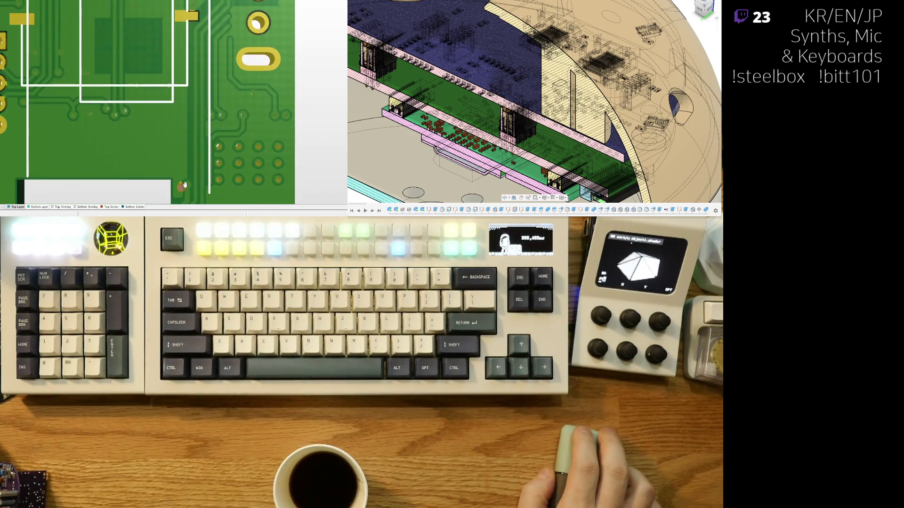
pyautogui.scroll(3, 184, 188)
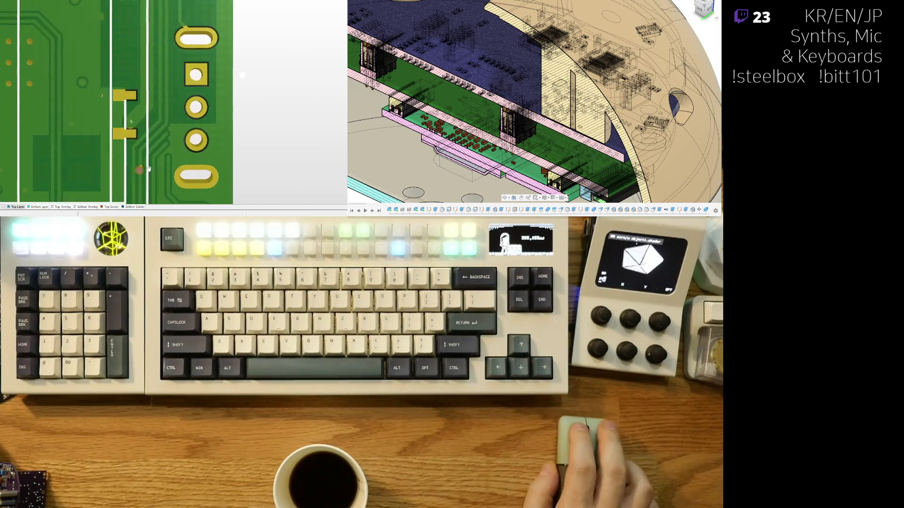
pyautogui.scroll(3, 181, 180)
pyautogui.keyDown('ctrl'); pyautogui.scroll(-2, 180, 172); pyautogui.keyUp('ctrl')
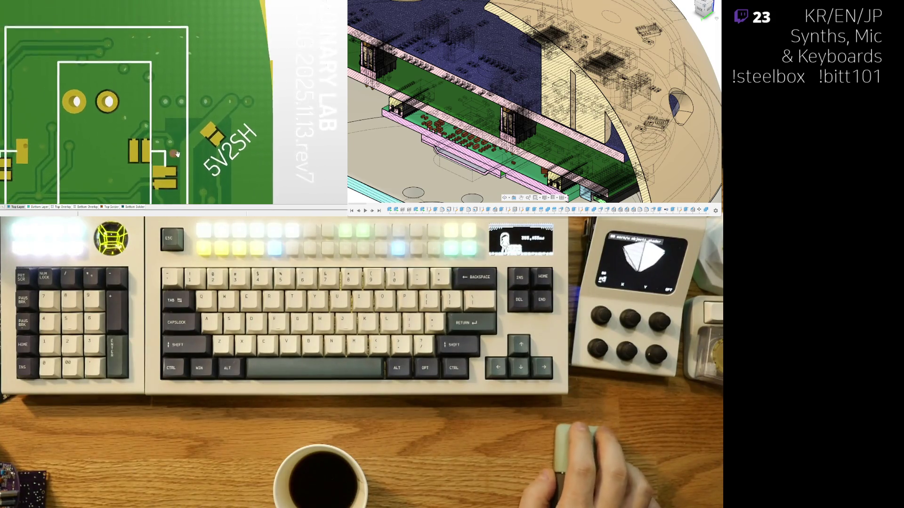
pyautogui.keyDown('ctrl'); pyautogui.scroll(2, 157, 157); pyautogui.keyUp('ctrl')
pyautogui.keyDown('ctrl'); pyautogui.scroll(-2, 159, 157); pyautogui.keyUp('ctrl')
pyautogui.scroll(-3, 169, 127)
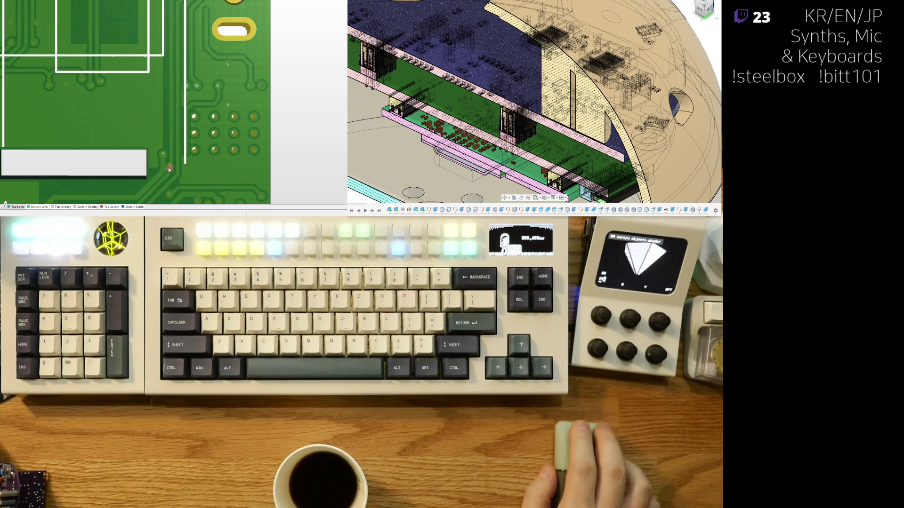
pyautogui.scroll(-3, 180, 99)
pyautogui.keyDown('ctrl'); pyautogui.scroll(2, 188, 80); pyautogui.keyUp('ctrl')
pyautogui.press('2')
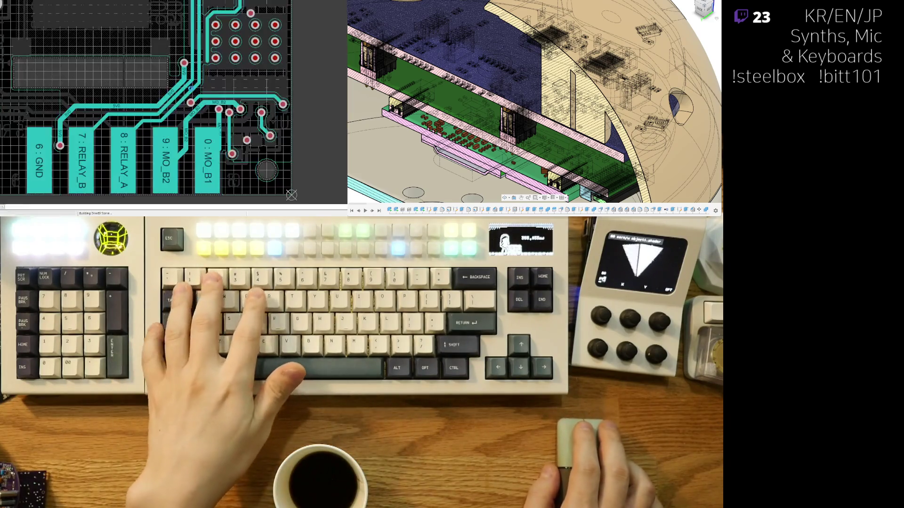
pyautogui.scroll(-2, 194, 57)
pyautogui.keyDown('ctrl'); pyautogui.scroll(2, 170, 106); pyautogui.keyUp('ctrl')
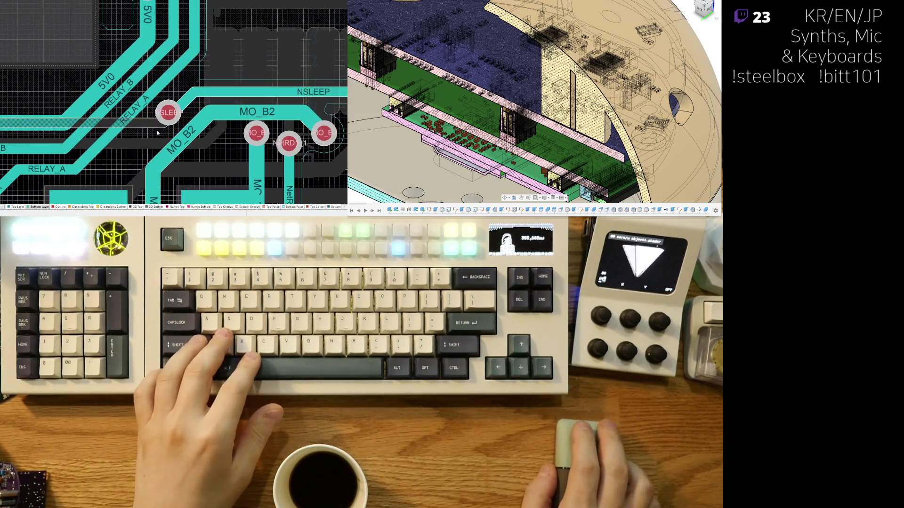
# Step: Reposition the NSLEEP via and straighten the MO_B2 track and its via down to pad 5
pyautogui.press('g')
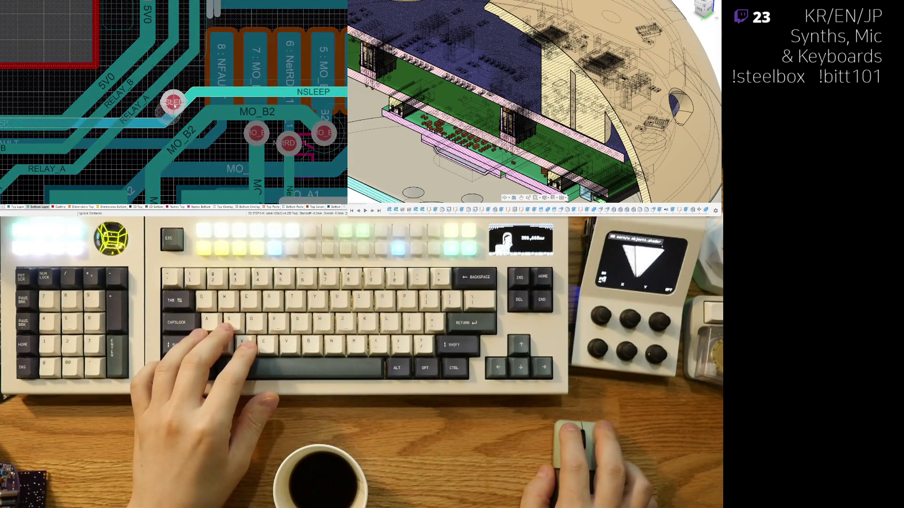
pyautogui.click(181, 103)
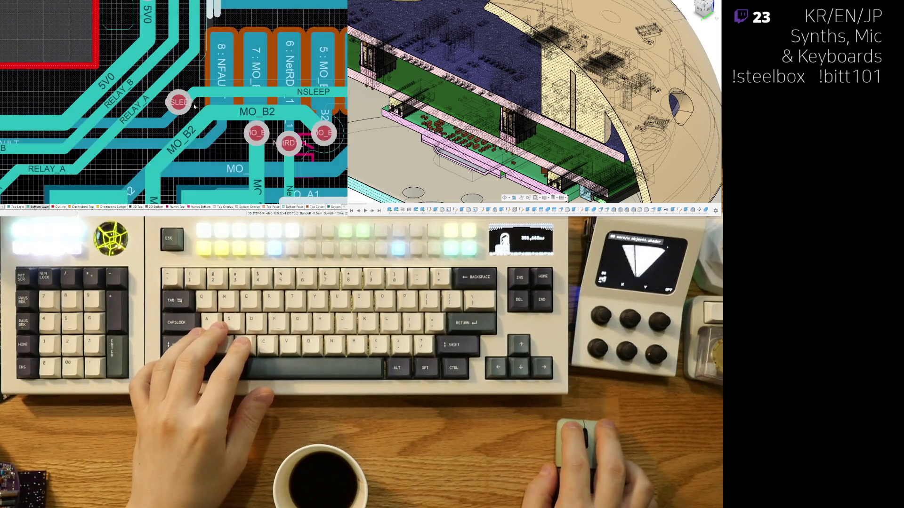
pyautogui.moveTo(194, 134); pyautogui.dragTo(272, 114)
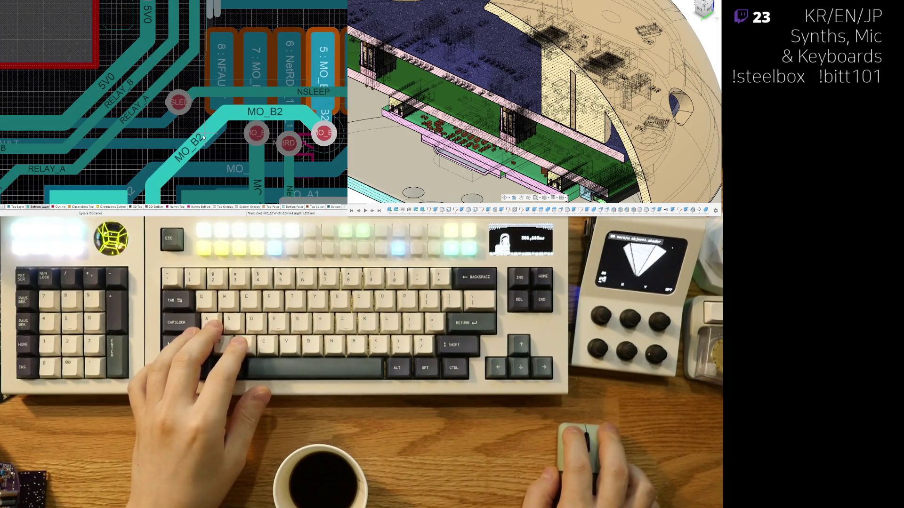
pyautogui.moveTo(272, 114); pyautogui.dragTo(238, 97, button='middle')
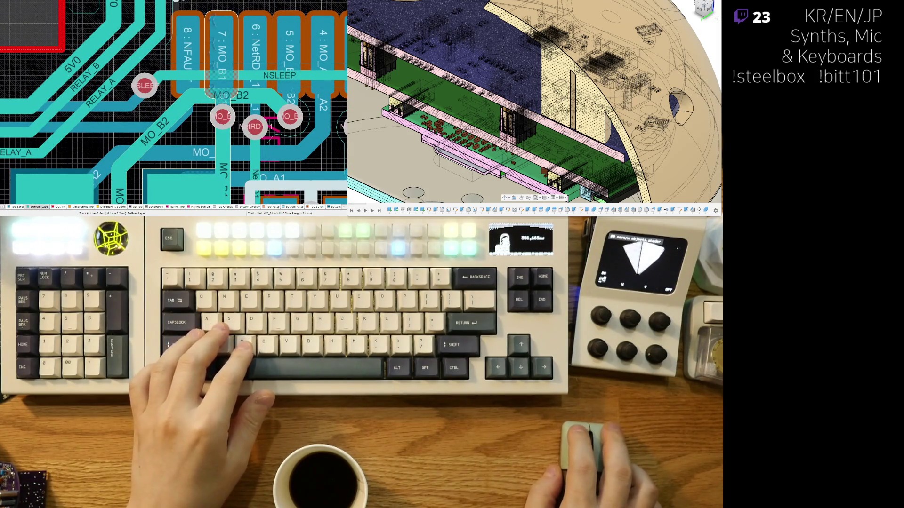
pyautogui.moveTo(231, 110); pyautogui.dragTo(224, 127)
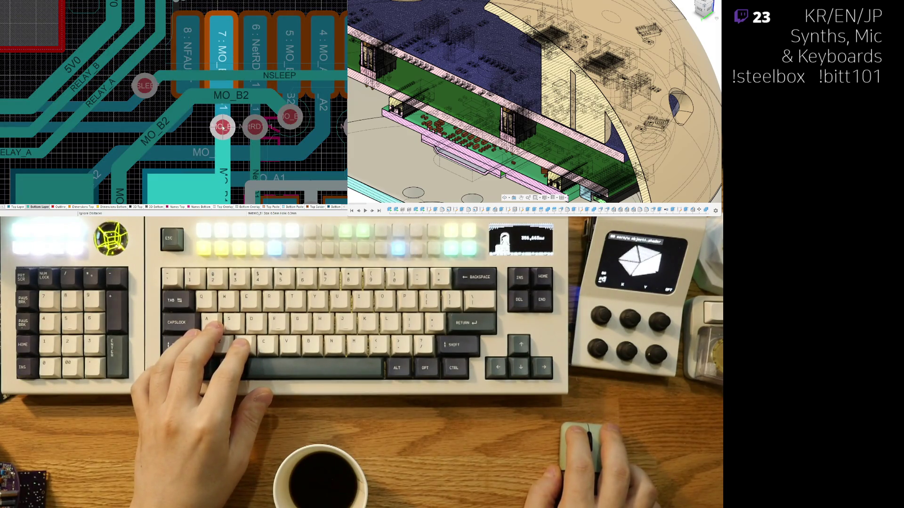
pyautogui.moveTo(223, 128); pyautogui.dragTo(218, 127)
pyautogui.moveTo(232, 96); pyautogui.dragTo(236, 102)
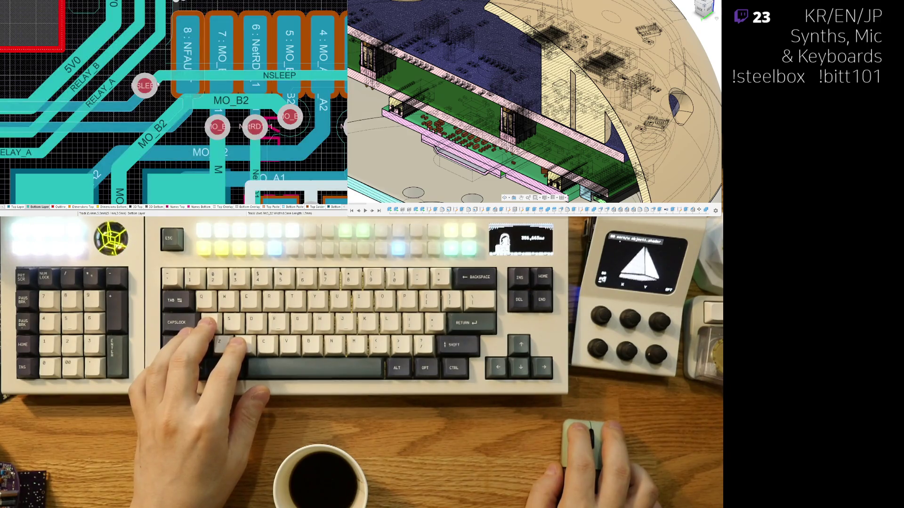
# Step: Move the NSLEEP via and trace down-right and reposition the MO_B2 trace
pyautogui.moveTo(151, 93)
pyautogui.mouseDown()
pyautogui.moveTo(150, 101)
pyautogui.moveTo(155, 87)
pyautogui.moveTo(159, 98)
pyautogui.moveTo(183, 81)
pyautogui.mouseUp()
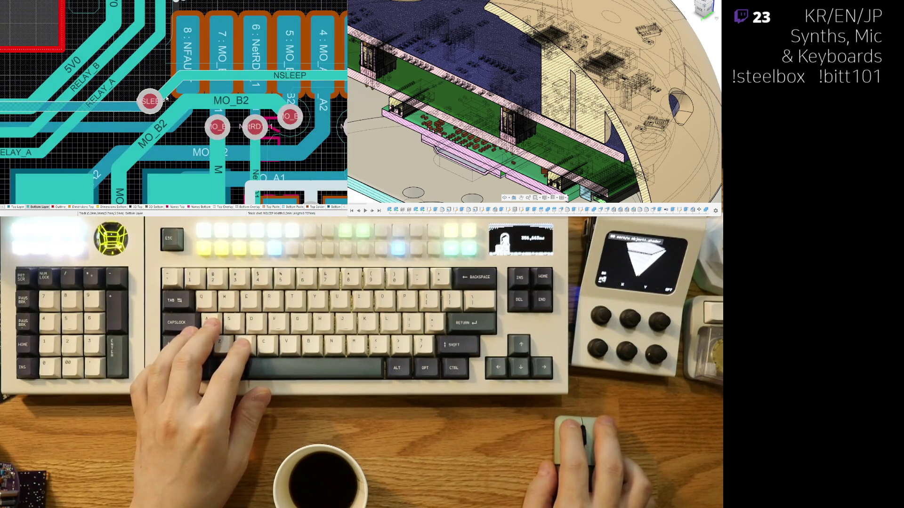
pyautogui.click(154, 141)
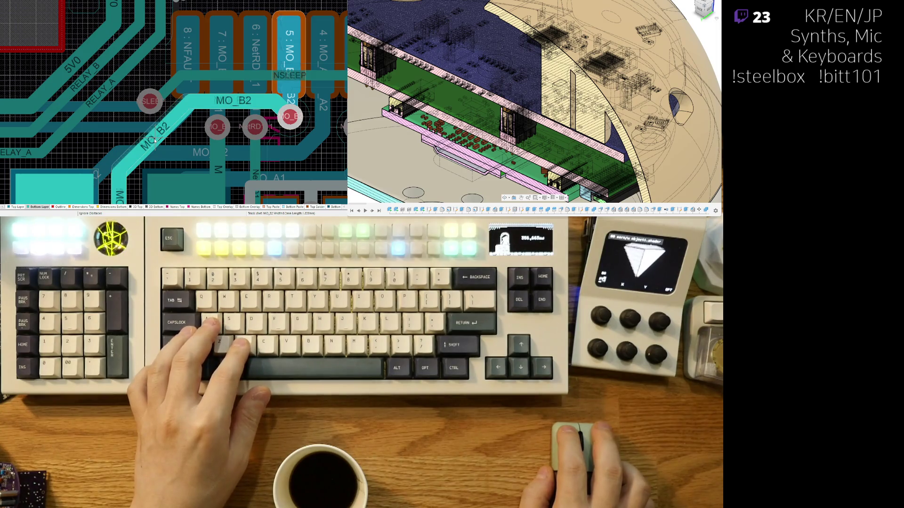
pyautogui.moveTo(155, 141); pyautogui.dragTo(154, 141)
pyautogui.keyDown('shift'); pyautogui.hscroll(2, 273, 85); pyautogui.keyUp('shift')
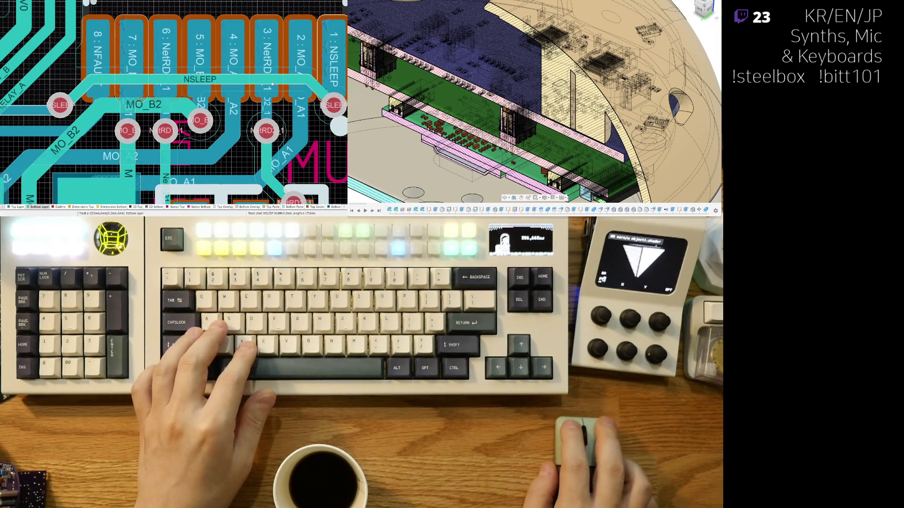
pyautogui.moveTo(272, 84); pyautogui.dragTo(271, 83)
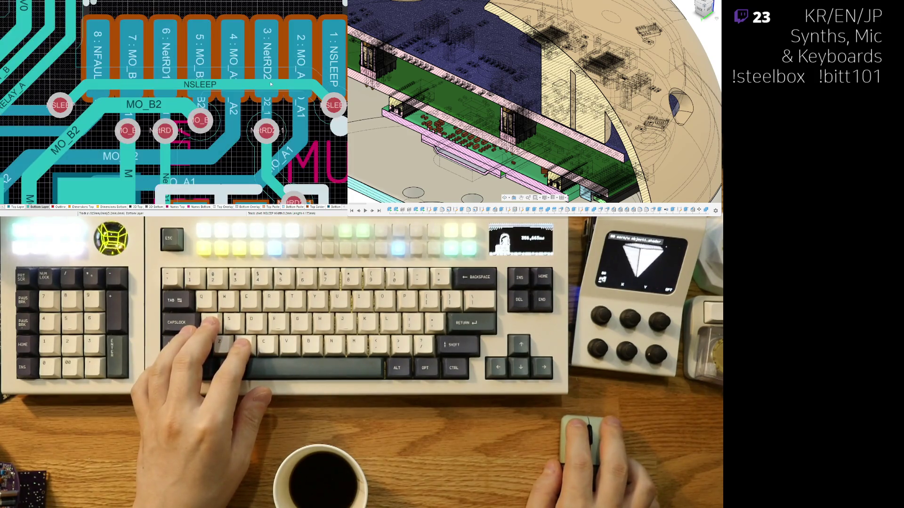
pyautogui.scroll(1, 212, 90)
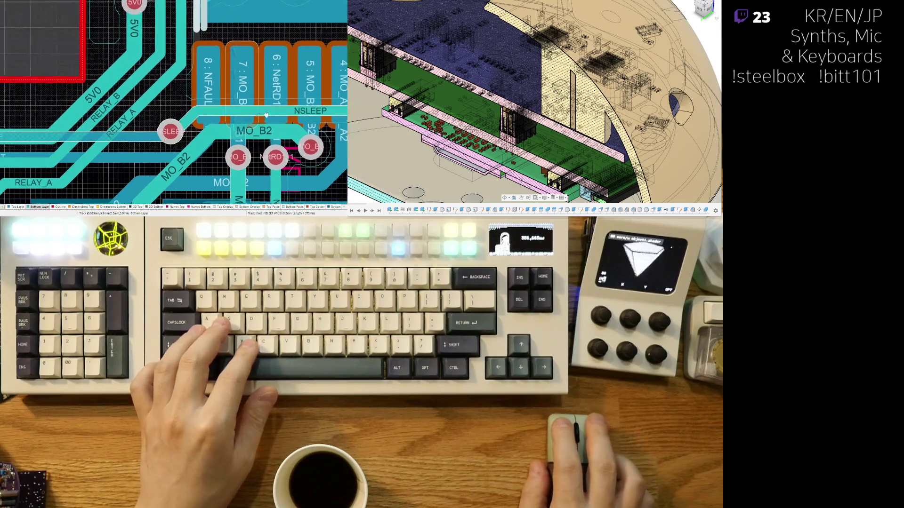
pyautogui.keyDown('shift'); pyautogui.hscroll(-3, 180, 92); pyautogui.keyUp('shift')
# Step: Reroute the RELAY_A and RELAY_B traces around the motor-driver pins
pyautogui.moveTo(180, 92); pyautogui.dragTo(163, 123)
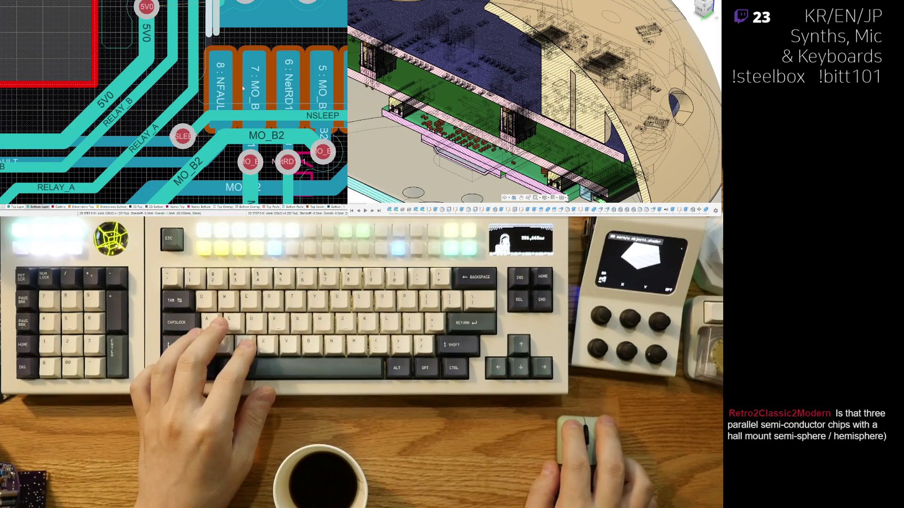
pyautogui.moveTo(152, 88); pyautogui.dragTo(124, 99)
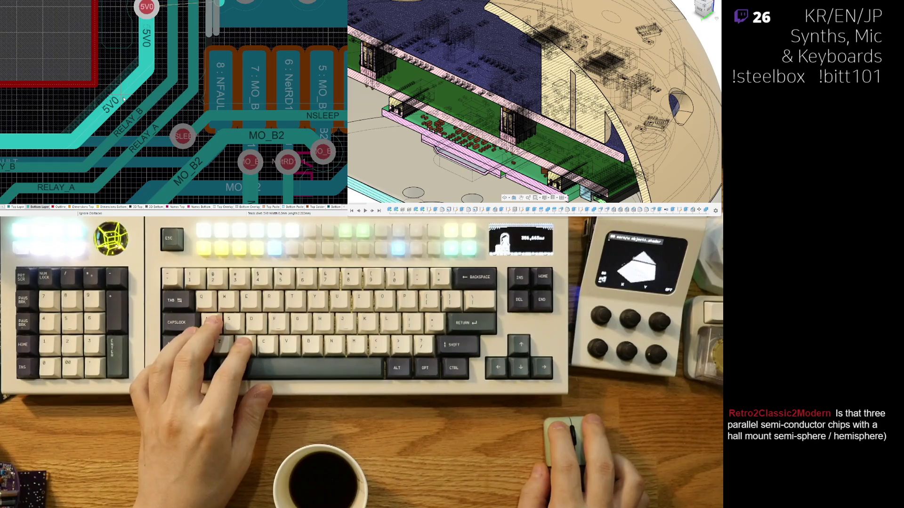
pyautogui.keyDown('ctrl'); pyautogui.scroll(-3, 167, 123); pyautogui.keyUp('ctrl')
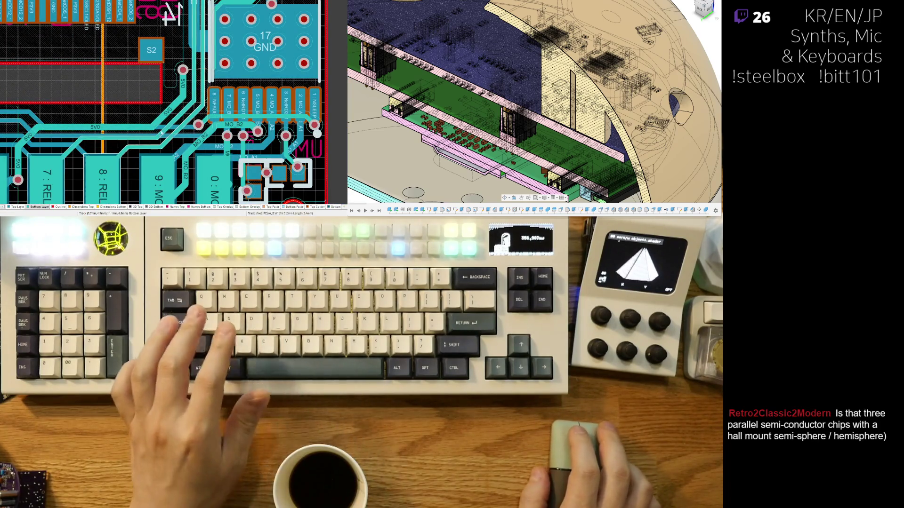
pyautogui.moveTo(224, 78); pyautogui.dragTo(158, 108, button='right')
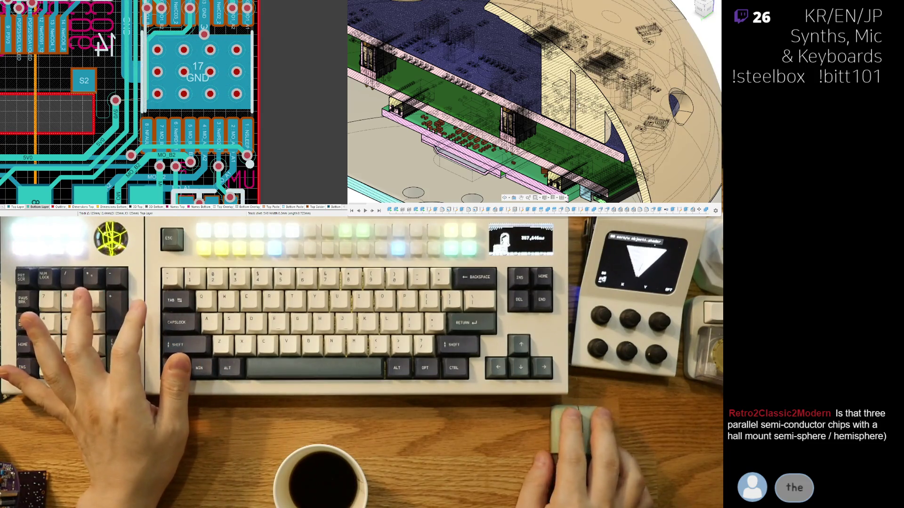
pyautogui.moveTo(534, 102)
pyautogui.mouseDown(button='middle')
pyautogui.moveTo(563, 115)
pyautogui.moveTo(491, 92)
pyautogui.mouseUp(button='middle')
pyautogui.scroll(3, 534, 102)
pyautogui.scroll(2, 534, 102)
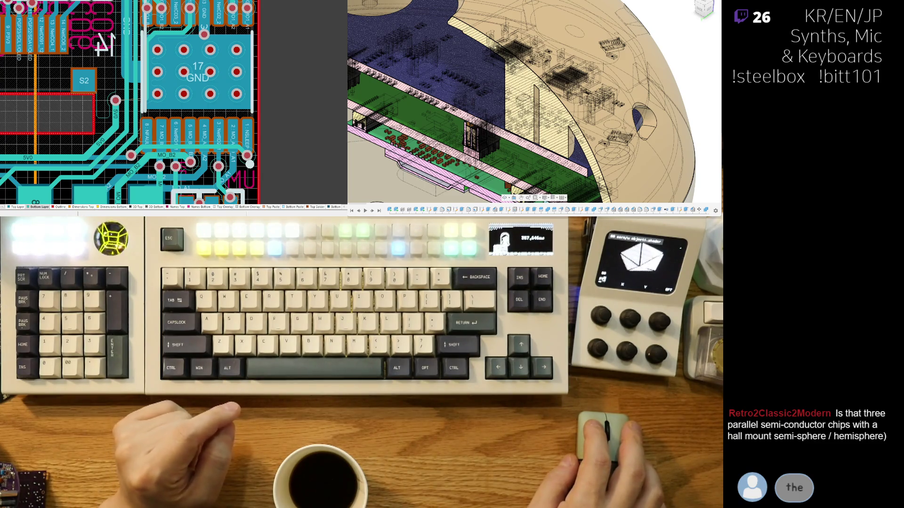
pyautogui.scroll(-5, 535, 102)
pyautogui.keyDown('shift'); pyautogui.moveTo(579, 120); pyautogui.dragTo(614, 136, button='middle'); pyautogui.keyUp('shift')
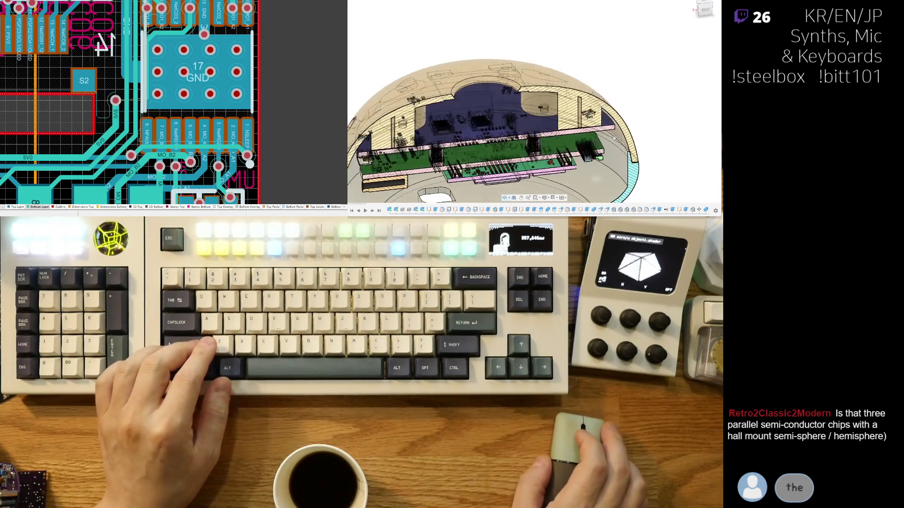
pyautogui.scroll(3, 614, 138)
pyautogui.scroll(3, 616, 120)
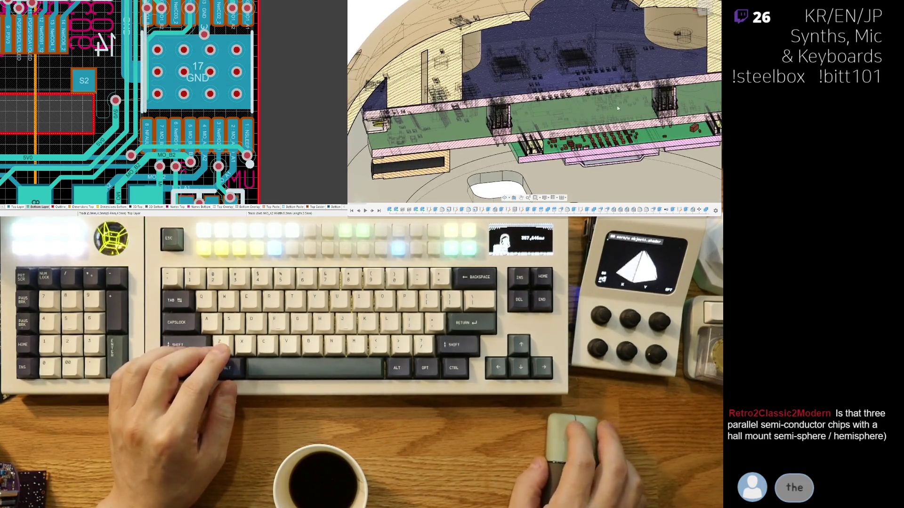
pyautogui.keyDown('shift'); pyautogui.moveTo(619, 108); pyautogui.dragTo(585, 90, button='middle'); pyautogui.keyUp('shift')
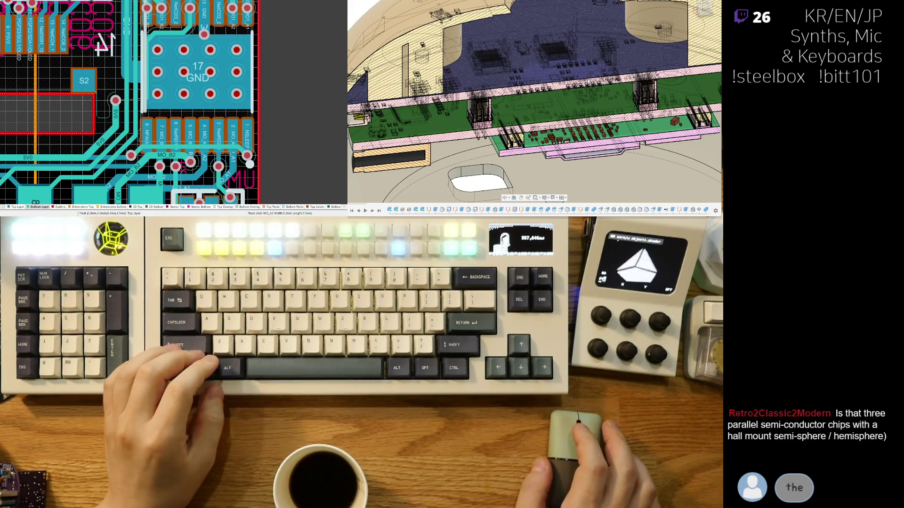
pyautogui.scroll(-2, 534, 102)
pyautogui.scroll(-2, 535, 102)
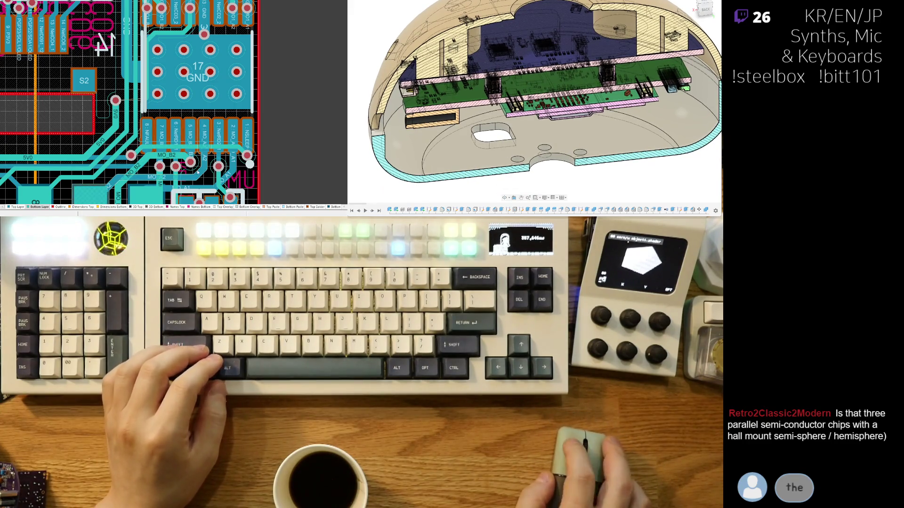
pyautogui.scroll(-2, 184, 159)
pyautogui.keyDown('ctrl'); pyautogui.scroll(1, 122, 116); pyautogui.keyUp('ctrl')
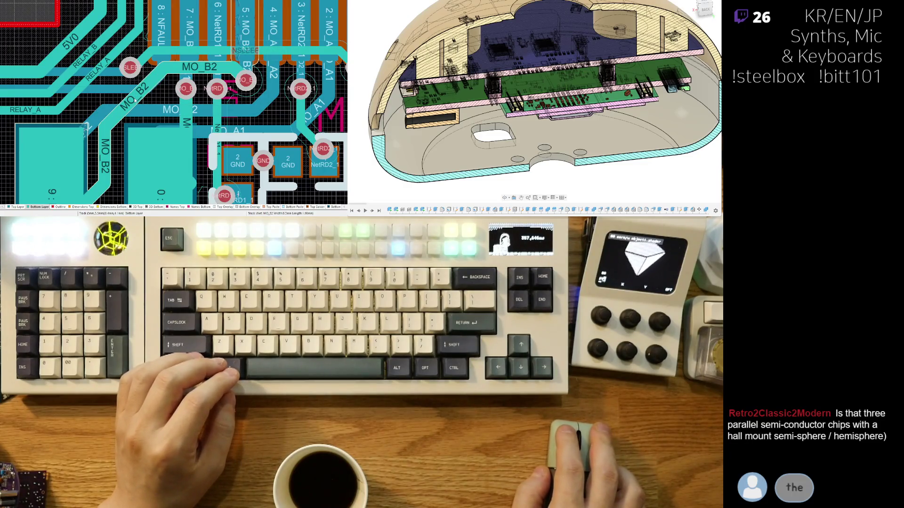
pyautogui.scroll(1, 114, 99)
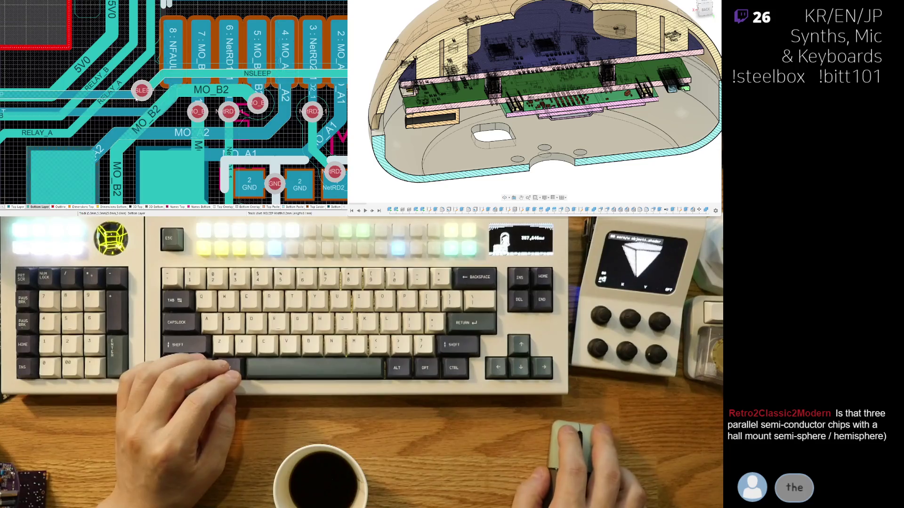
# Step: Abandon an NSLEEP reroute and start rerouting the EXT1 track beside the S1 pad
pyautogui.click(157, 88)
pyautogui.rightClick(150, 87)
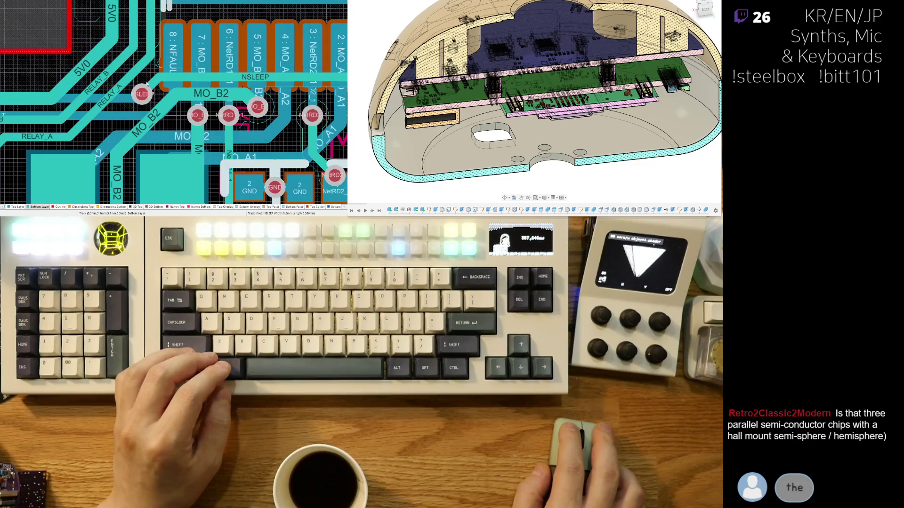
pyautogui.keyDown('ctrl'); pyautogui.scroll(-2, 239, 152); pyautogui.keyUp('ctrl')
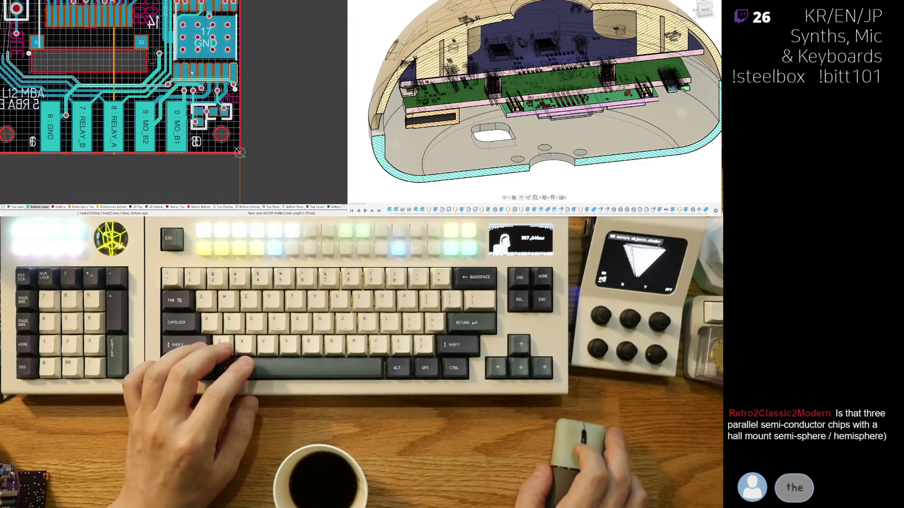
pyautogui.keyDown('ctrl'); pyautogui.scroll(3, 179, 115); pyautogui.keyUp('ctrl')
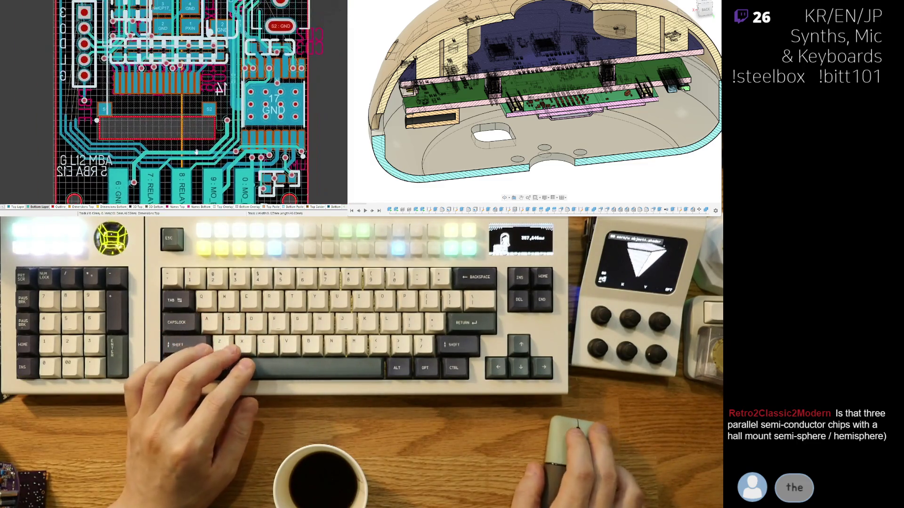
pyautogui.keyDown('ctrl'); pyautogui.scroll(1, 91, 150); pyautogui.keyUp('ctrl')
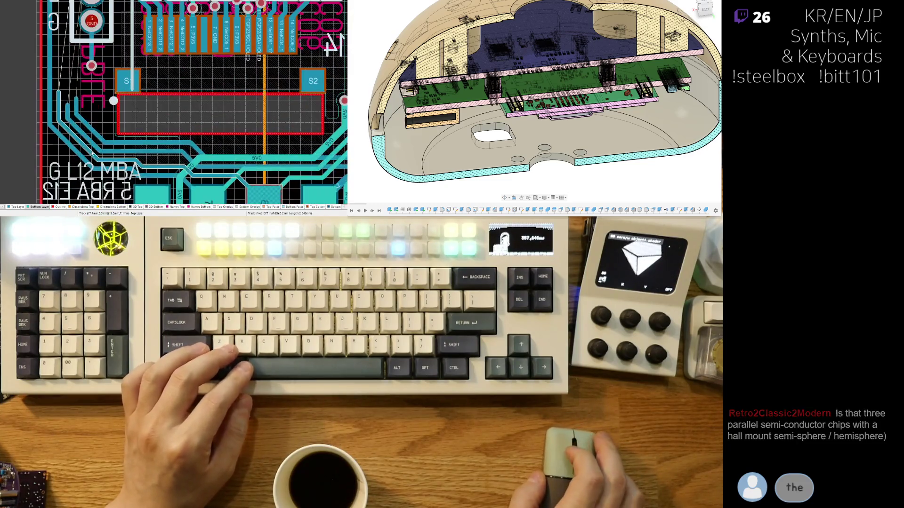
pyautogui.keyDown('ctrl'); pyautogui.scroll(1, 91, 149); pyautogui.keyUp('ctrl')
pyautogui.click(76, 138)
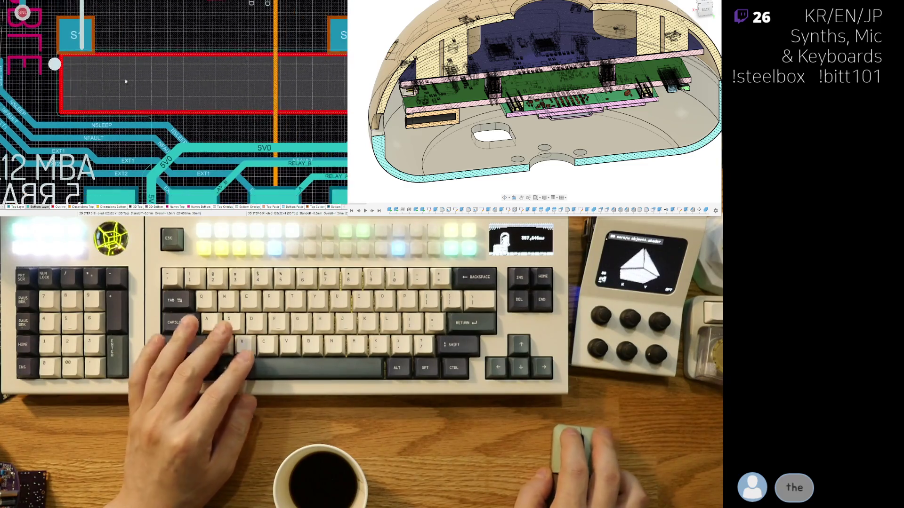
pyautogui.keyDown('ctrl'); pyautogui.scroll(-3, 250, 156); pyautogui.keyUp('ctrl')
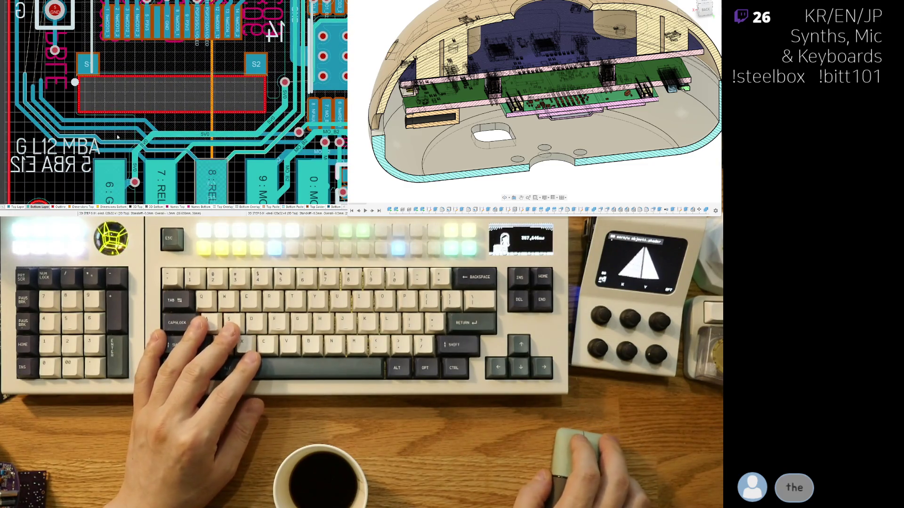
pyautogui.keyDown('ctrl'); pyautogui.scroll(3, 138, 145); pyautogui.keyUp('ctrl')
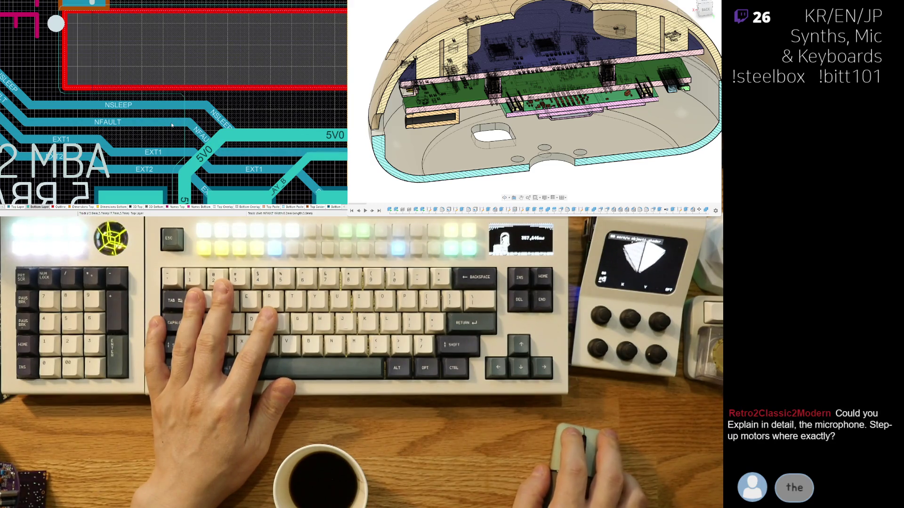
pyautogui.scroll(1, 194, 115)
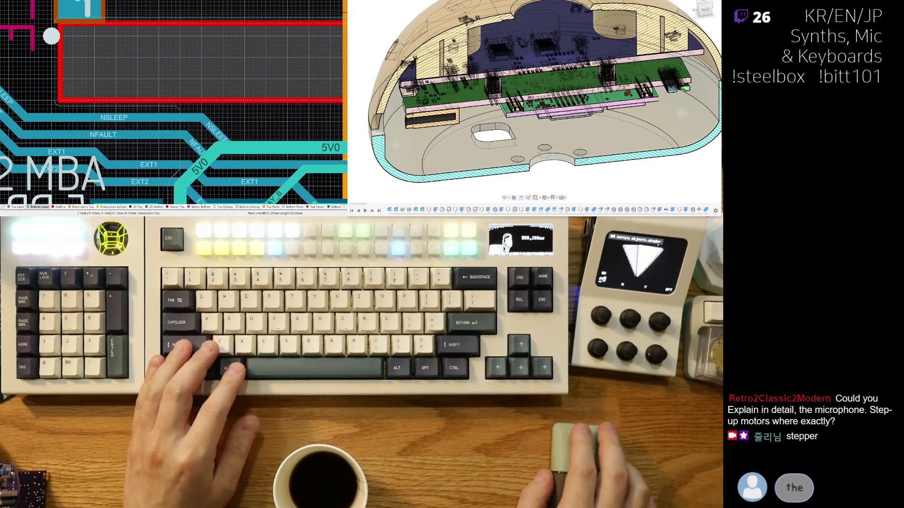
pyautogui.scroll(-3, 544, 106)
pyautogui.scroll(-2, 544, 106)
pyautogui.keyDown('shift'); pyautogui.moveTo(544, 106); pyautogui.dragTo(364, 30, button='middle'); pyautogui.keyUp('shift')
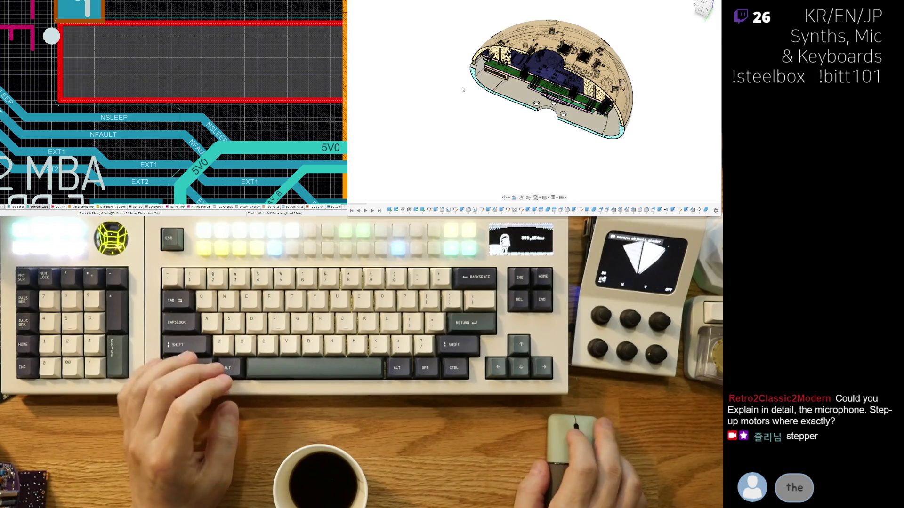
pyautogui.keyDown('shift'); pyautogui.moveTo(365, 28); pyautogui.dragTo(582, 116, button='middle'); pyautogui.keyUp('shift')
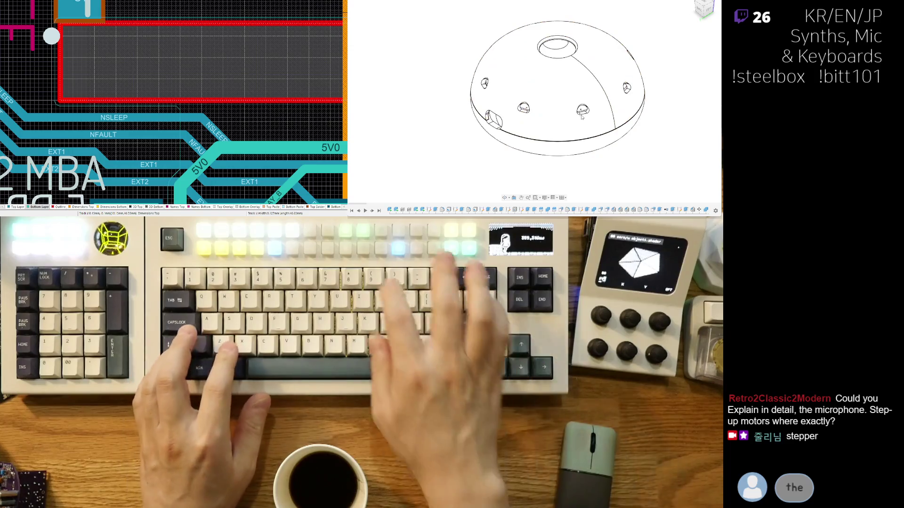
# Step: Orbit the dome to a side view and zoom in on the hatched mount cross-section
pyautogui.moveTo(581, 116)
pyautogui.keyDown('shift'); pyautogui.mouseDown(button='middle')
pyautogui.moveTo(624, 121)
pyautogui.moveTo(638, 133)
pyautogui.mouseUp(button='middle'); pyautogui.keyUp('shift')
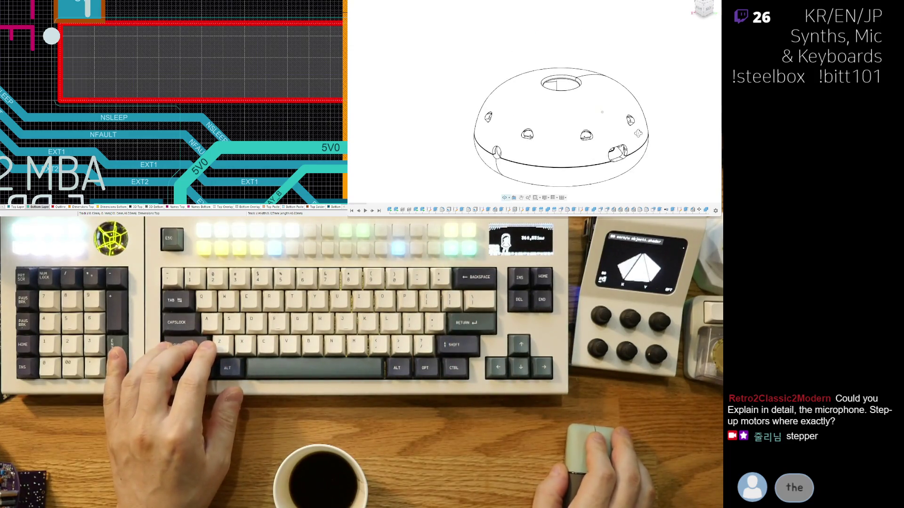
pyautogui.keyDown('ctrl'); pyautogui.scroll(2, 593, 126); pyautogui.keyUp('ctrl')
pyautogui.keyDown('ctrl'); pyautogui.scroll(2, 593, 126); pyautogui.keyUp('ctrl')
pyautogui.keyDown('ctrl'); pyautogui.scroll(2, 594, 126); pyautogui.keyUp('ctrl')
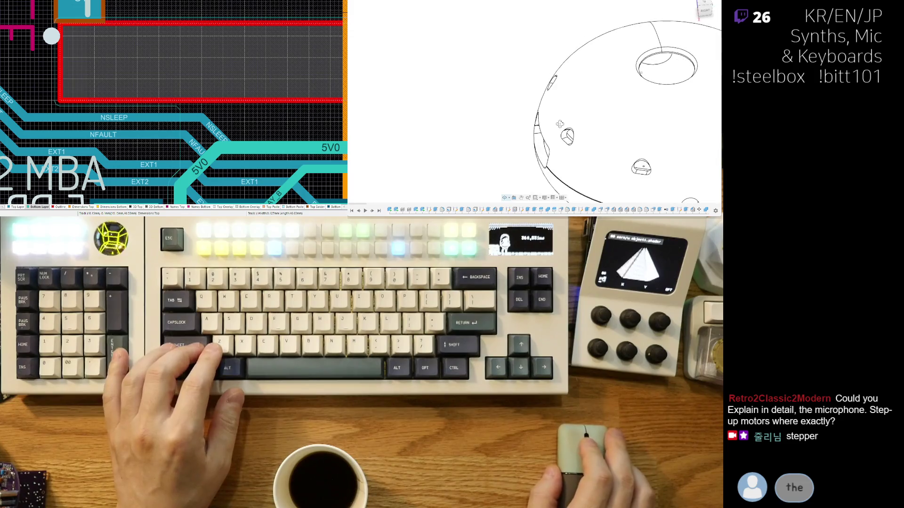
pyautogui.keyDown('ctrl'); pyautogui.scroll(2, 593, 126); pyautogui.keyUp('ctrl')
pyautogui.keyDown('ctrl'); pyautogui.scroll(-3, 593, 126); pyautogui.keyUp('ctrl')
pyautogui.moveTo(593, 127)
pyautogui.keyDown('shift'); pyautogui.mouseDown(button='middle')
pyautogui.moveTo(623, 104)
pyautogui.moveTo(593, 125)
pyautogui.moveTo(545, 108)
pyautogui.mouseUp(button='middle'); pyautogui.keyUp('shift')
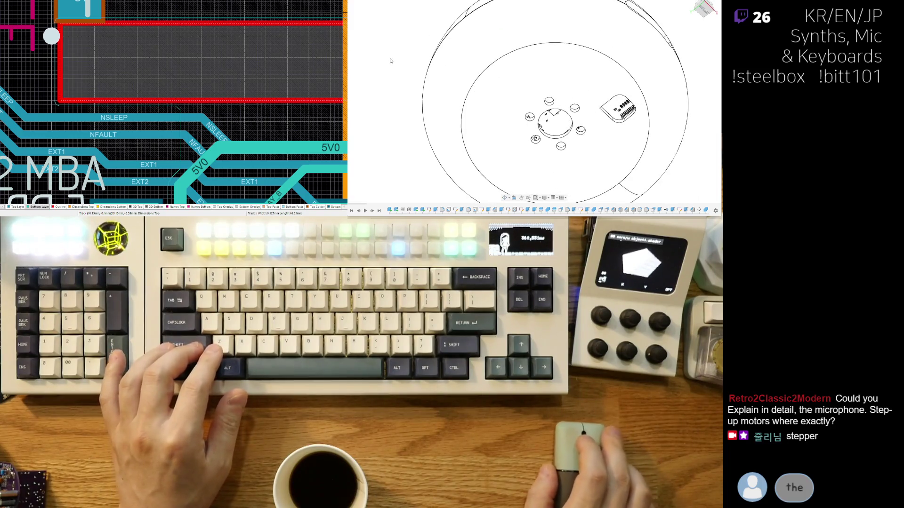
pyautogui.keyDown('shift'); pyautogui.moveTo(366, 69); pyautogui.dragTo(386, 81, button='middle'); pyautogui.keyUp('shift')
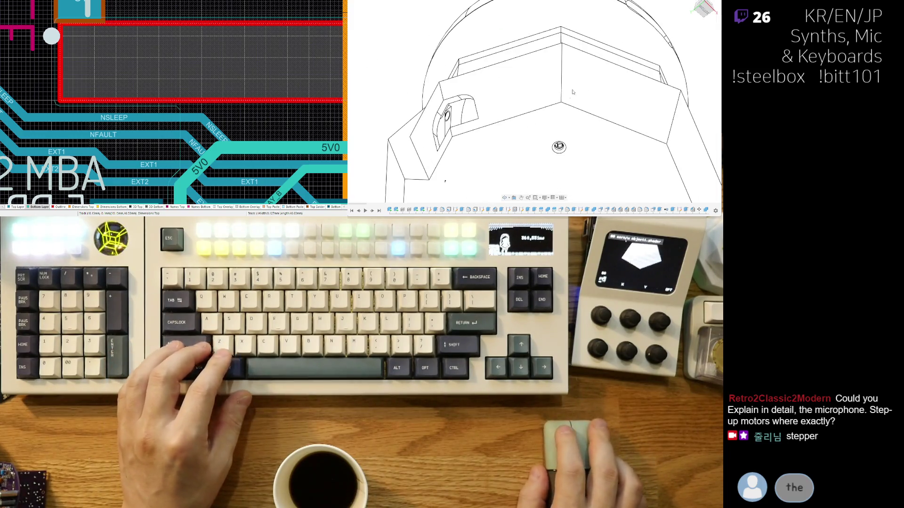
pyautogui.keyDown('shift'); pyautogui.moveTo(572, 92); pyautogui.dragTo(356, 33, button='middle'); pyautogui.keyUp('shift')
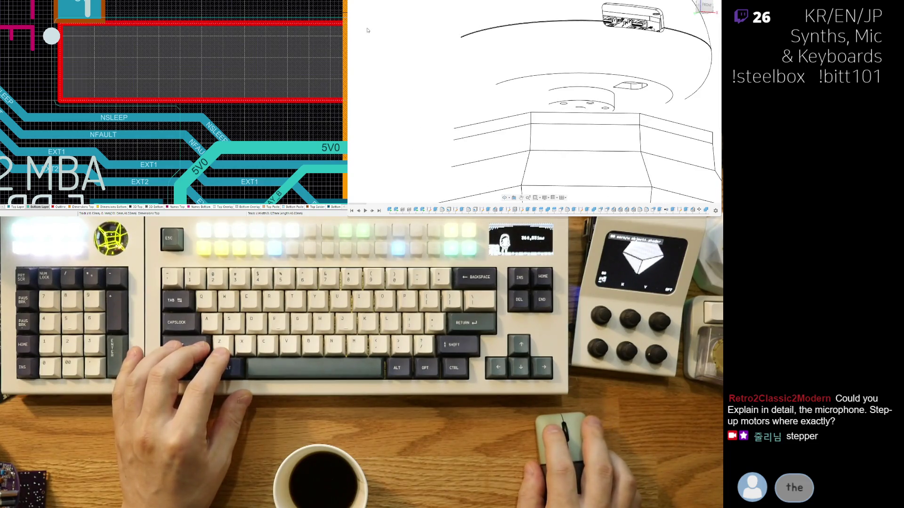
pyautogui.keyDown('shift'); pyautogui.moveTo(498, 118); pyautogui.dragTo(562, 118, button='middle'); pyautogui.keyUp('shift')
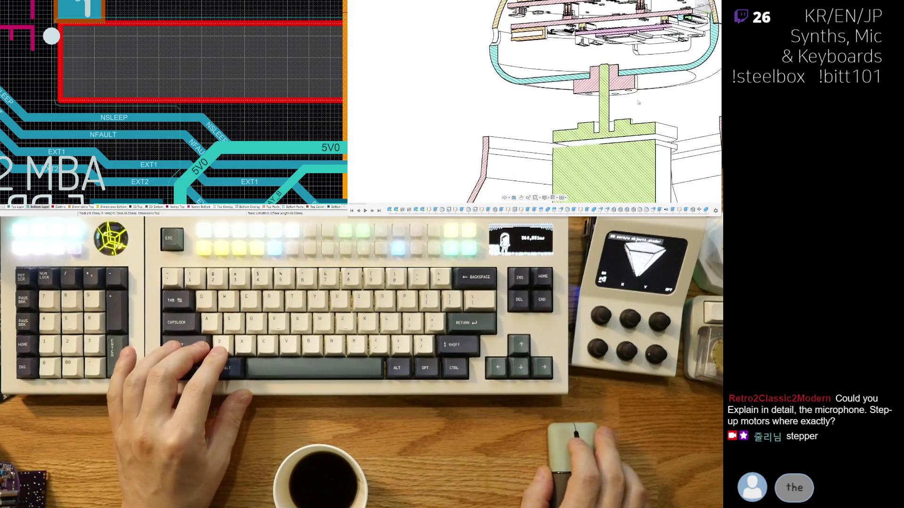
# Step: Orbit to look down into the shell interior, then view the full closed dome from an oblique top angle
pyautogui.moveTo(616, 140)
pyautogui.keyDown('shift'); pyautogui.mouseDown(button='middle')
pyautogui.moveTo(595, 125)
pyautogui.moveTo(589, 158)
pyautogui.mouseUp(button='middle'); pyautogui.keyUp('shift')
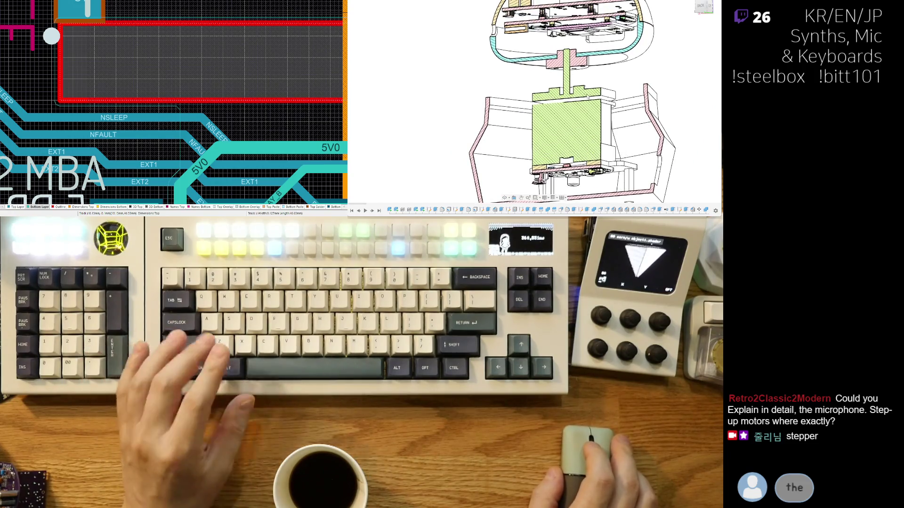
pyautogui.keyDown('shift'); pyautogui.moveTo(592, 102); pyautogui.dragTo(654, 112, button='middle'); pyautogui.keyUp('shift')
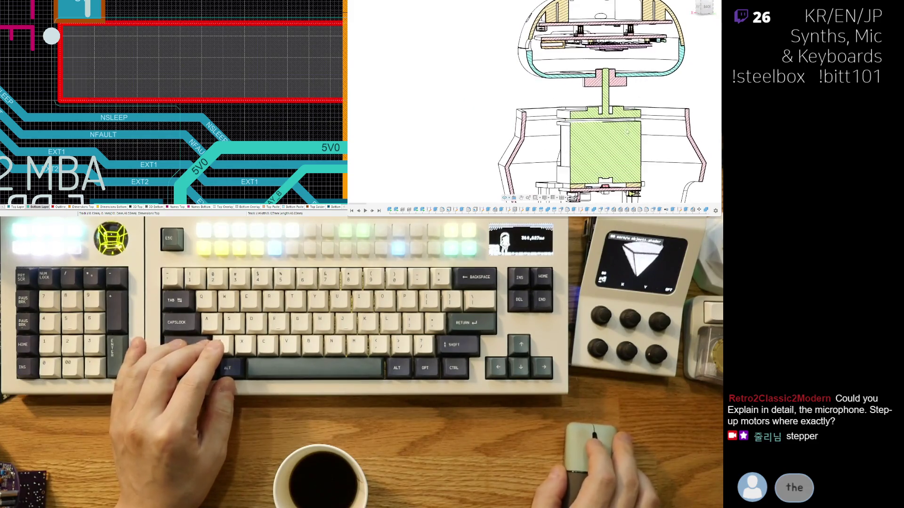
pyautogui.keyDown('shift'); pyautogui.moveTo(575, 164); pyautogui.dragTo(637, 143, button='middle'); pyautogui.keyUp('shift')
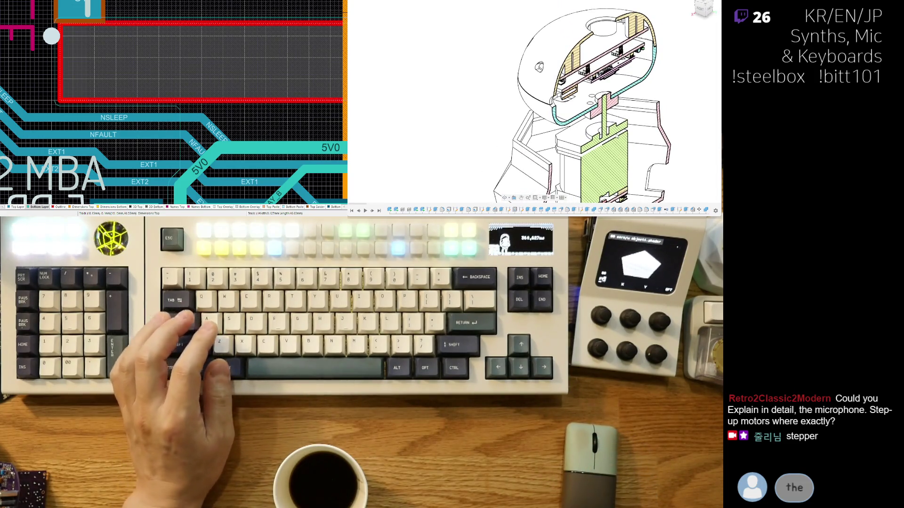
pyautogui.moveTo(615, 109)
pyautogui.keyDown('shift'); pyautogui.mouseDown(button='middle')
pyautogui.moveTo(567, 133)
pyautogui.moveTo(579, 118)
pyautogui.mouseUp(button='middle'); pyautogui.keyUp('shift')
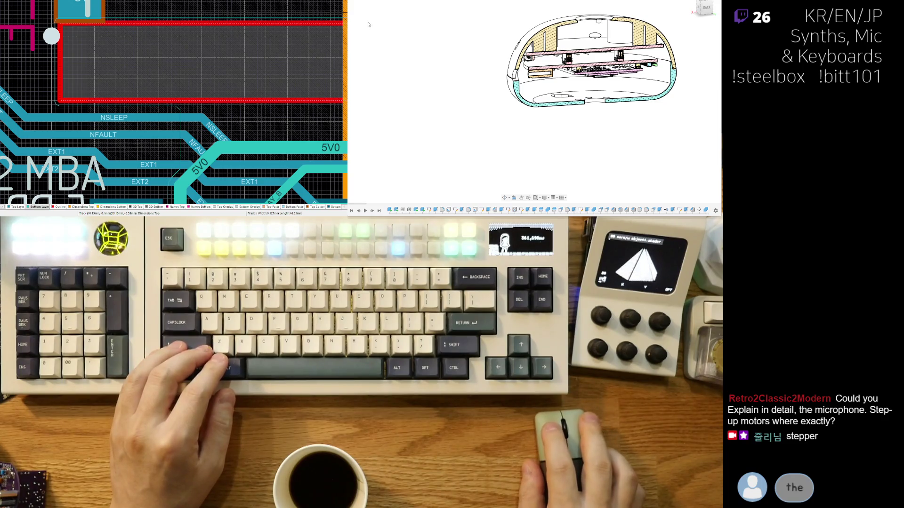
pyautogui.keyDown('shift'); pyautogui.moveTo(366, 29); pyautogui.dragTo(466, 85, button='middle'); pyautogui.keyUp('shift')
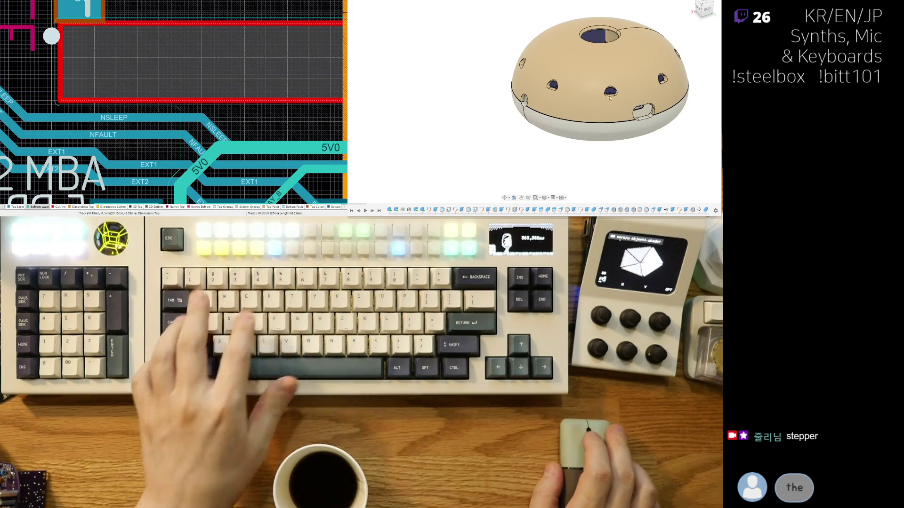
pyautogui.scroll(3, 619, 153)
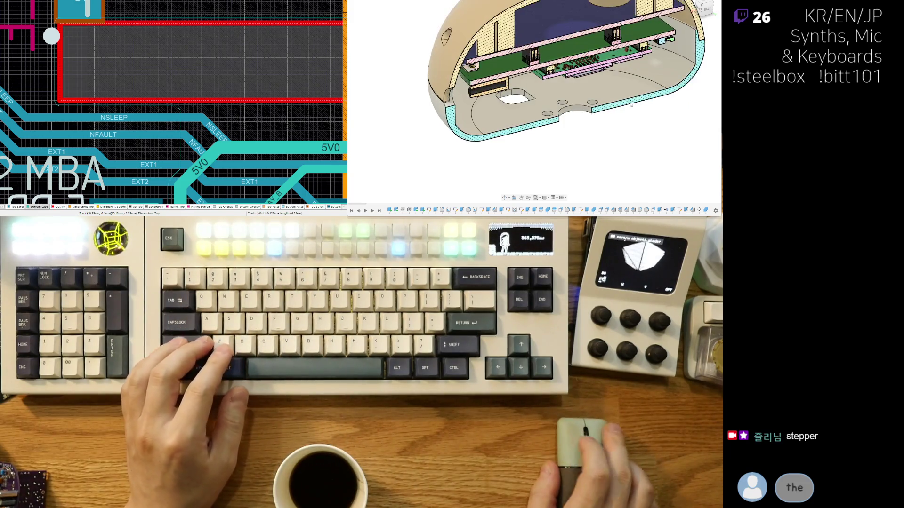
pyautogui.scroll(3, 618, 153)
pyautogui.scroll(2, 619, 153)
# Step: Snap to the front view of the section, then orbit it to an isometric angle
pyautogui.hotkey('ctrl', '1')
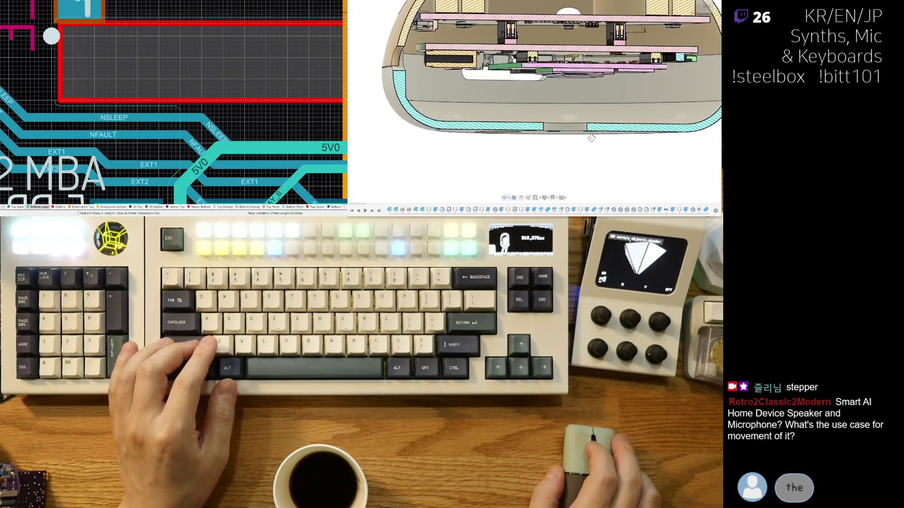
pyautogui.scroll(-2, 628, 130)
pyautogui.scroll(-3, 627, 129)
pyautogui.moveTo(626, 129)
pyautogui.keyDown('shift'); pyautogui.mouseDown(button='middle')
pyautogui.moveTo(608, 117)
pyautogui.moveTo(577, 131)
pyautogui.moveTo(615, 153)
pyautogui.mouseUp(button='middle'); pyautogui.keyUp('shift')
pyautogui.scroll(2, 608, 117)
pyautogui.scroll(2, 576, 132)
pyautogui.scroll(2, 614, 153)
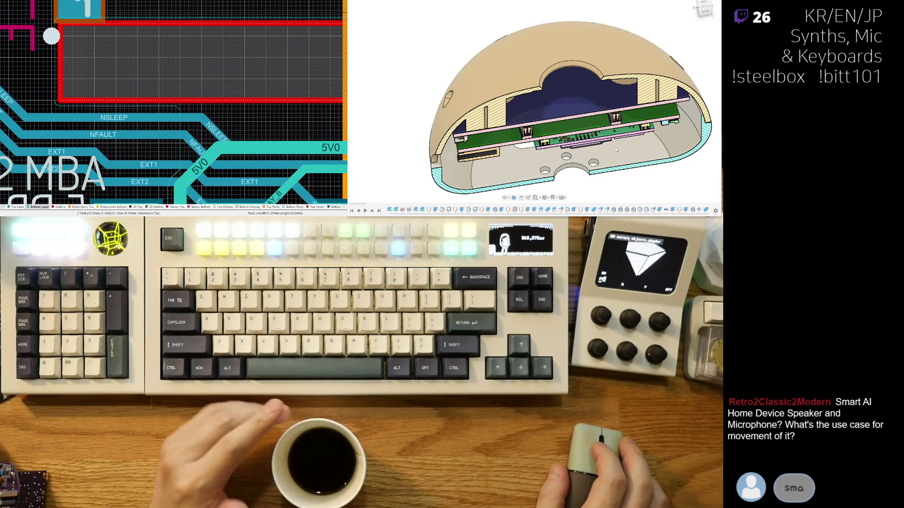
pyautogui.keyDown('shift'); pyautogui.moveTo(639, 149); pyautogui.dragTo(635, 106, button='middle'); pyautogui.keyUp('shift')
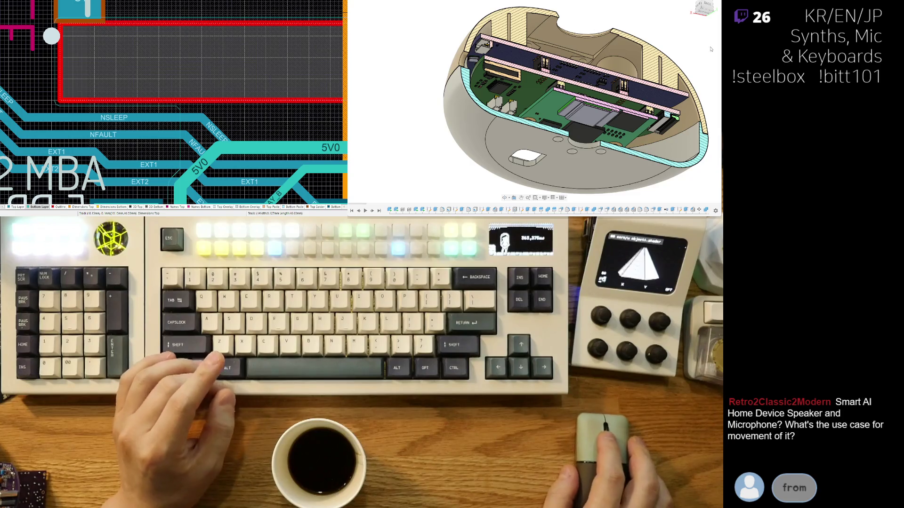
pyautogui.keyDown('shift'); pyautogui.moveTo(633, 70); pyautogui.dragTo(696, 62, button='middle'); pyautogui.keyUp('shift')
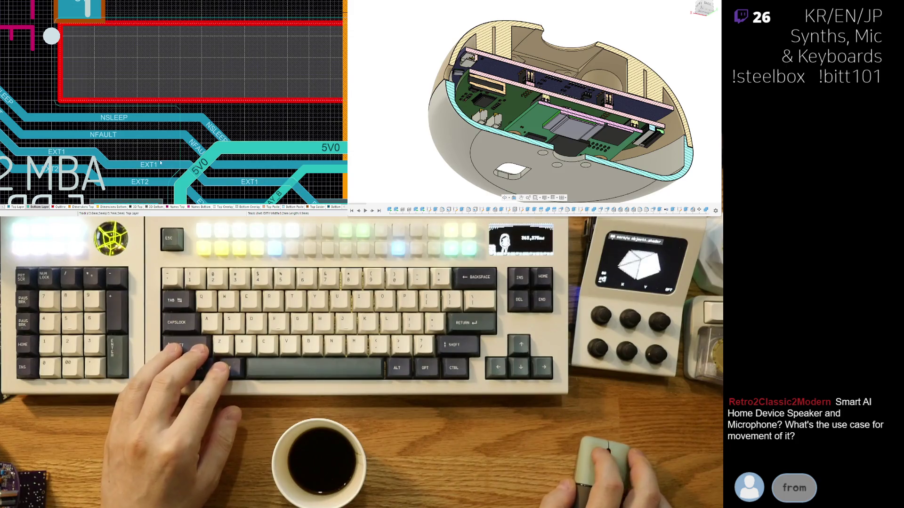
pyautogui.moveTo(180, 146); pyautogui.dragTo(271, 106)
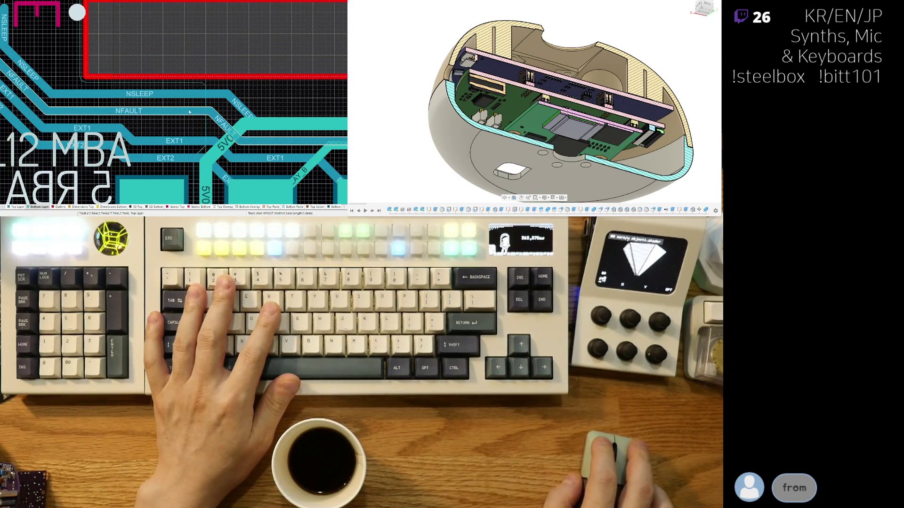
# Step: Bend the NFAULT and NSLEEP tracks downward with Interactive Drag and commit each bend
pyautogui.click(129, 112)
pyautogui.moveTo(128, 112); pyautogui.dragTo(143, 122)
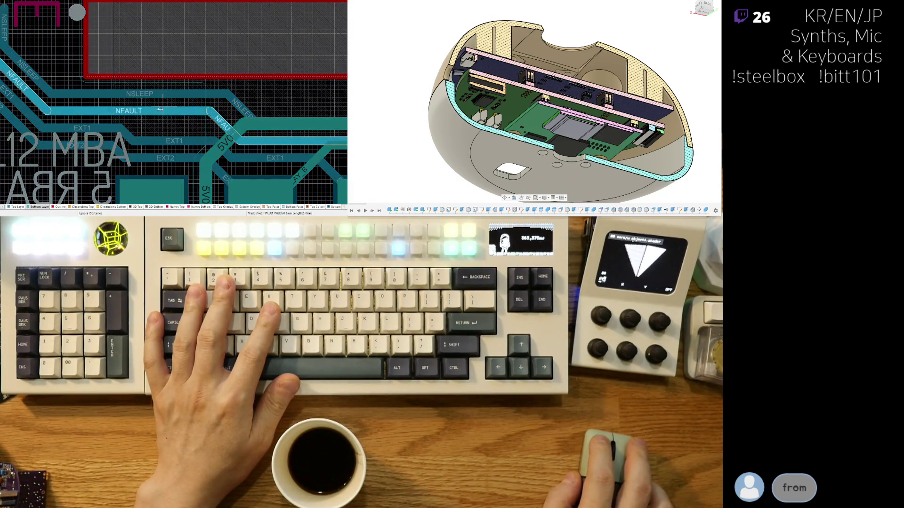
pyautogui.click(142, 122)
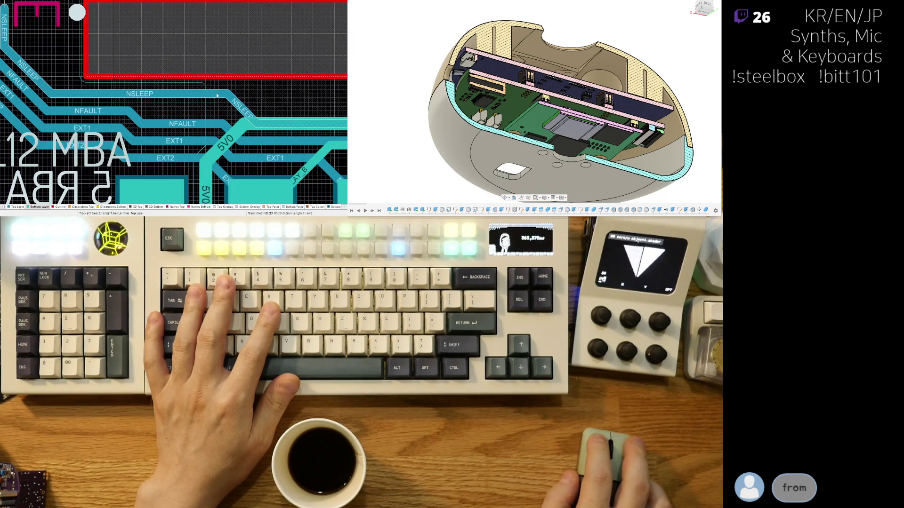
pyautogui.moveTo(139, 94); pyautogui.dragTo(158, 107)
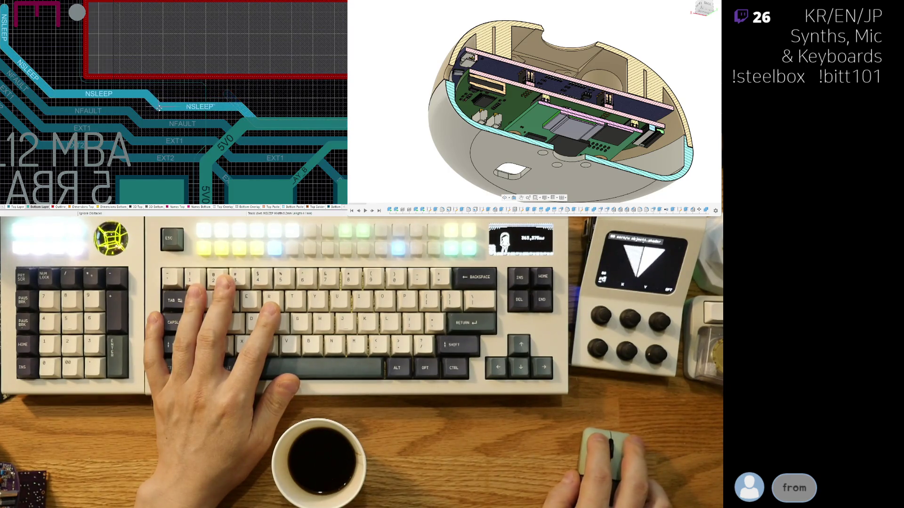
pyautogui.click(150, 108)
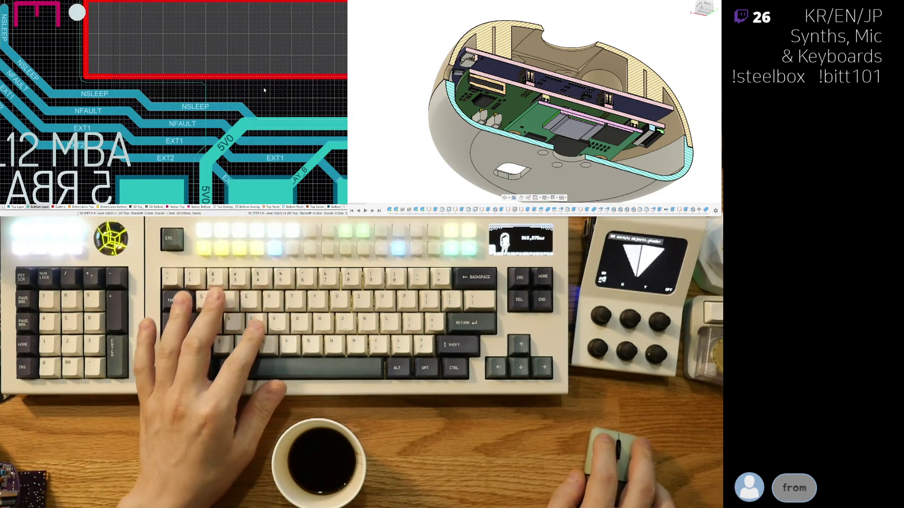
pyautogui.scroll(-3, 230, 101)
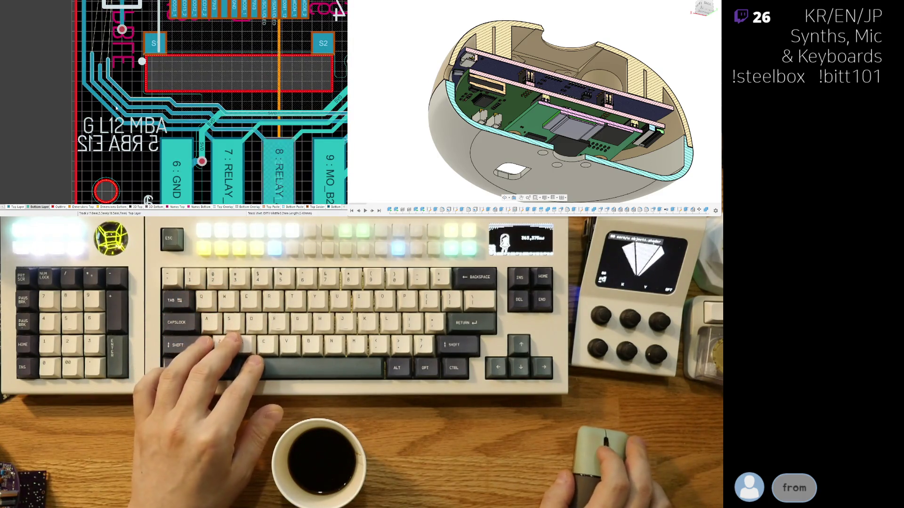
pyautogui.scroll(3, 114, 93)
# Step: Shift the EXT2, NFAULT and NSLEEP diagonal segments so the bundle runs in parallel
pyautogui.moveTo(91, 117)
pyautogui.mouseDown()
pyautogui.moveTo(73, 139)
pyautogui.moveTo(99, 134)
pyautogui.mouseUp()
pyautogui.moveTo(106, 95); pyautogui.dragTo(113, 118)
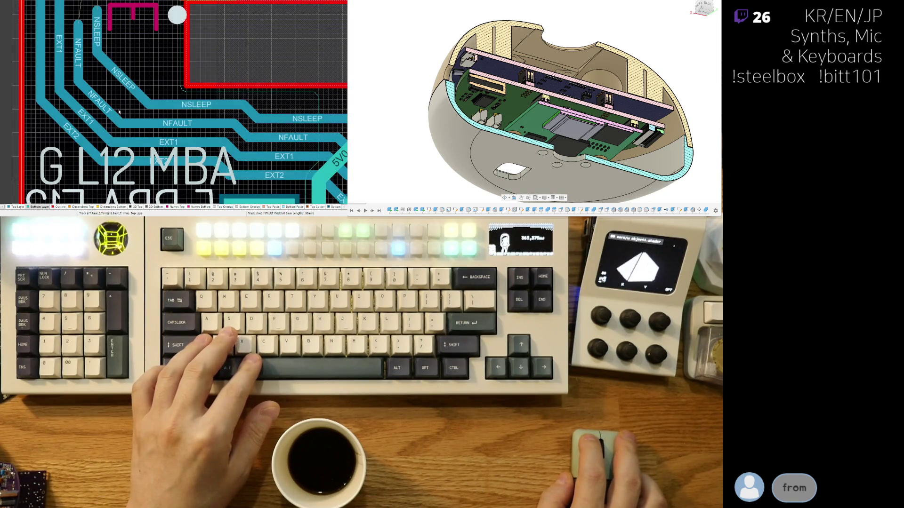
pyautogui.moveTo(131, 89); pyautogui.dragTo(127, 99)
pyautogui.click(128, 101)
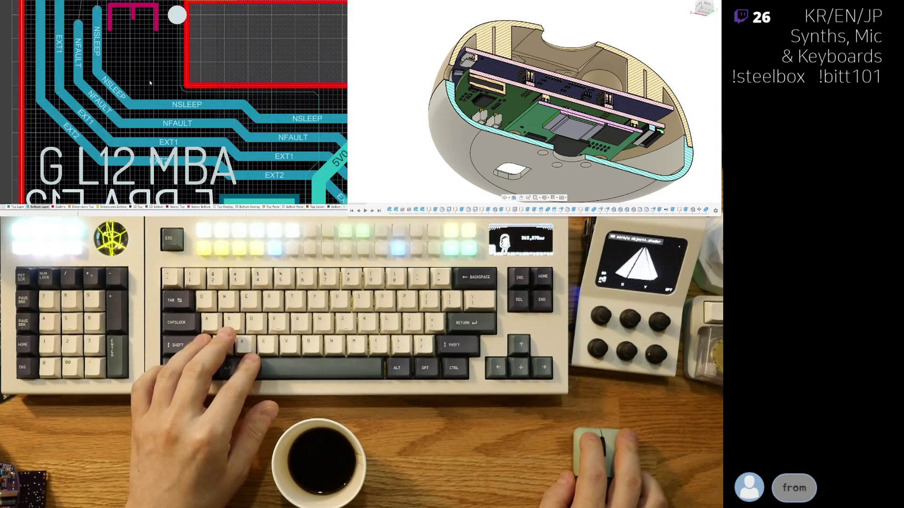
pyautogui.moveTo(146, 57)
pyautogui.mouseDown(button='right')
pyautogui.moveTo(128, 127)
pyautogui.moveTo(108, 117)
pyautogui.mouseUp(button='right')
pyautogui.scroll(3, 108, 118)
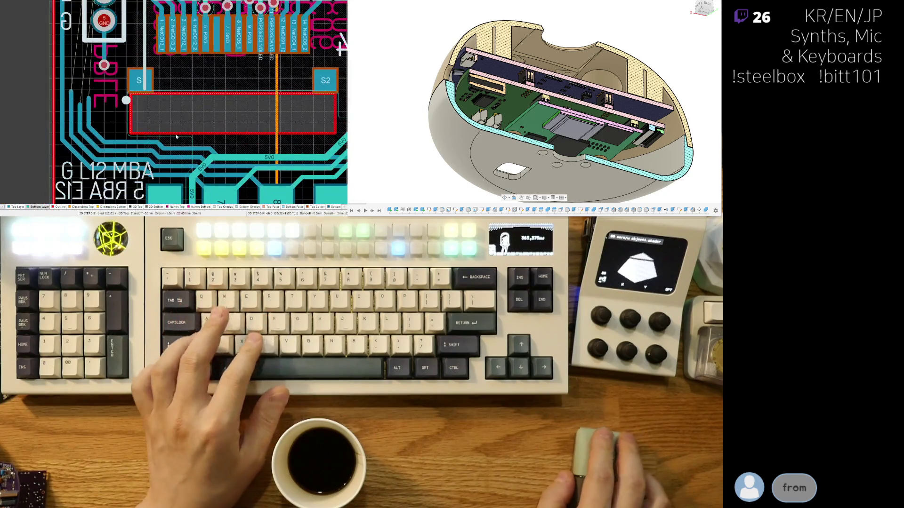
pyautogui.scroll(-3, 122, 136)
pyautogui.scroll(1, 121, 138)
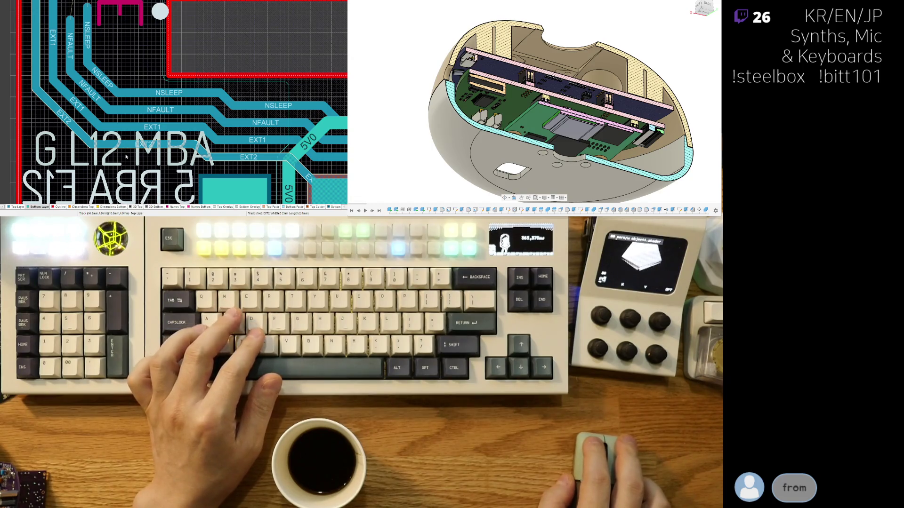
# Step: Cycle the active layer twice, then push the NSLEEP track down so NFAULT tucks beneath it
pyautogui.press('+')
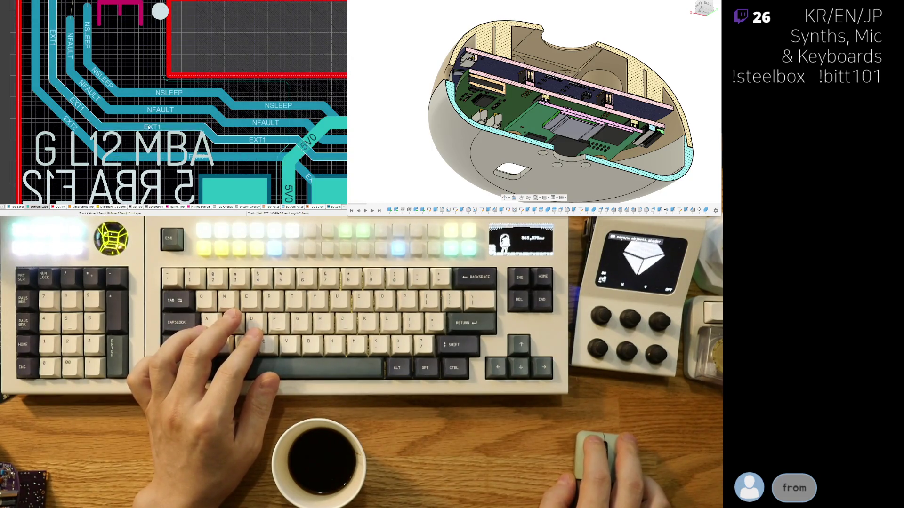
pyautogui.press('+')
pyautogui.moveTo(164, 93); pyautogui.dragTo(167, 105)
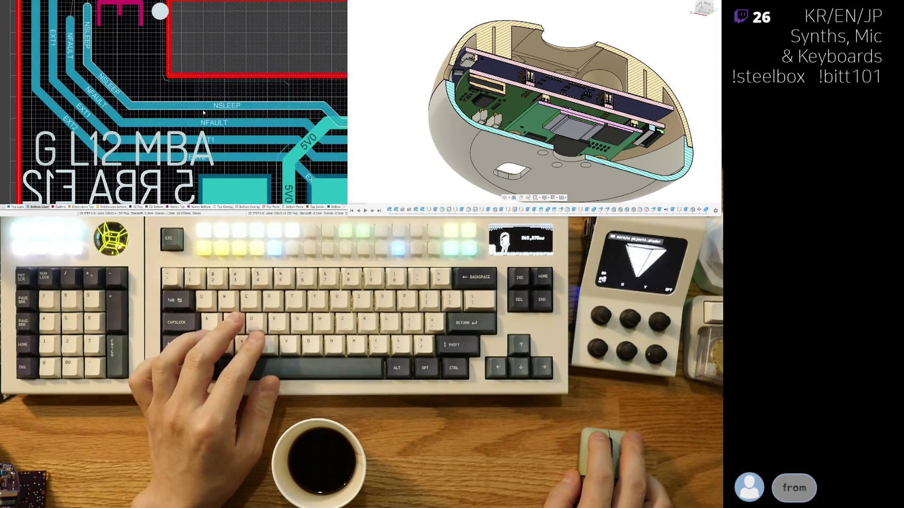
pyautogui.scroll(-2, 167, 105)
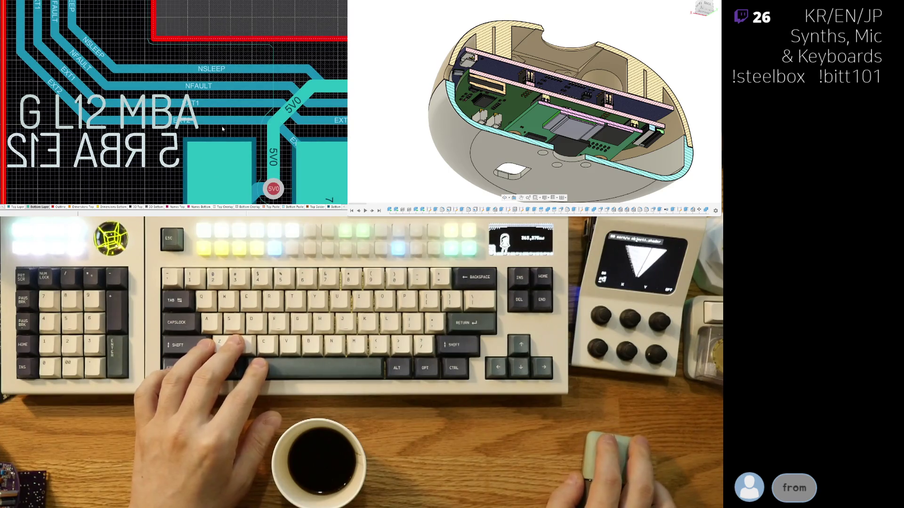
pyautogui.click(221, 128)
pyautogui.scroll(-2, 228, 145)
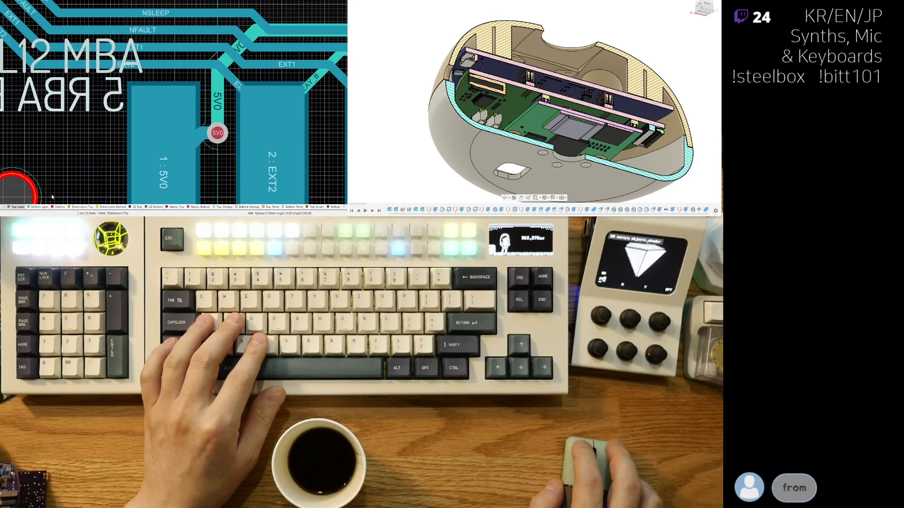
pyautogui.scroll(2, 196, 134)
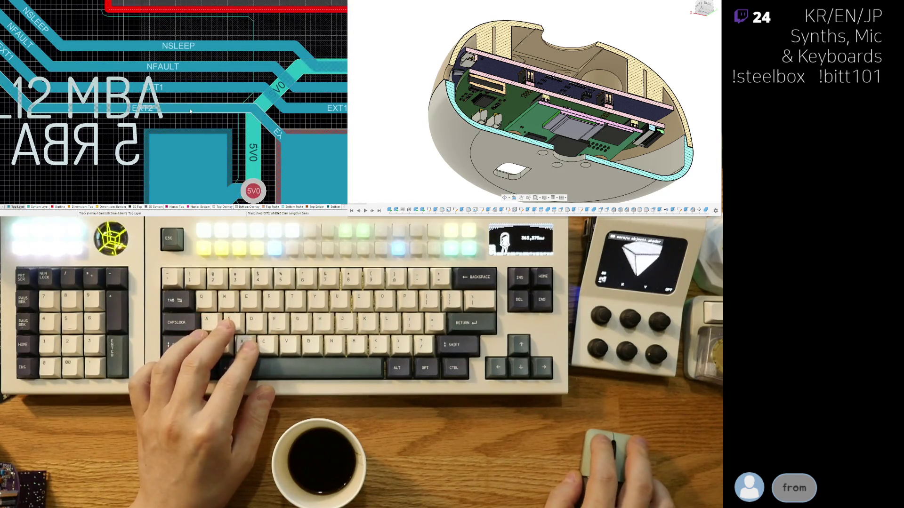
pyautogui.moveTo(191, 112)
pyautogui.mouseDown()
pyautogui.moveTo(213, 49)
pyautogui.moveTo(150, 126)
pyautogui.mouseUp()
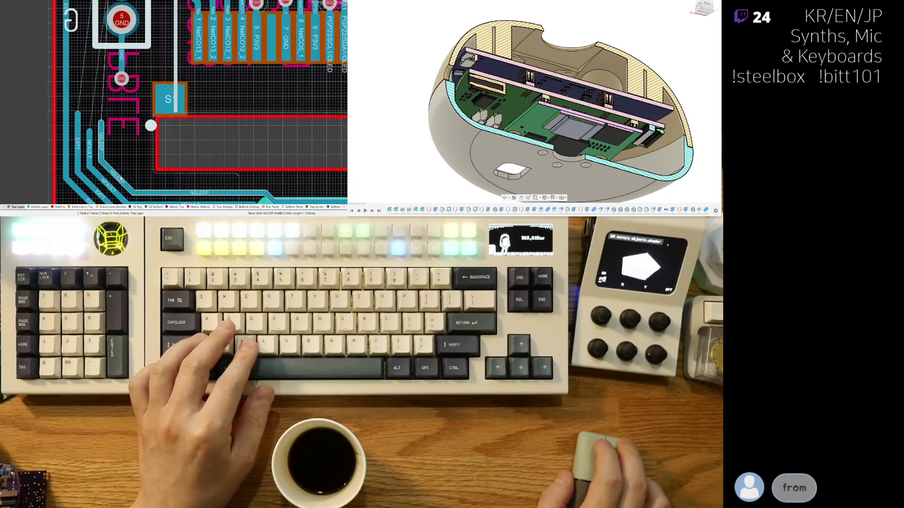
pyautogui.hscroll(2, 127, 160)
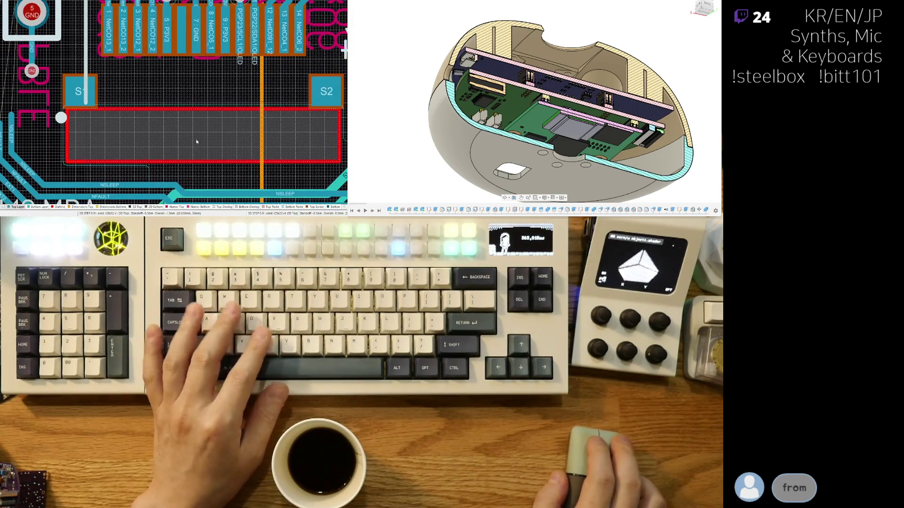
pyautogui.hscroll(1, 162, 156)
pyautogui.keyDown('ctrl'); pyautogui.scroll(1, 177, 154); pyautogui.keyUp('ctrl')
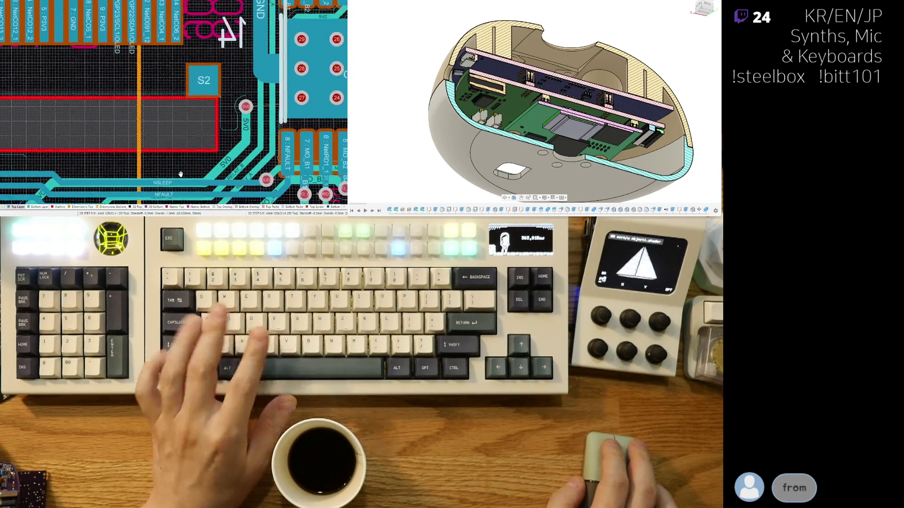
pyautogui.keyDown('ctrl'); pyautogui.scroll(1, 170, 158); pyautogui.keyUp('ctrl')
pyautogui.keyDown('ctrl'); pyautogui.scroll(1, 158, 162); pyautogui.keyUp('ctrl')
pyautogui.scroll(-1, 158, 162)
pyautogui.scroll(-1, 180, 137)
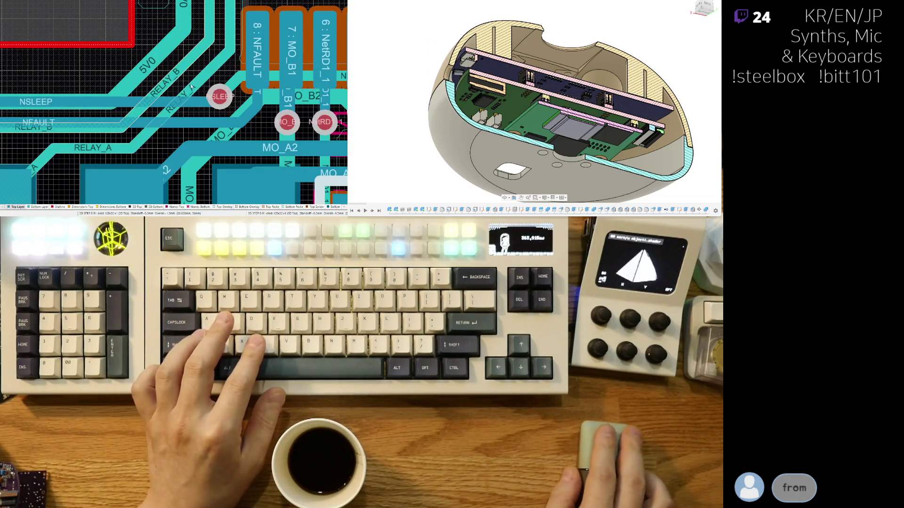
pyautogui.scroll(-1, 231, 122)
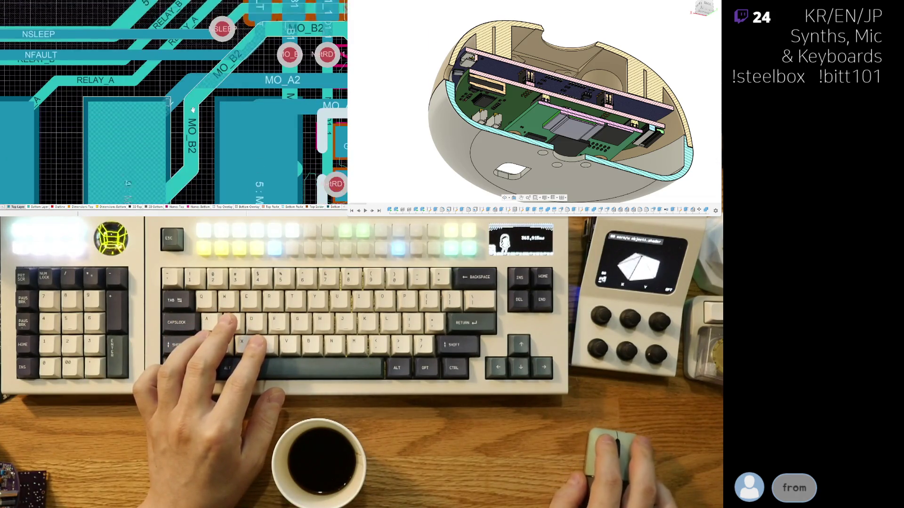
pyautogui.scroll(-1, 205, 99)
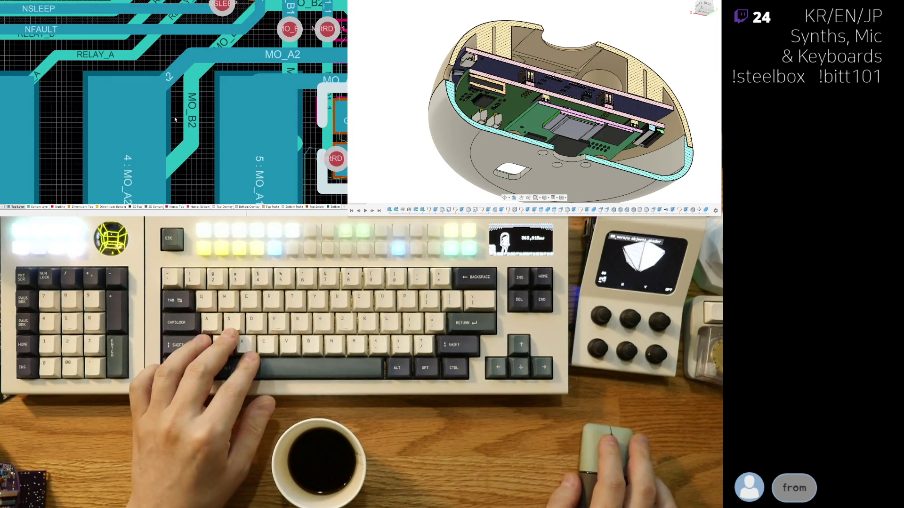
pyautogui.keyDown('ctrl'); pyautogui.scroll(-2, 161, 122); pyautogui.keyUp('ctrl')
pyautogui.keyDown('ctrl'); pyautogui.scroll(1, 189, 137); pyautogui.keyUp('ctrl')
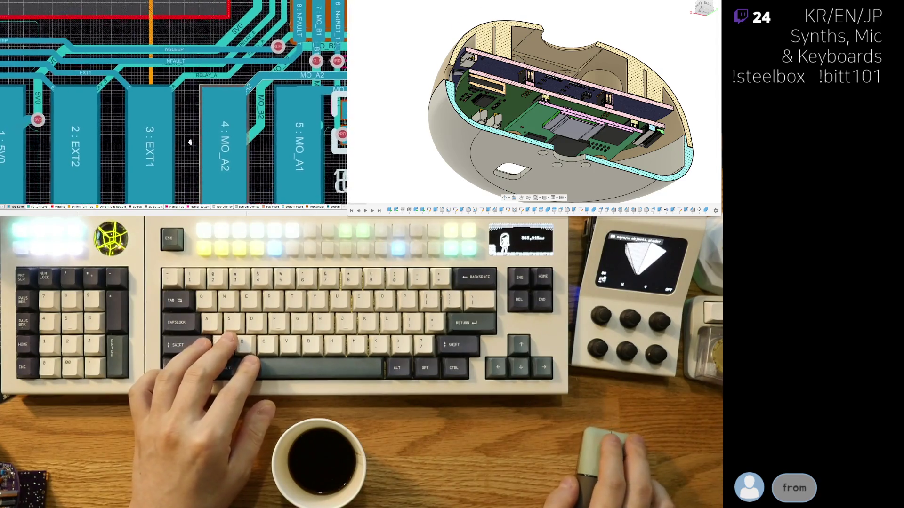
pyautogui.keyDown('ctrl'); pyautogui.scroll(-1, 189, 137); pyautogui.keyUp('ctrl')
pyautogui.keyDown('ctrl'); pyautogui.scroll(3, 86, 130); pyautogui.keyUp('ctrl')
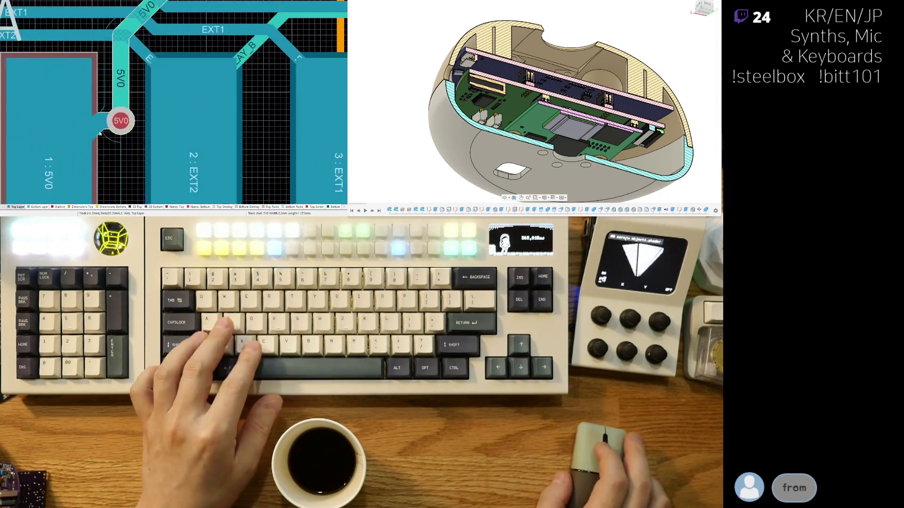
pyautogui.keyDown('ctrl'); pyautogui.scroll(-2, 113, 136); pyautogui.keyUp('ctrl')
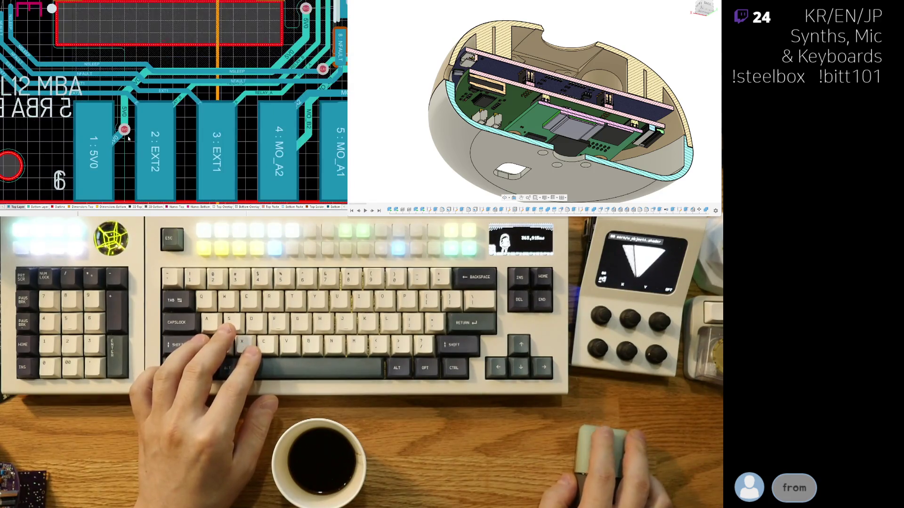
pyautogui.hotkey('shift', 's')
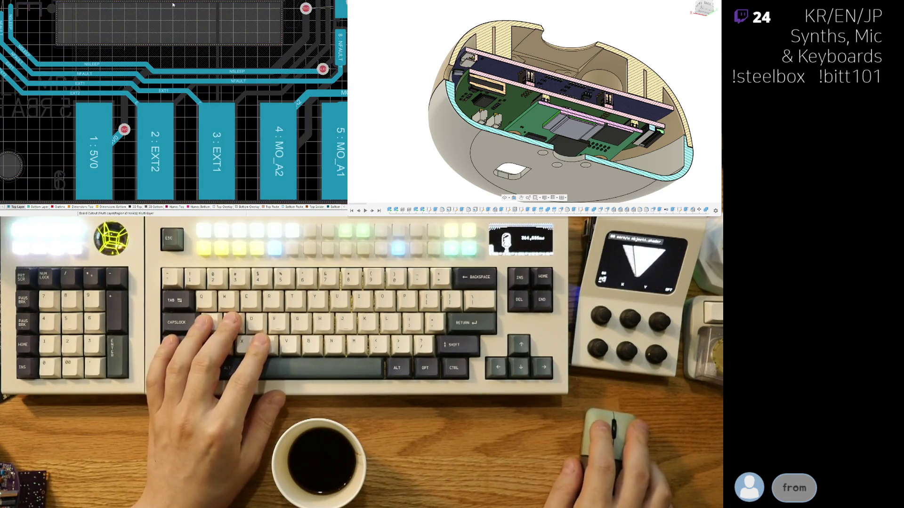
pyautogui.scroll(1, 156, 28)
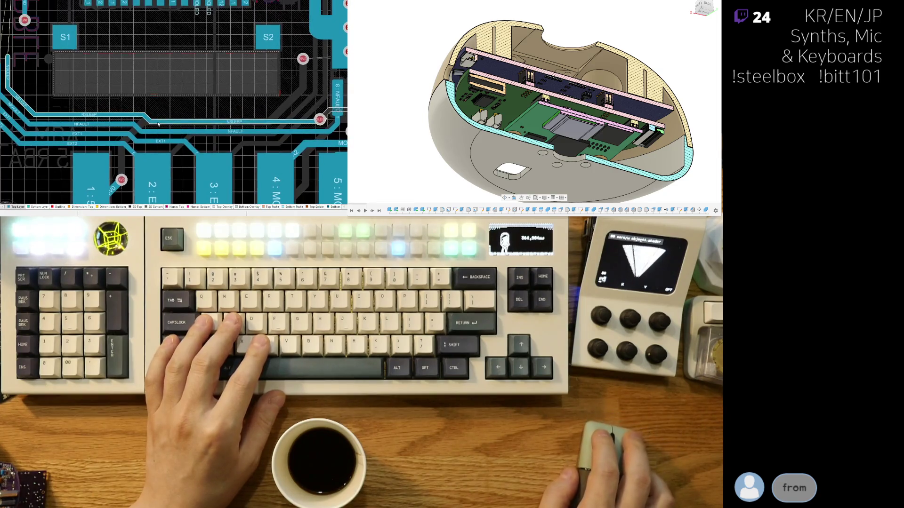
pyautogui.hotkey('shift', 's')
pyautogui.scroll(3, 201, 121)
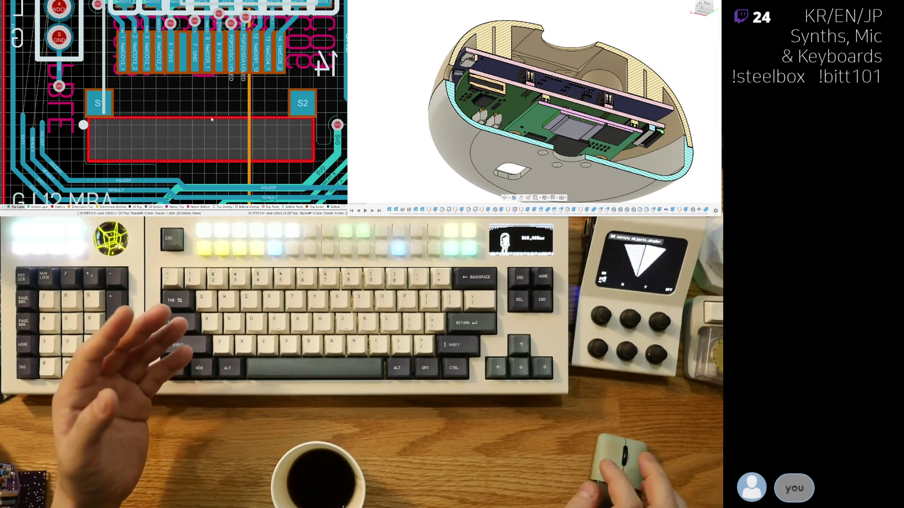
pyautogui.keyDown('ctrl'); pyautogui.scroll(2, 151, 144); pyautogui.keyUp('ctrl')
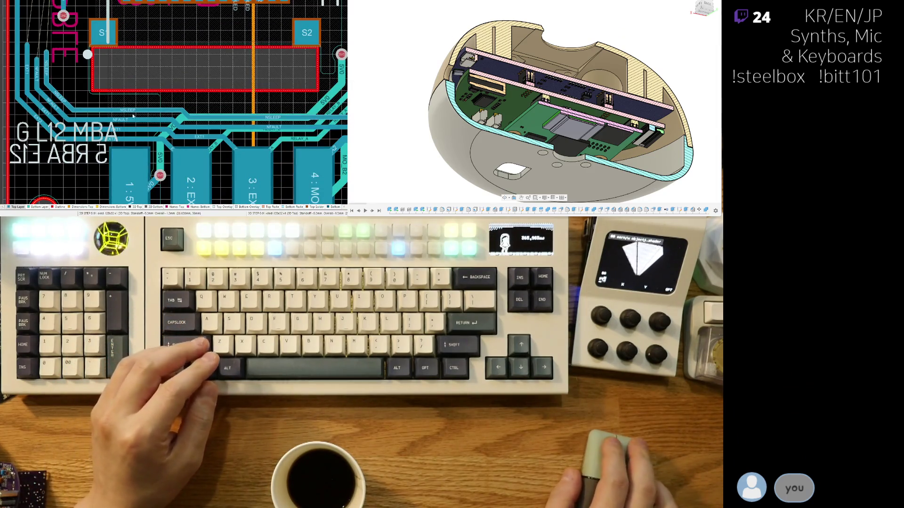
pyautogui.keyDown('ctrl'); pyautogui.scroll(2, 149, 123); pyautogui.keyUp('ctrl')
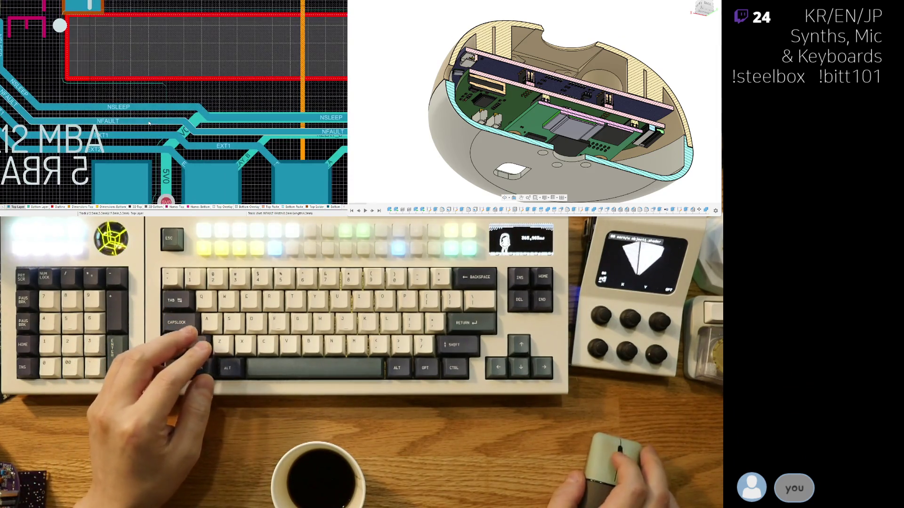
# Step: Grab the NSLEEP track beside NFAULT and EXT1, drag it to a new path and finish the move
pyautogui.click(204, 113)
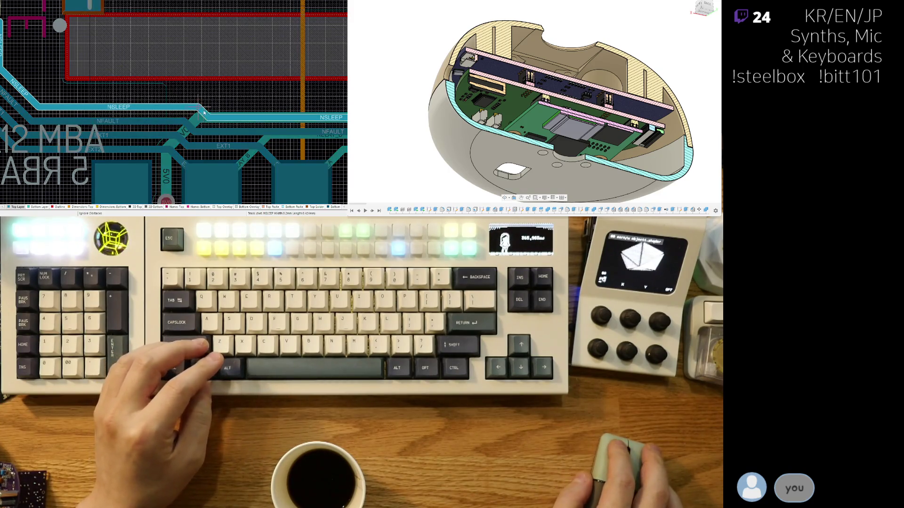
pyautogui.rightClick(199, 114)
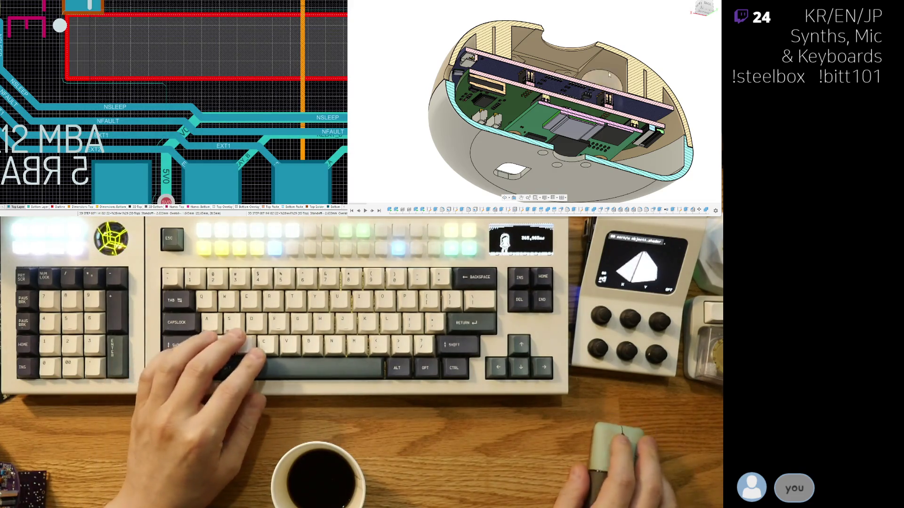
pyautogui.keyDown('shift'); pyautogui.moveTo(559, 106); pyautogui.dragTo(622, 117, button='middle'); pyautogui.keyUp('shift')
pyautogui.keyDown('shift'); pyautogui.moveTo(536, 92); pyautogui.dragTo(520, 87, button='middle'); pyautogui.keyUp('shift')
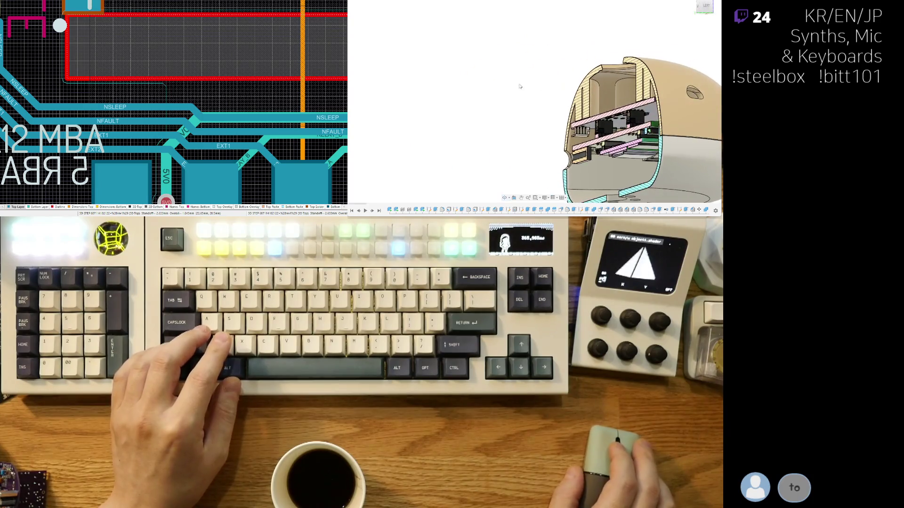
pyautogui.keyDown('shift'); pyautogui.moveTo(369, 30); pyautogui.dragTo(381, 78, button='middle'); pyautogui.keyUp('shift')
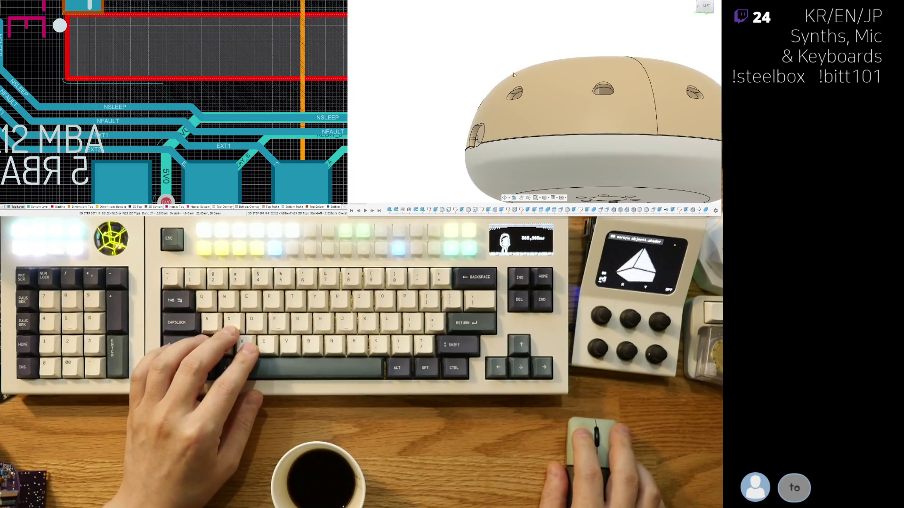
pyautogui.keyDown('shift'); pyautogui.moveTo(557, 107); pyautogui.dragTo(605, 119, button='middle'); pyautogui.keyUp('shift')
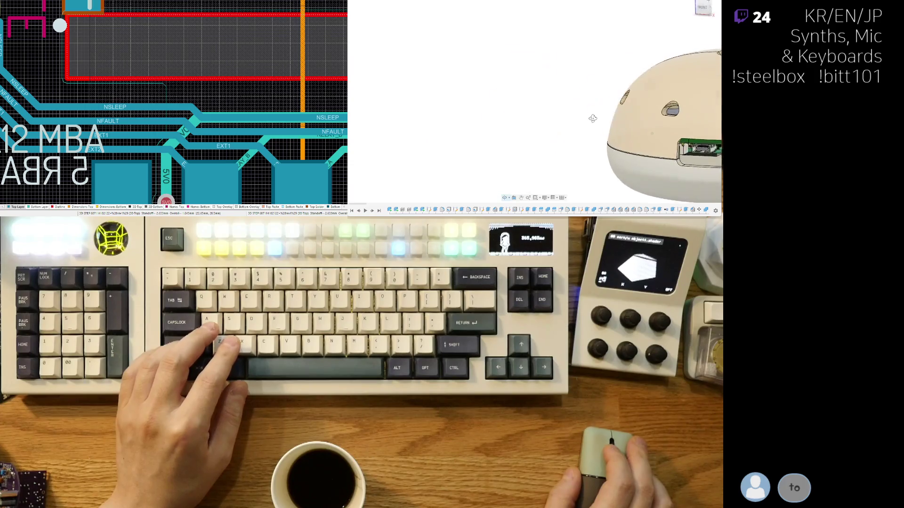
pyautogui.scroll(3, 605, 118)
pyautogui.scroll(3, 622, 120)
pyautogui.scroll(3, 643, 123)
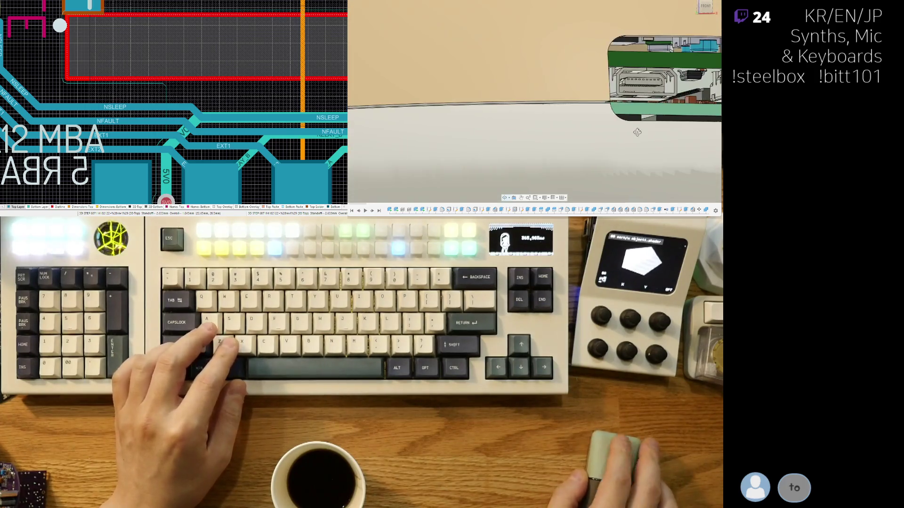
pyautogui.scroll(-5, 655, 126)
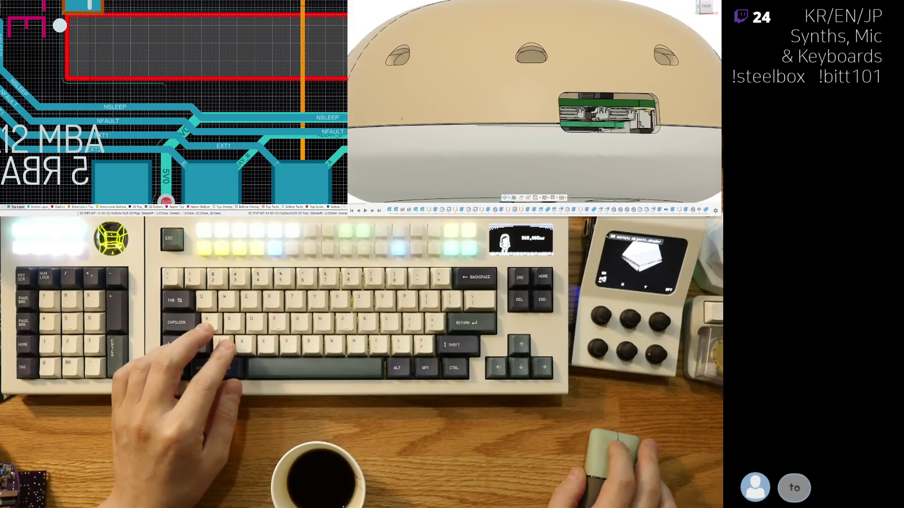
pyautogui.scroll(2, 592, 132)
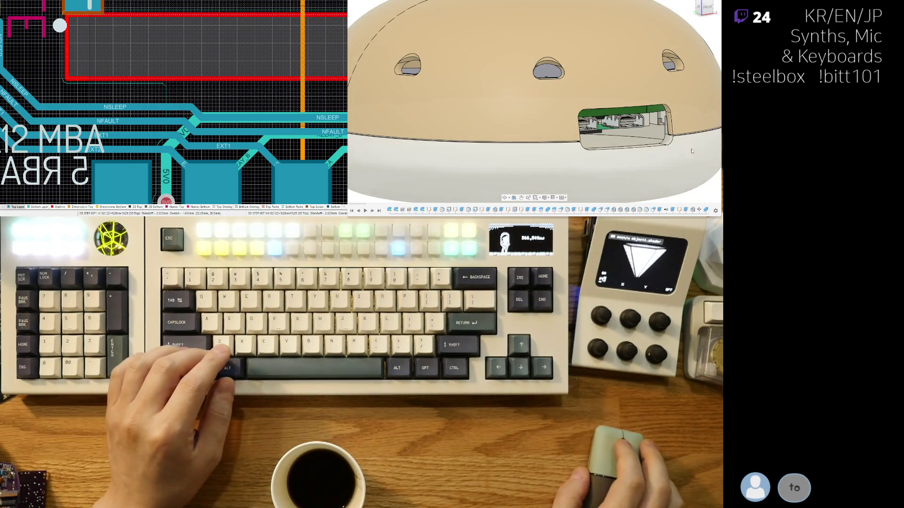
pyautogui.scroll(-3, 689, 131)
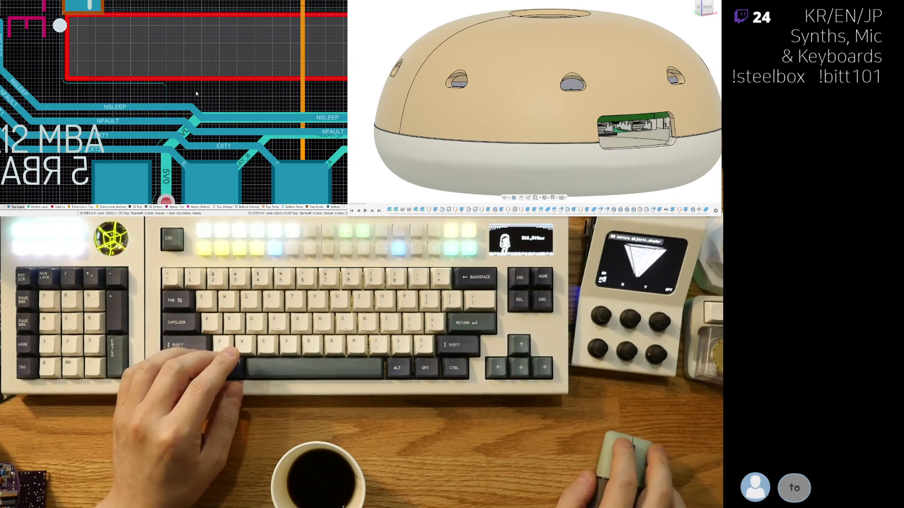
pyautogui.keyDown('ctrl'); pyautogui.scroll(-2, 196, 93); pyautogui.keyUp('ctrl')
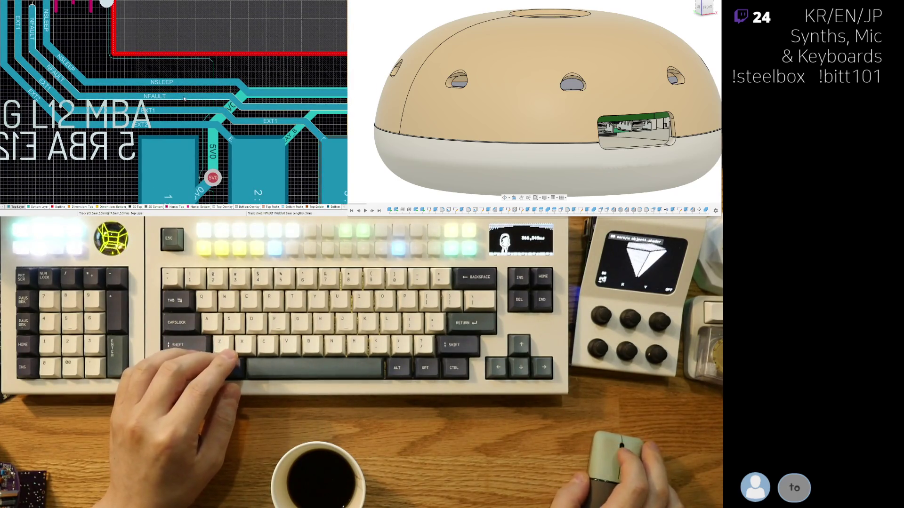
pyautogui.keyDown('ctrl'); pyautogui.scroll(2, 198, 92); pyautogui.keyUp('ctrl')
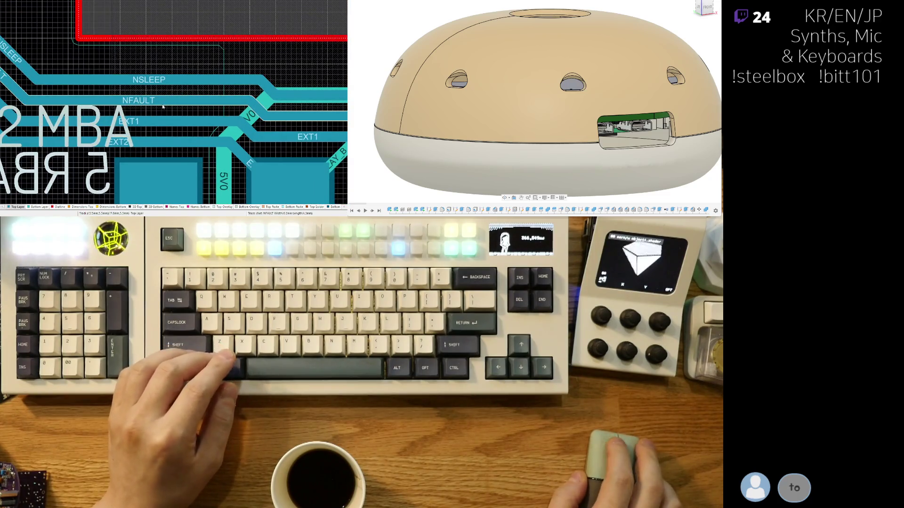
pyautogui.scroll(-2, 182, 106)
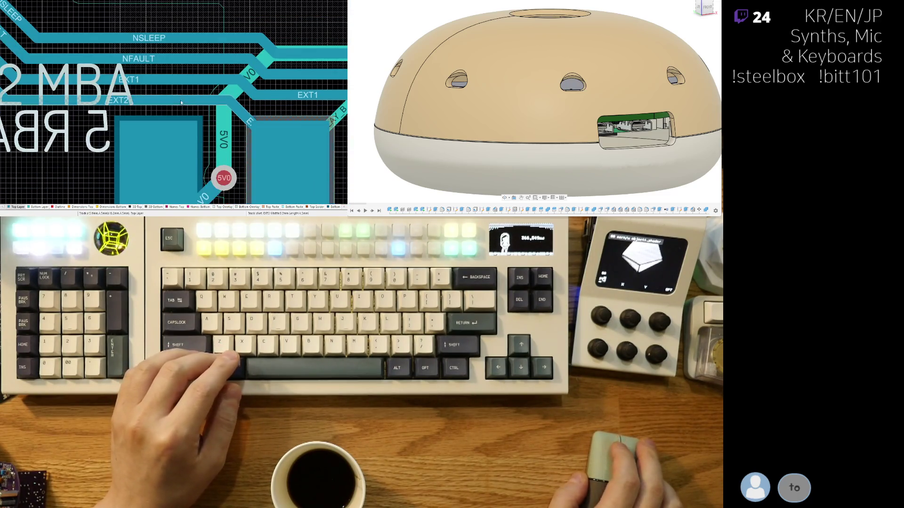
pyautogui.keyDown('ctrl'); pyautogui.scroll(-2, 169, 84); pyautogui.keyUp('ctrl')
pyautogui.scroll(2, 119, 55)
pyautogui.keyDown('shift'); pyautogui.hscroll(3, 176, 119); pyautogui.keyUp('shift')
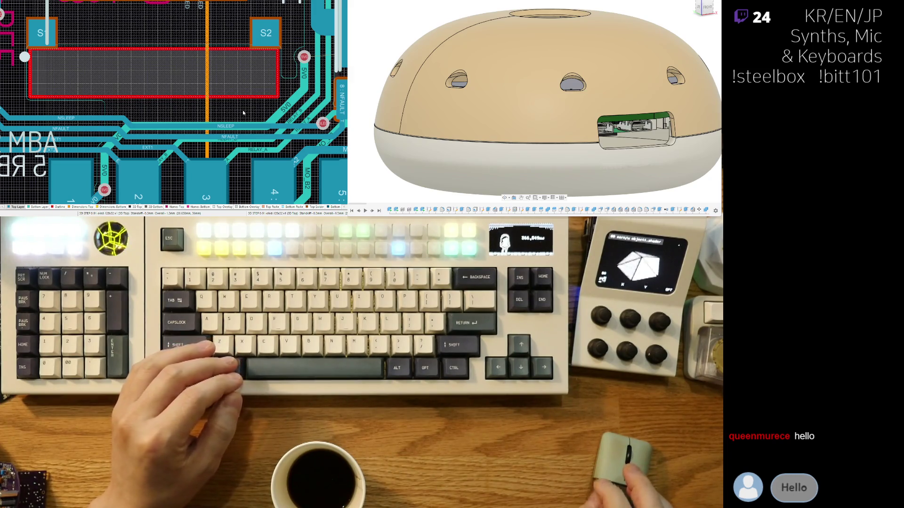
pyautogui.scroll(-5, 270, 112)
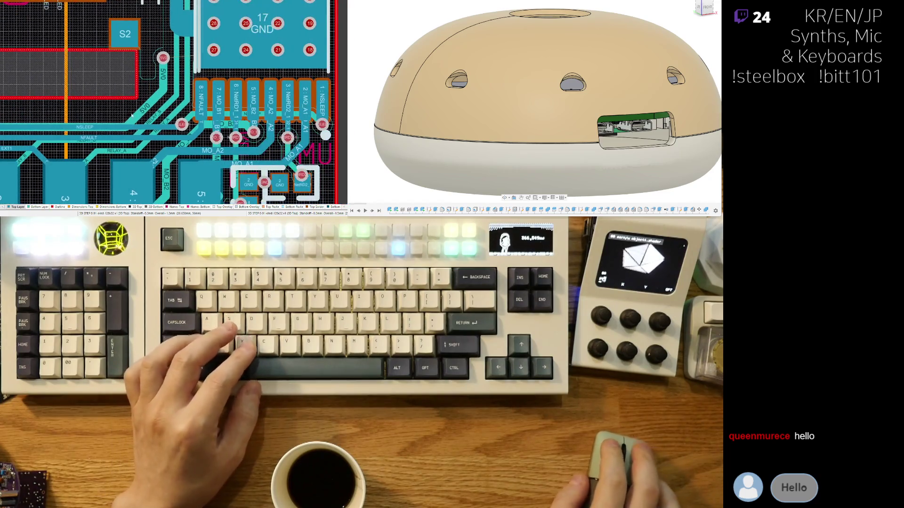
pyautogui.scroll(3, 335, 125)
pyautogui.hscroll(-3, 335, 125)
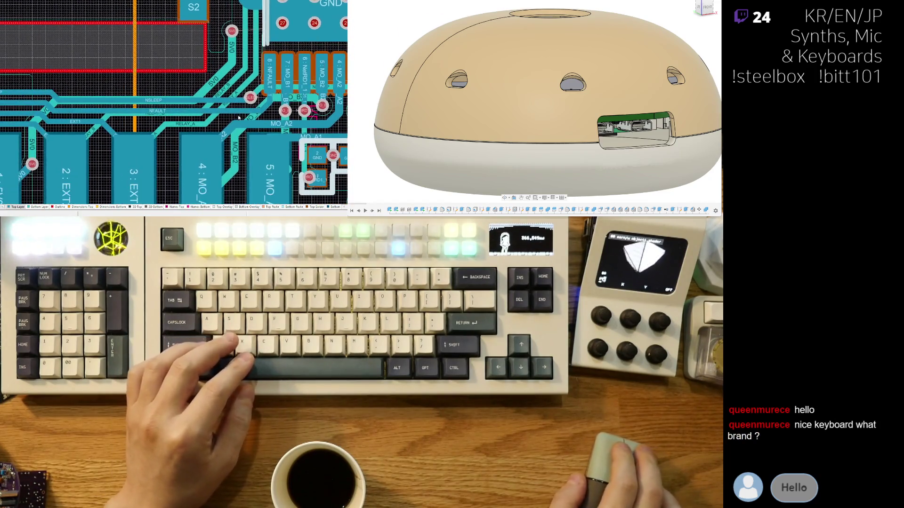
pyautogui.hscroll(-2, 277, 124)
pyautogui.scroll(3, 96, 128)
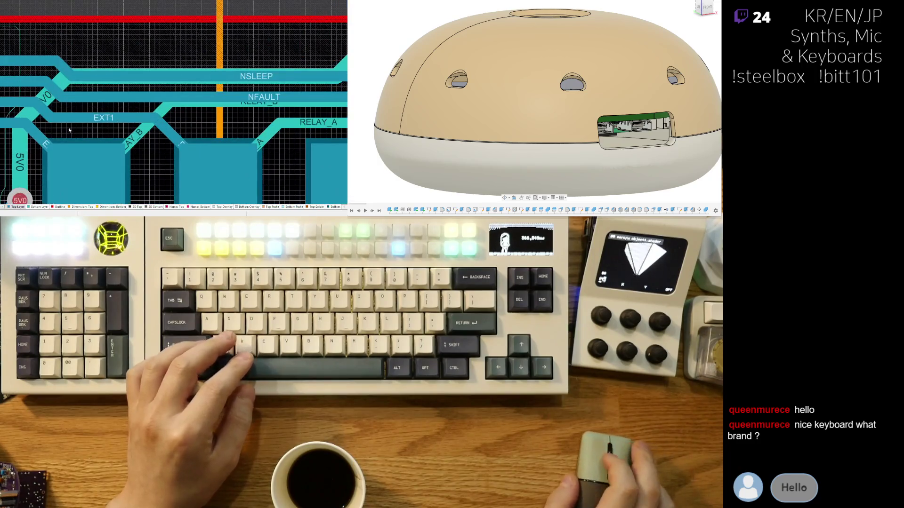
# Step: Undo the last nudge, then drag the NSLEEP segment slightly lower above EXT1
pyautogui.hotkey('ctrl', 'z')
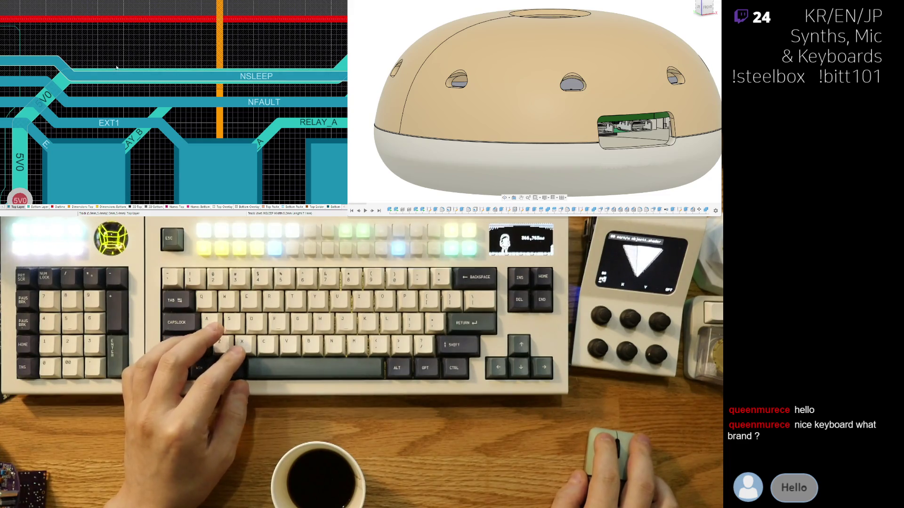
pyautogui.moveTo(115, 67); pyautogui.dragTo(142, 92)
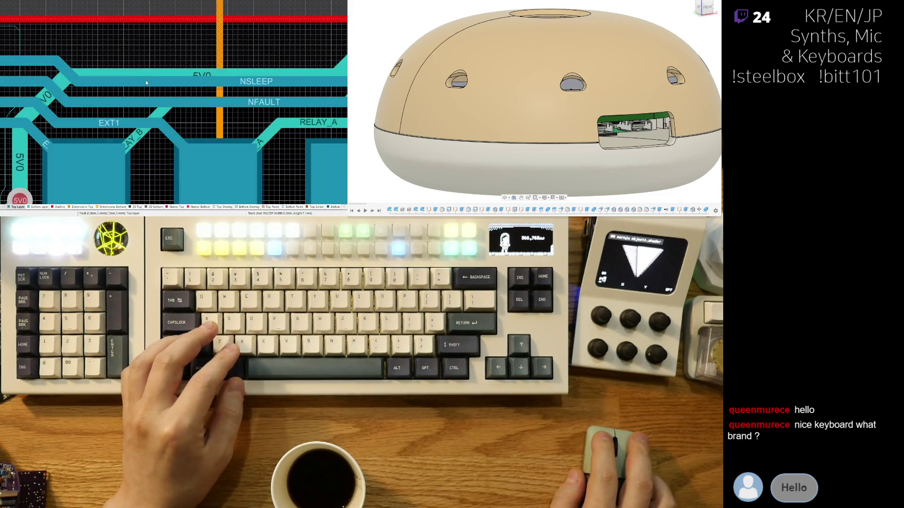
pyautogui.scroll(-2, 26, 135)
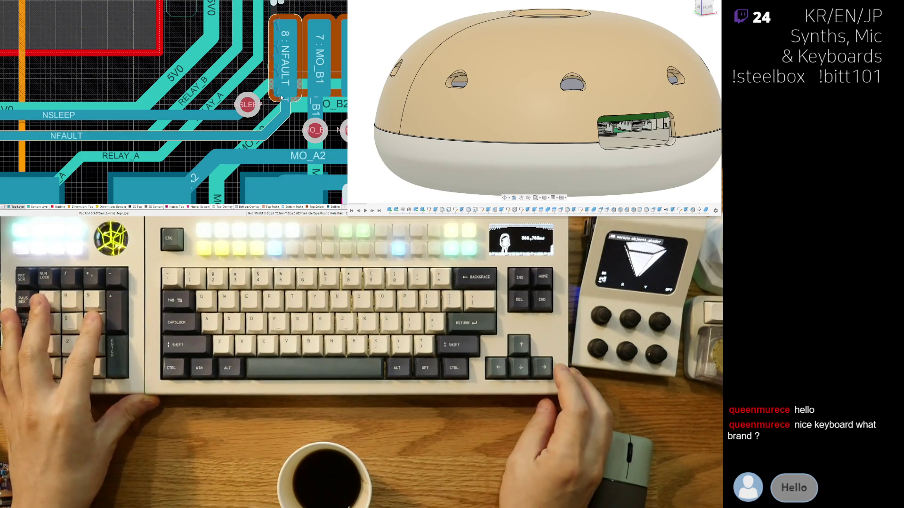
# Step: Select the NSLEEP track and pan to where it runs past the NFAULT and MO_B1 driver pads
pyautogui.moveTo(275, 98); pyautogui.dragTo(240, 124, button='right')
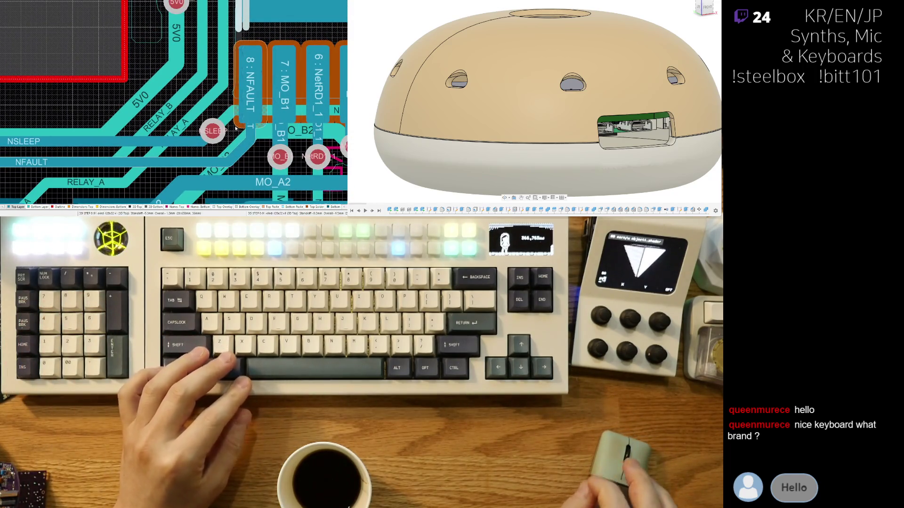
pyautogui.click(237, 126)
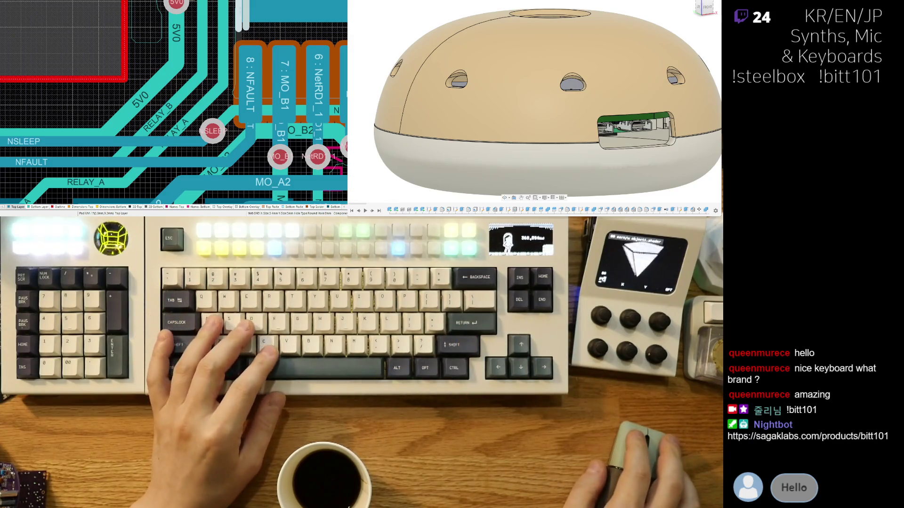
pyautogui.moveTo(233, 105); pyautogui.dragTo(177, 92, button='right')
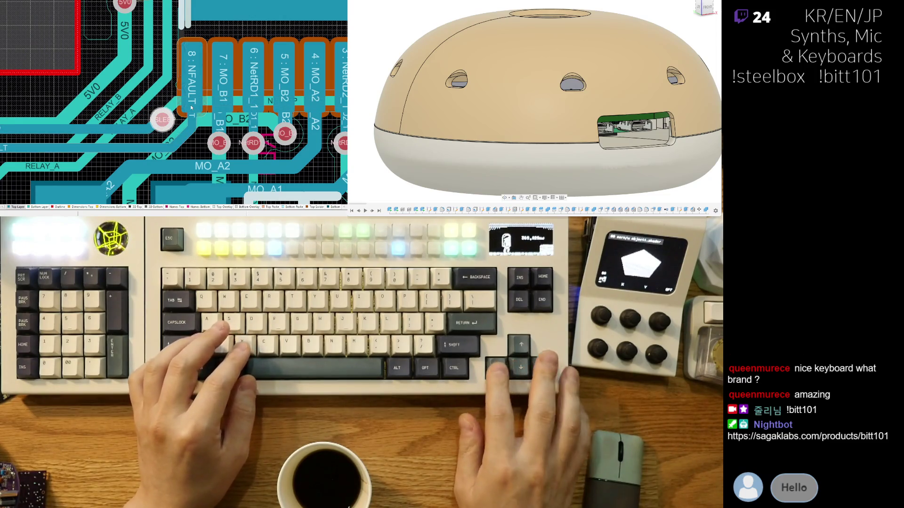
pyautogui.scroll(1, 182, 144)
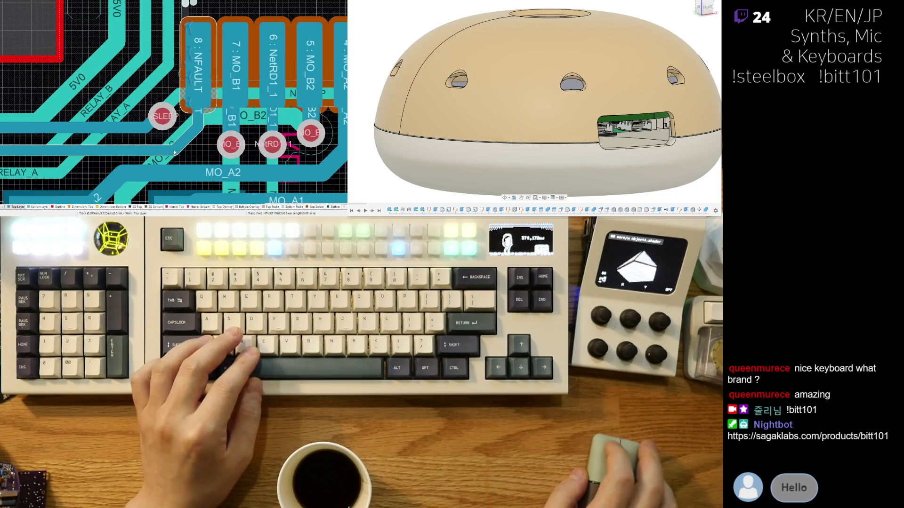
pyautogui.scroll(1, 166, 126)
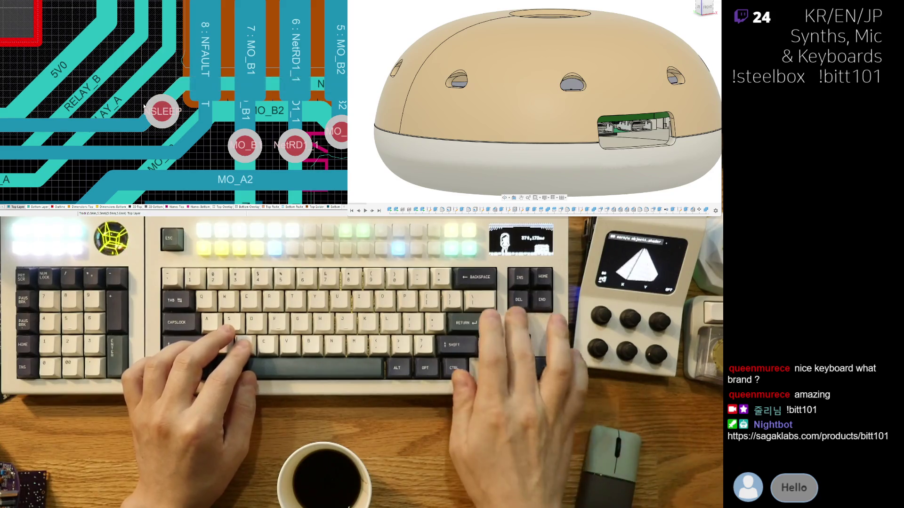
pyautogui.click(176, 138)
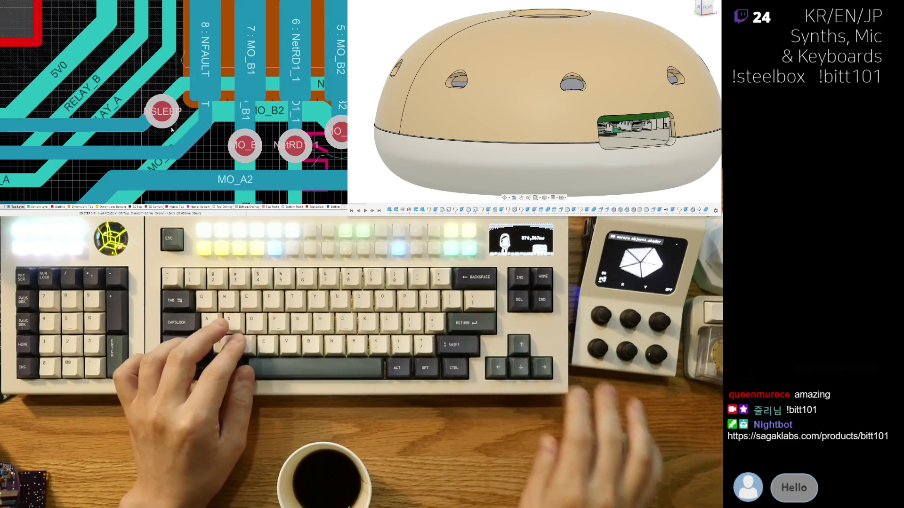
pyautogui.click(132, 96)
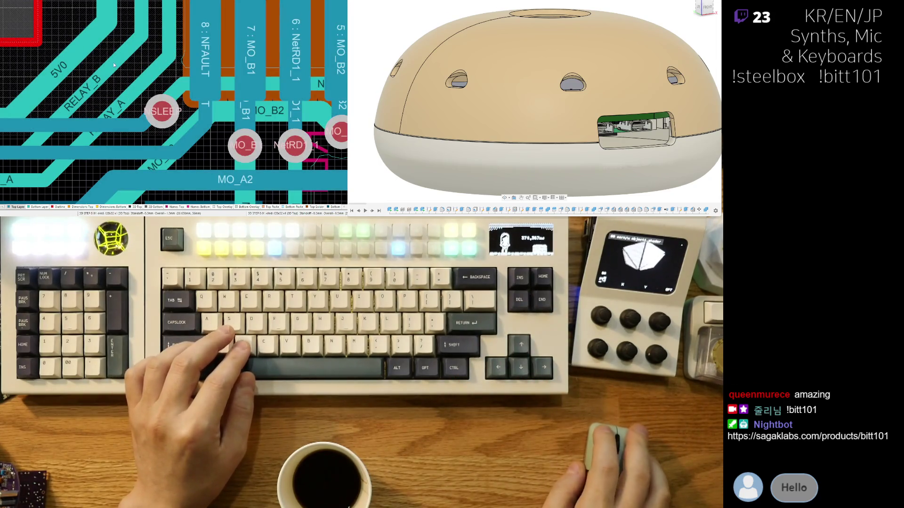
pyautogui.click(241, 84)
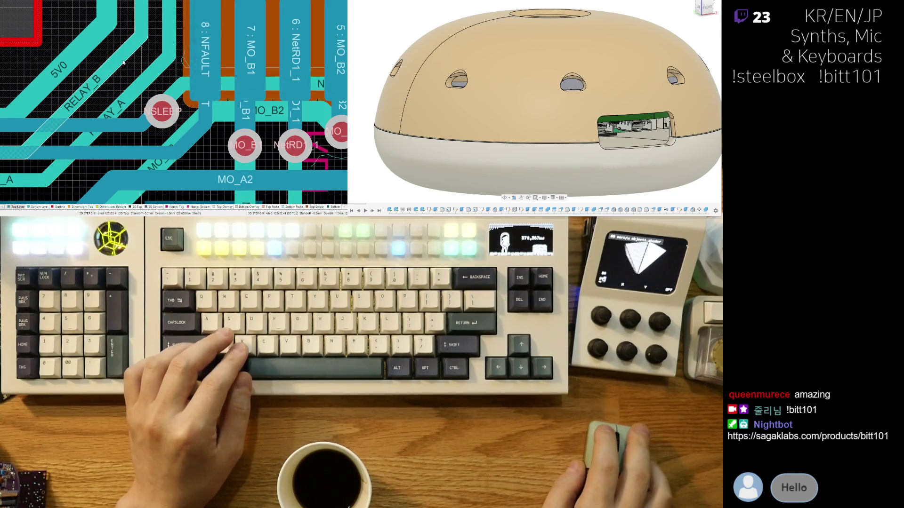
pyautogui.click(122, 65)
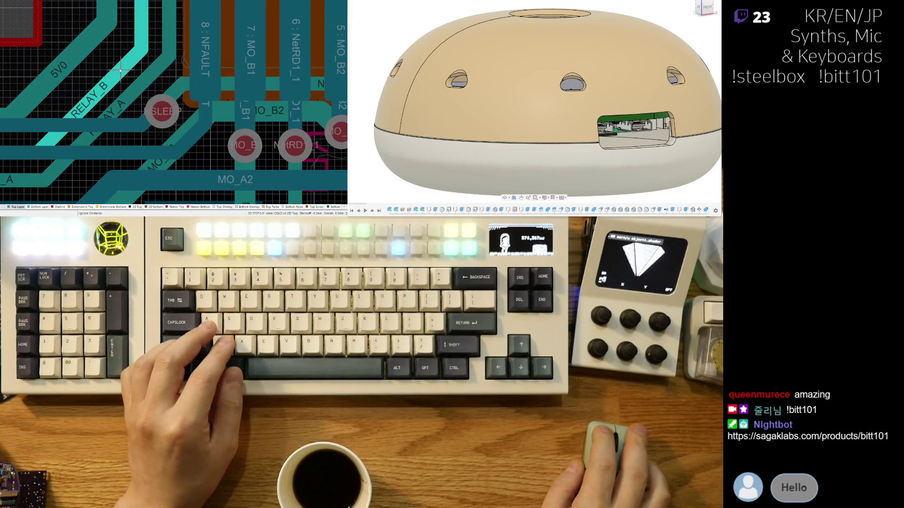
pyautogui.click(80, 64)
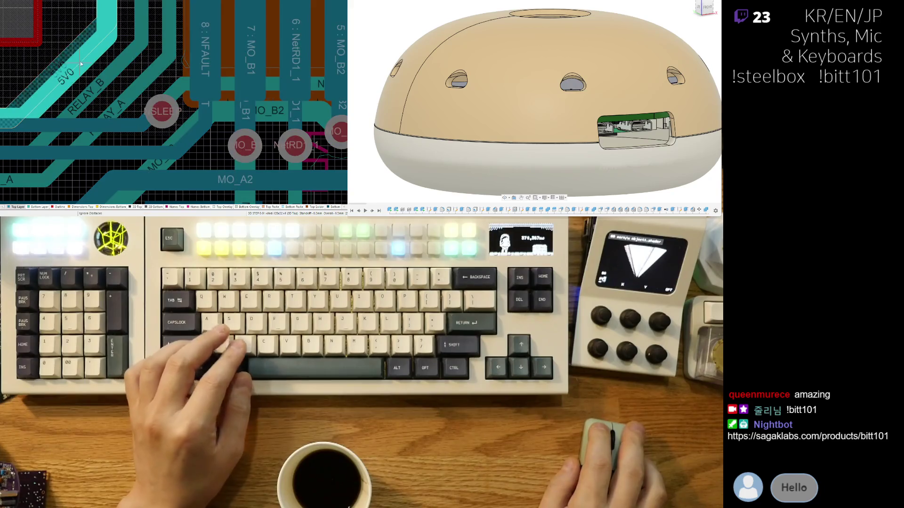
pyautogui.press('Escape')
pyautogui.keyDown('ctrl'); pyautogui.scroll(-1, 79, 60); pyautogui.keyUp('ctrl')
pyautogui.keyDown('ctrl'); pyautogui.scroll(-1, 93, 63); pyautogui.keyUp('ctrl')
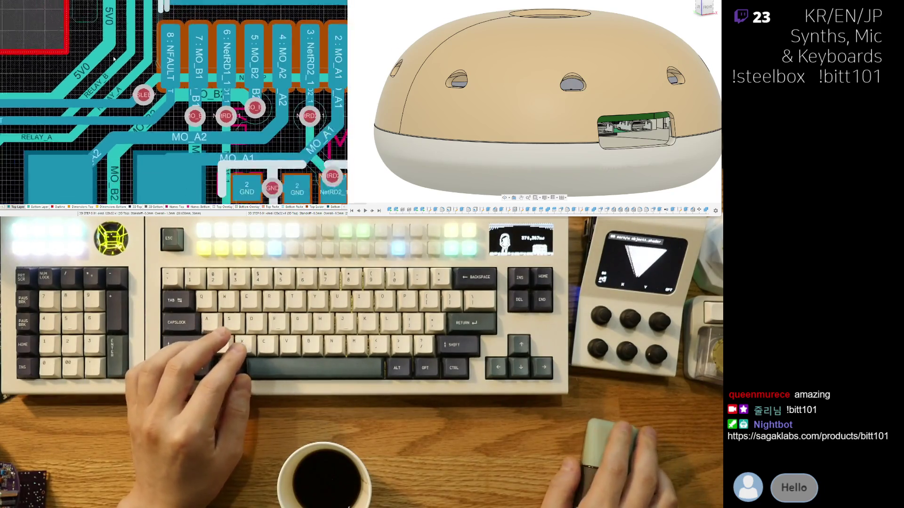
pyautogui.keyDown('ctrl'); pyautogui.scroll(-1, 99, 62); pyautogui.keyUp('ctrl')
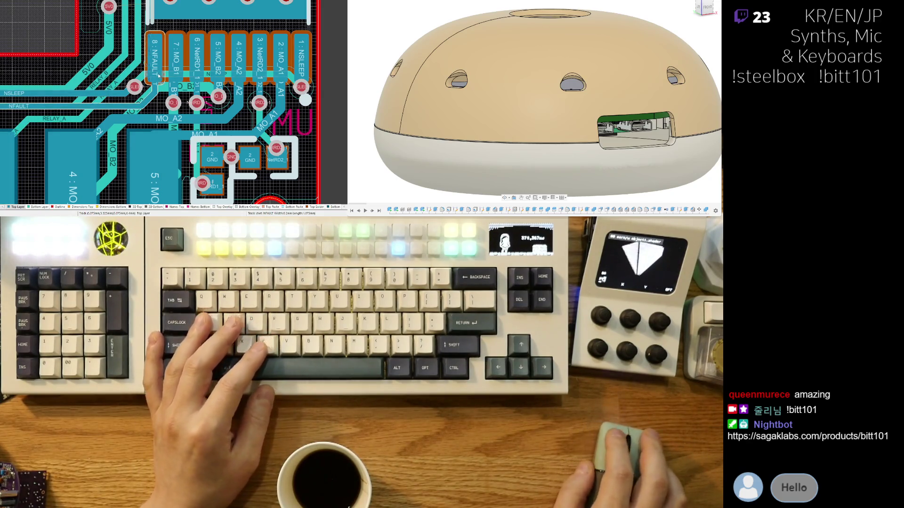
pyautogui.keyDown('ctrl'); pyautogui.scroll(2, 128, 73); pyautogui.keyUp('ctrl')
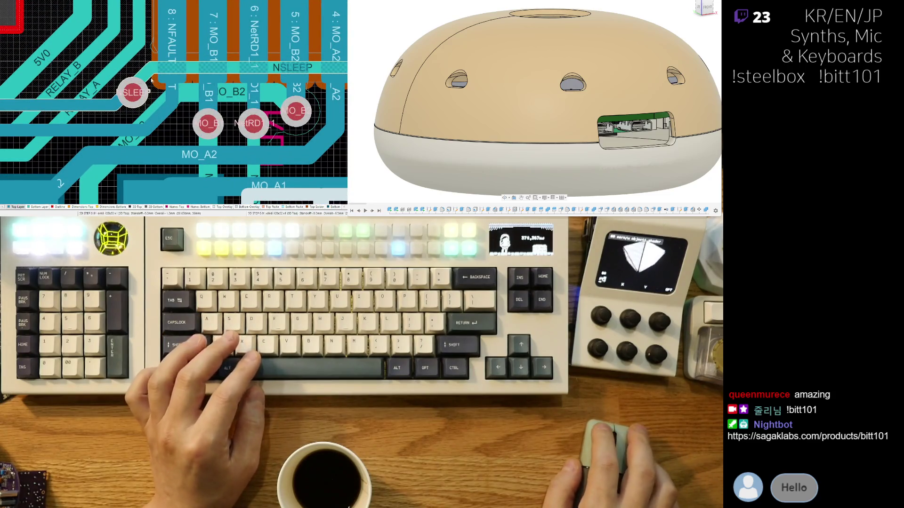
pyautogui.keyDown('ctrl'); pyautogui.scroll(-2, 151, 80); pyautogui.keyUp('ctrl')
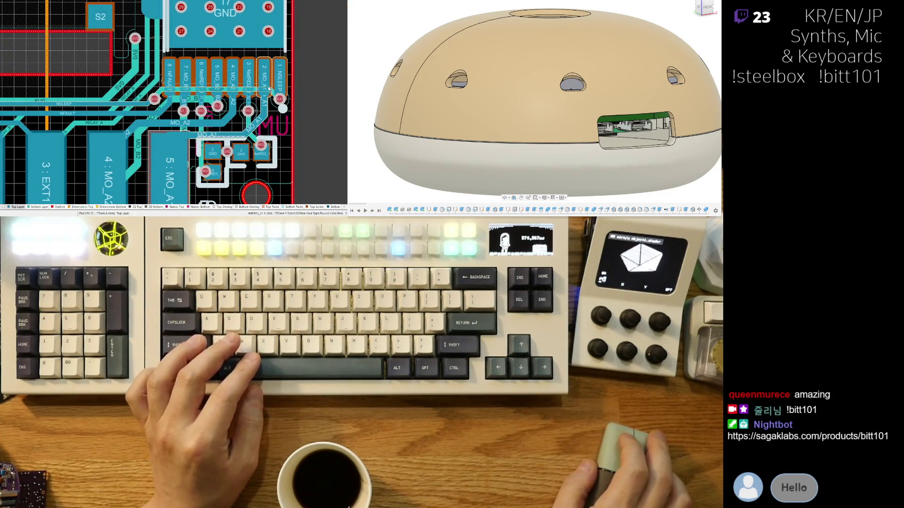
# Step: Pan the board view down to the large GND pad 17 and S2 region
pyautogui.moveTo(159, 8)
pyautogui.mouseDown(button='right')
pyautogui.moveTo(249, 74)
pyautogui.moveTo(181, 134)
pyautogui.mouseUp(button='right')
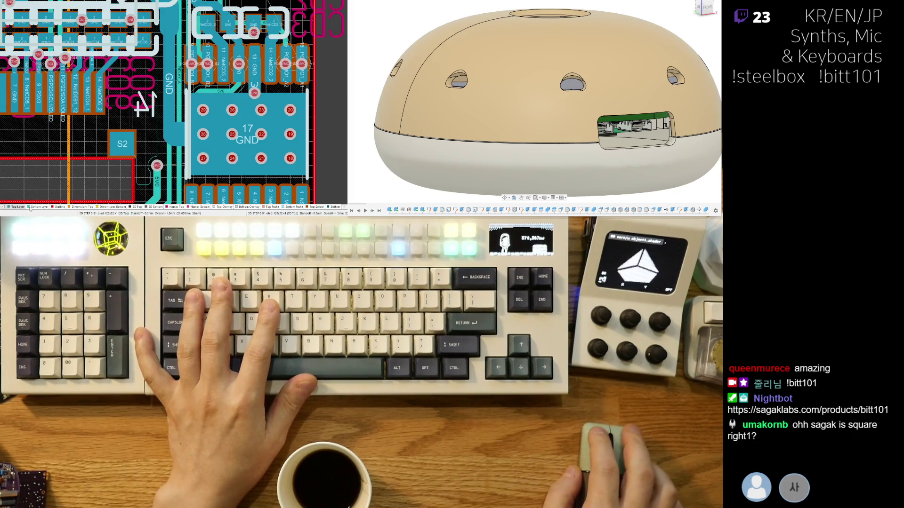
pyautogui.hotkey('shift', 's')
pyautogui.hotkey('shift', 's')
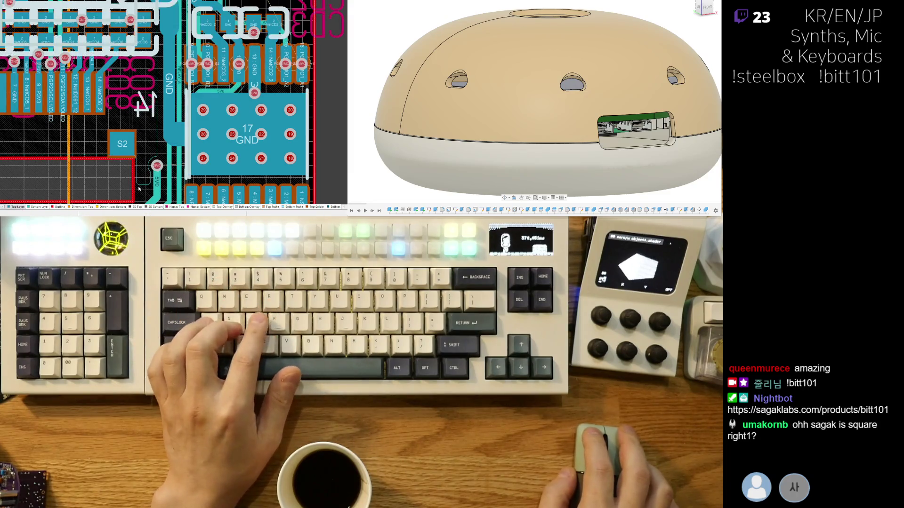
pyautogui.keyDown('ctrl'); pyautogui.scroll(3, 197, 159); pyautogui.keyUp('ctrl')
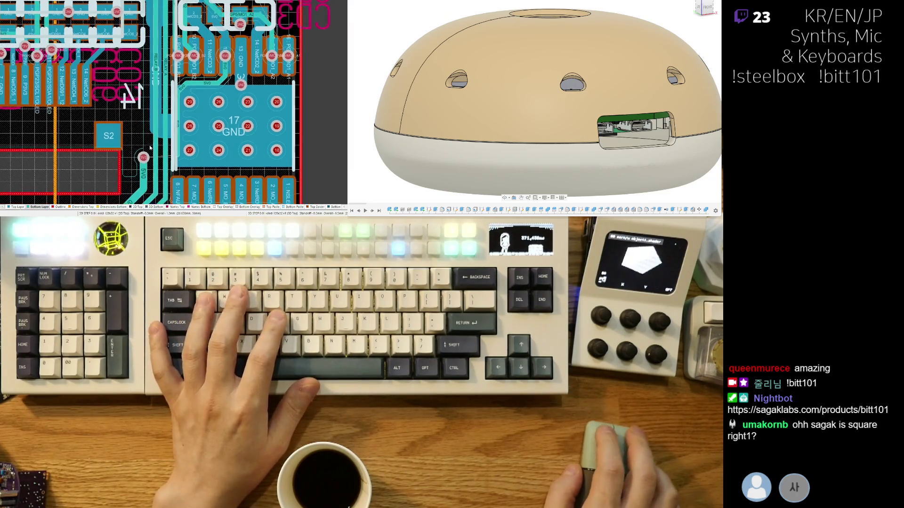
pyautogui.keyDown('ctrl'); pyautogui.scroll(-2, 197, 160); pyautogui.keyUp('ctrl')
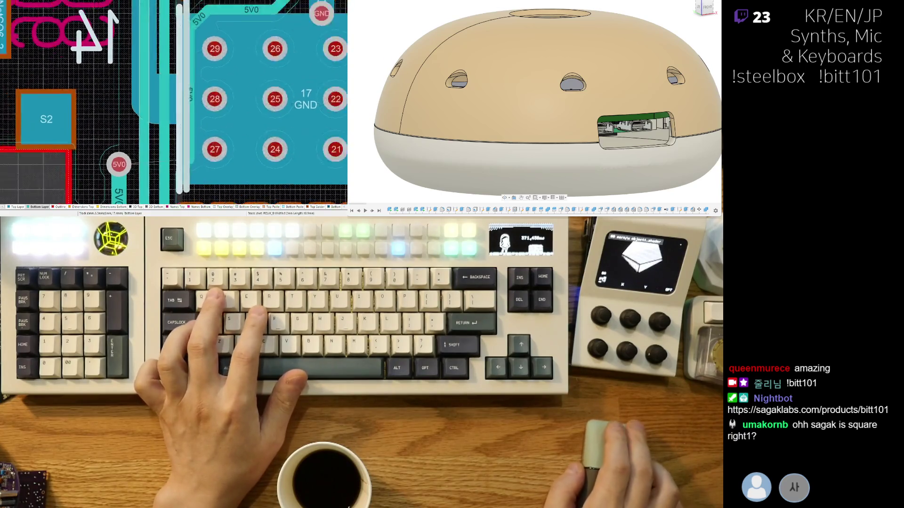
pyautogui.keyDown('ctrl'); pyautogui.scroll(-1, 177, 155); pyautogui.keyUp('ctrl')
pyautogui.keyDown('ctrl'); pyautogui.scroll(-1, 158, 151); pyautogui.keyUp('ctrl')
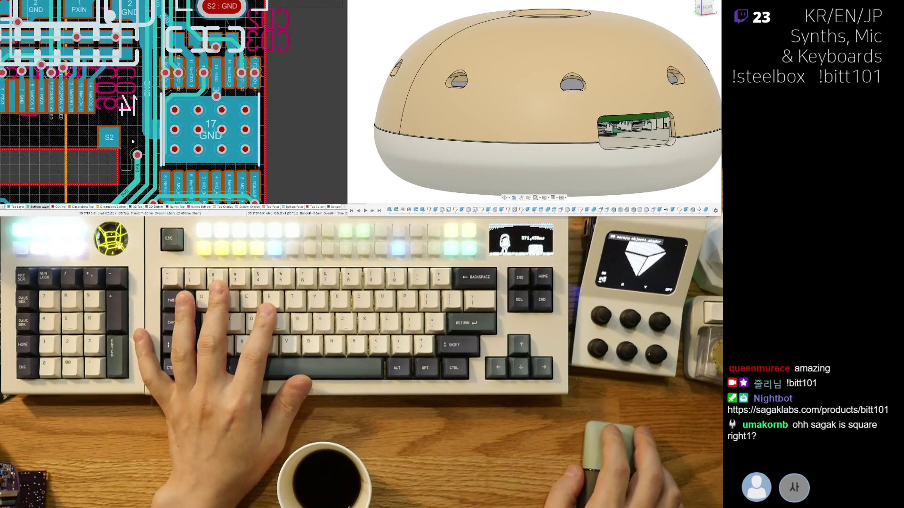
pyautogui.keyDown('ctrl'); pyautogui.scroll(-2, 163, 126); pyautogui.keyUp('ctrl')
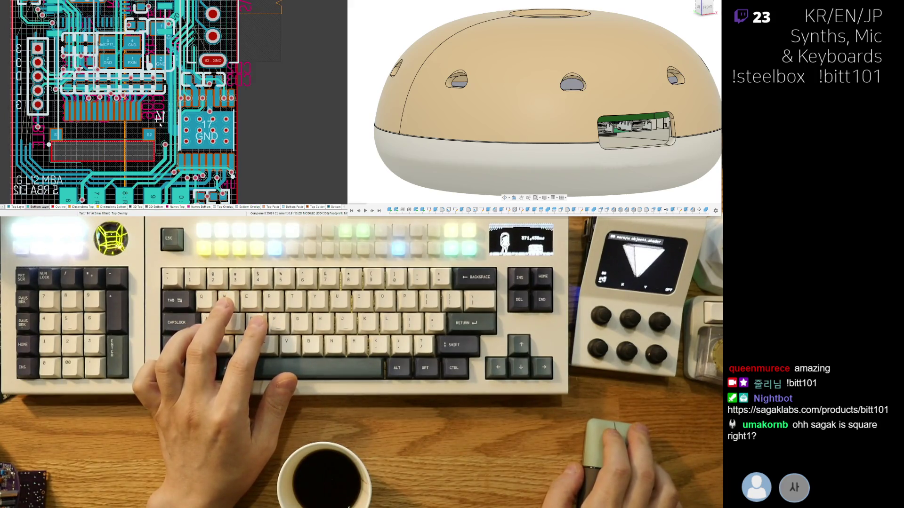
pyautogui.keyDown('ctrl'); pyautogui.scroll(2, 208, 110); pyautogui.keyUp('ctrl')
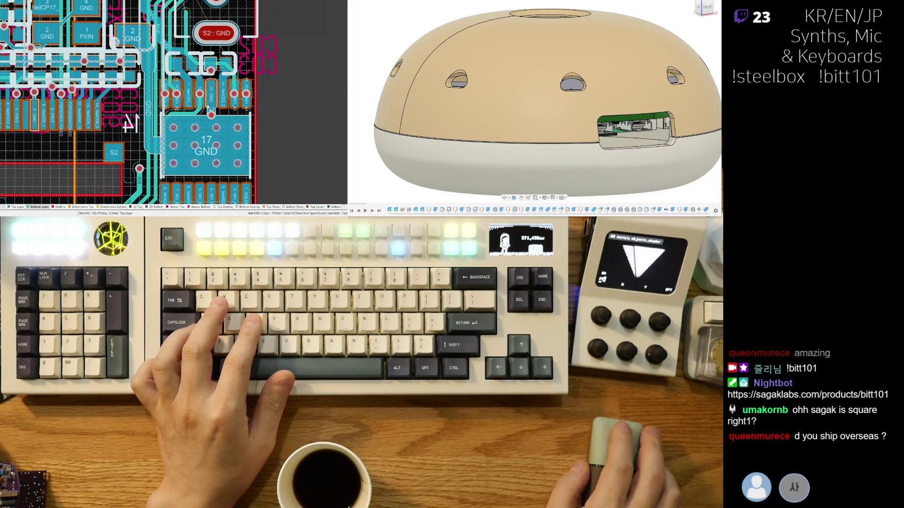
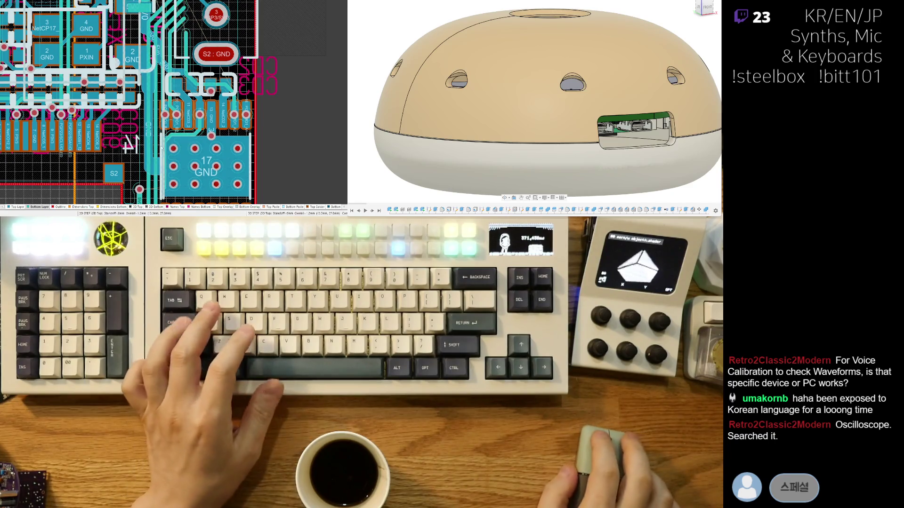
pyautogui.keyDown('ctrl'); pyautogui.scroll(1, 168, 174); pyautogui.keyUp('ctrl')
pyautogui.keyDown('ctrl'); pyautogui.scroll(1, 169, 173); pyautogui.keyUp('ctrl')
pyautogui.scroll(-1, 169, 175)
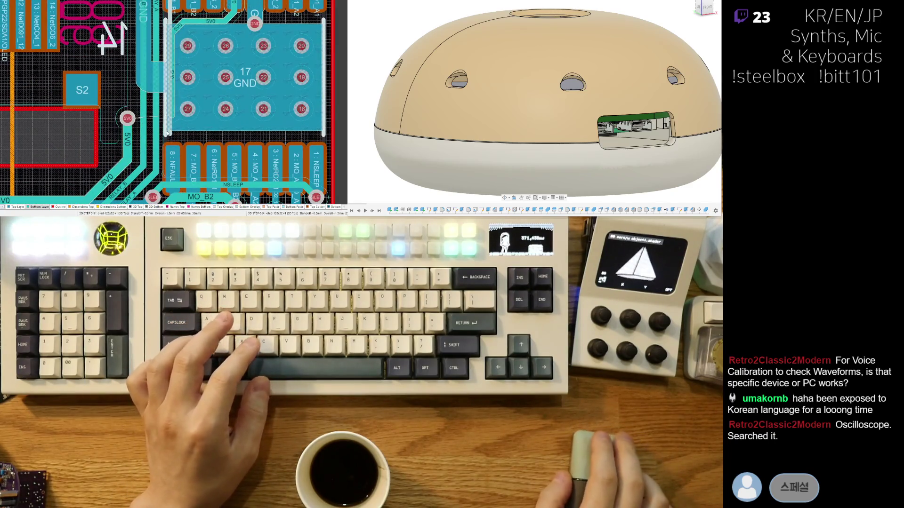
pyautogui.scroll(-2, 183, 83)
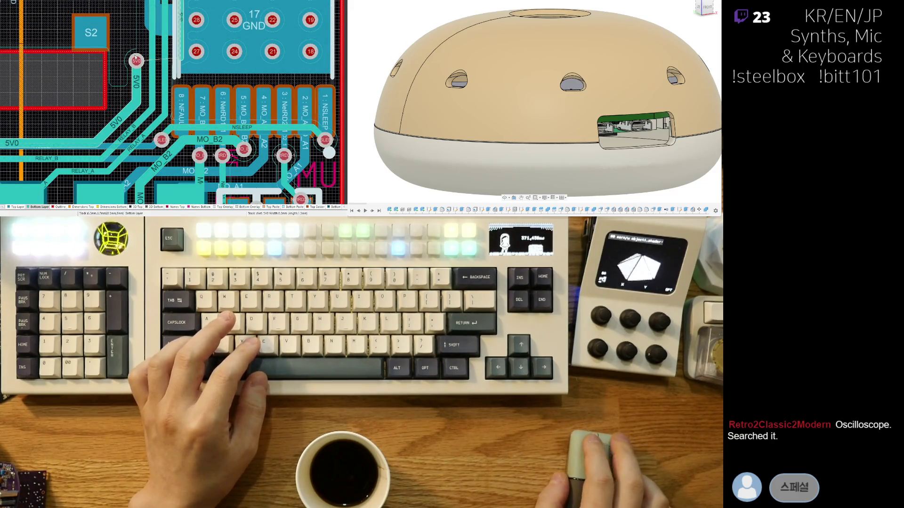
# Step: Undo the old 5V0 via and drop a new 5V0 via on the diagonal 5V0 trace
pyautogui.hotkey('ctrl', 'z')
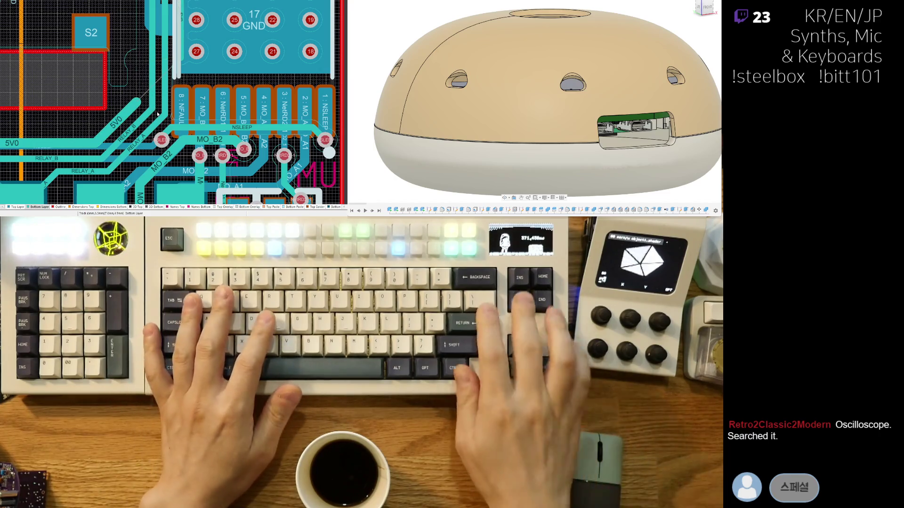
pyautogui.click(136, 102)
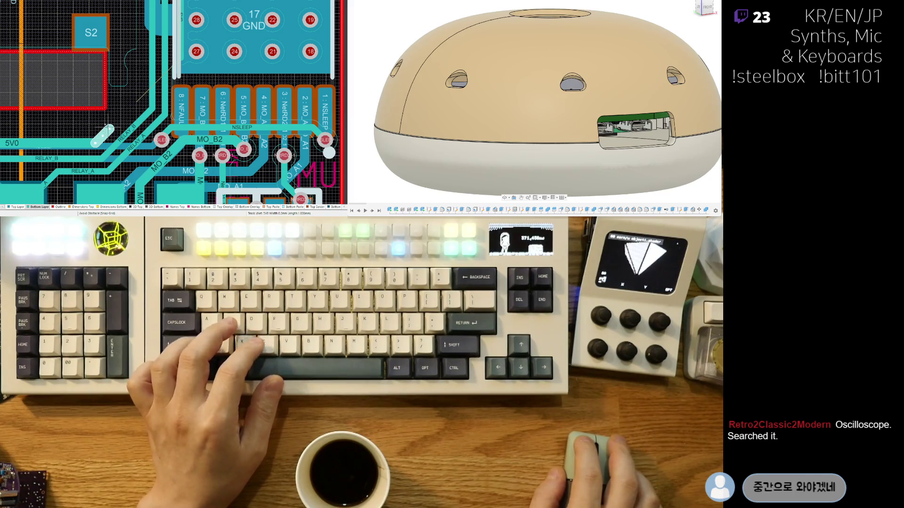
pyautogui.click(106, 125)
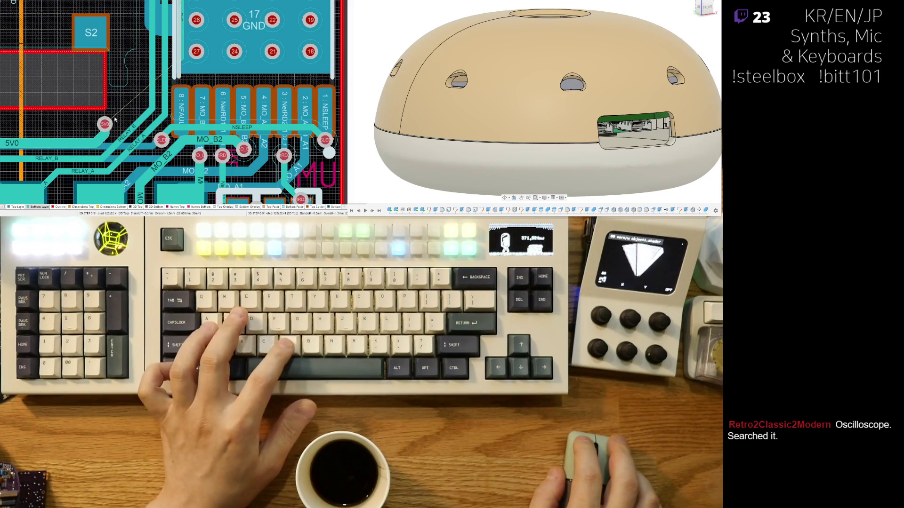
pyautogui.scroll(1, 141, 144)
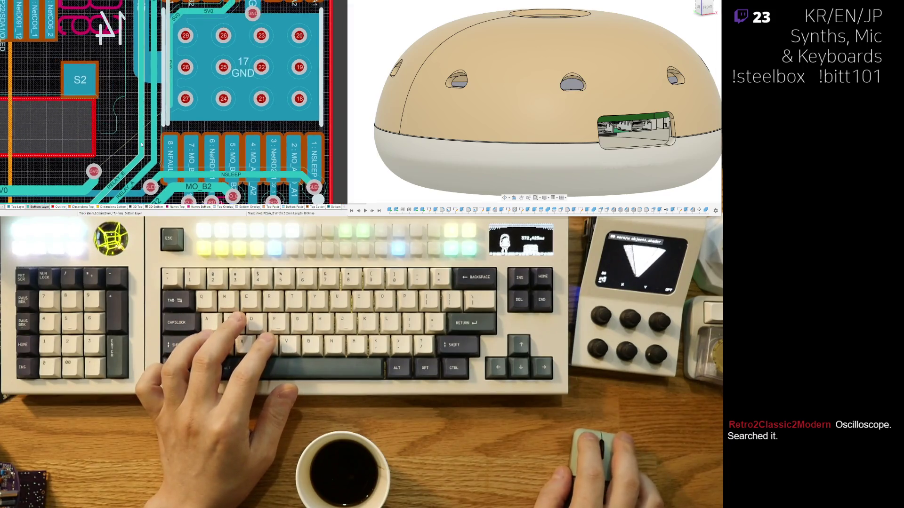
pyautogui.keyDown('ctrl'); pyautogui.scroll(-2, 142, 144); pyautogui.keyUp('ctrl')
pyautogui.keyDown('ctrl'); pyautogui.scroll(2, 138, 128); pyautogui.keyUp('ctrl')
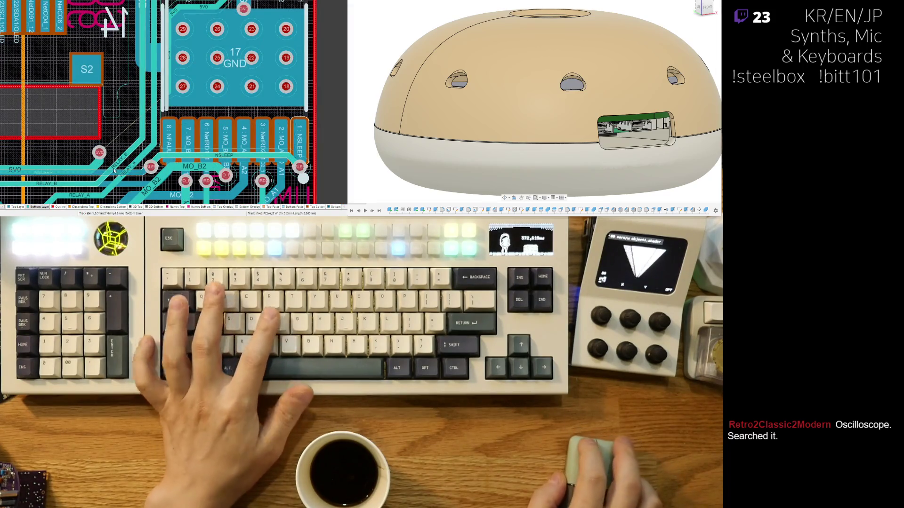
# Step: Route the RELAY_A track in several segments out toward the GND connector pads
pyautogui.rightClick(144, 88)
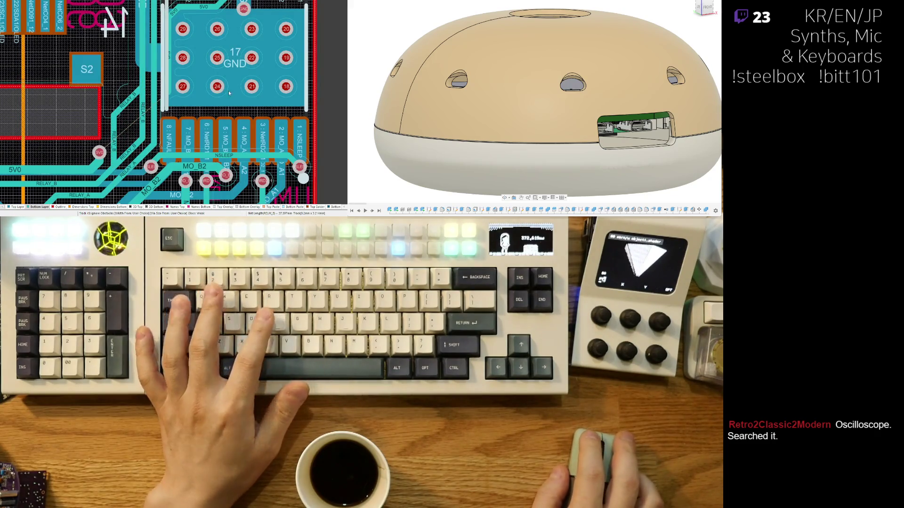
pyautogui.click(118, 116)
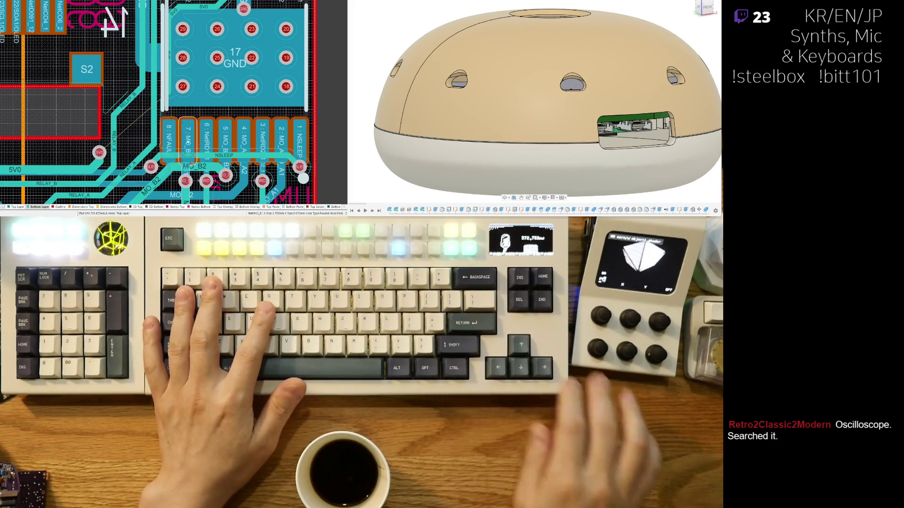
pyautogui.rightClick(131, 145)
pyautogui.click(122, 134)
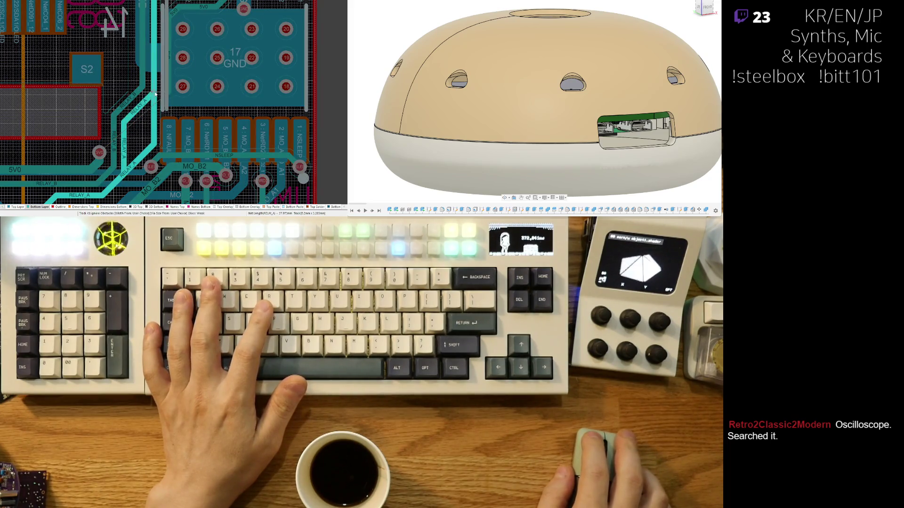
pyautogui.click(154, 93)
pyautogui.click(125, 147)
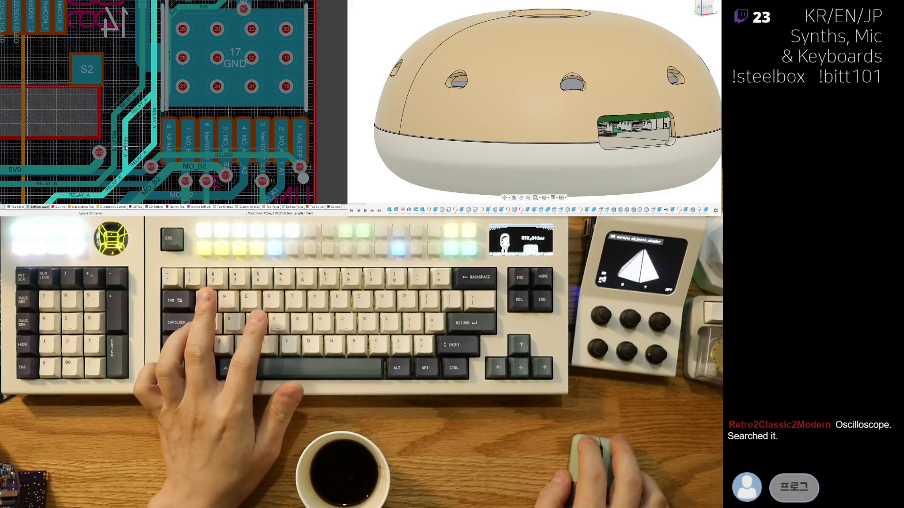
pyautogui.click(141, 155)
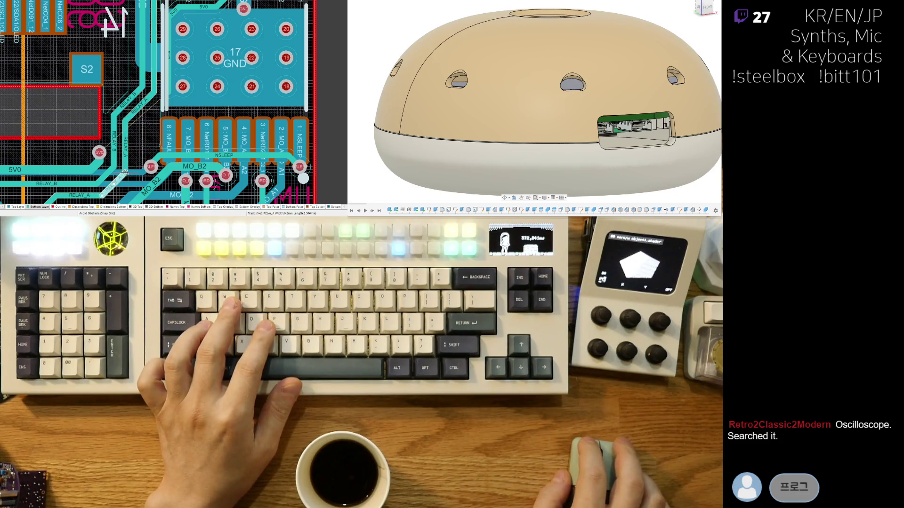
# Step: Route a further track from the via with interactive routing, changing its corner style
pyautogui.press('w')
pyautogui.click(148, 129)
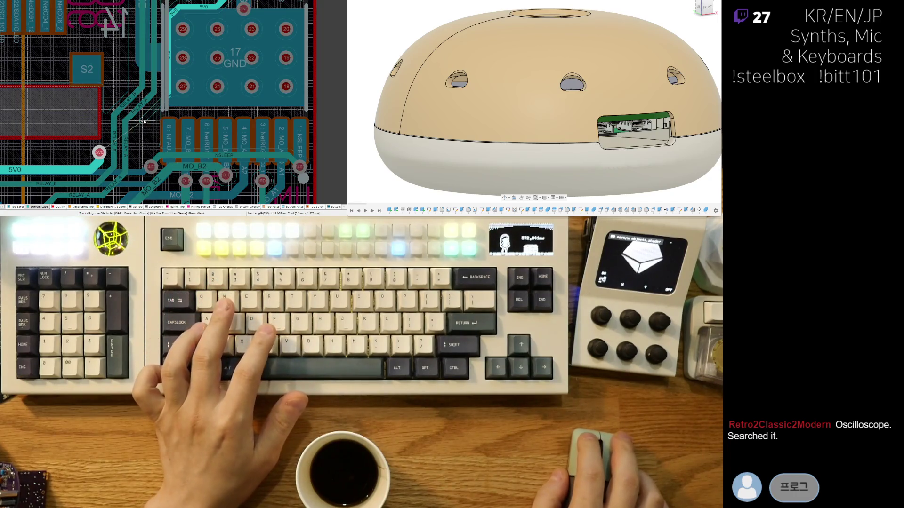
pyautogui.press('space')
pyautogui.click(142, 154)
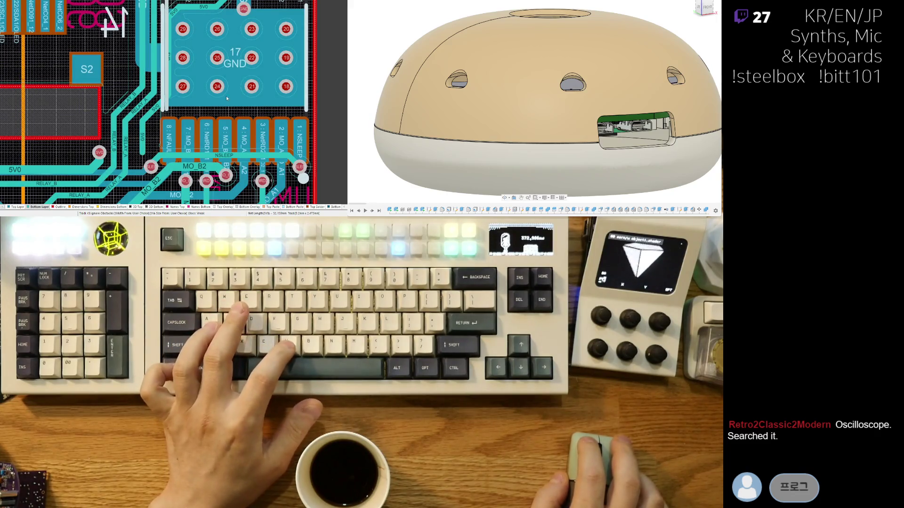
pyautogui.keyDown('ctrl'); pyautogui.scroll(2, 150, 118); pyautogui.keyUp('ctrl')
pyautogui.keyDown('ctrl'); pyautogui.scroll(1, 149, 118); pyautogui.keyUp('ctrl')
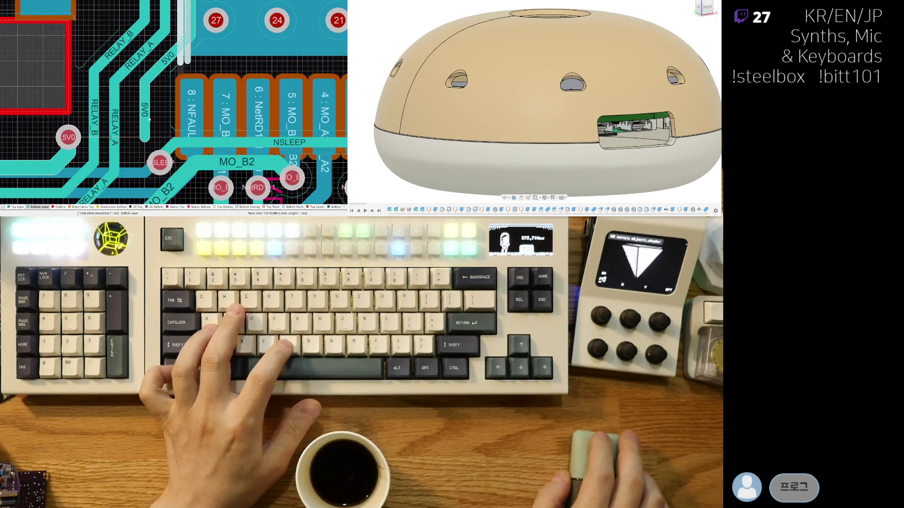
# Step: Place a via at the end of the 5V0 track
pyautogui.click(149, 119)
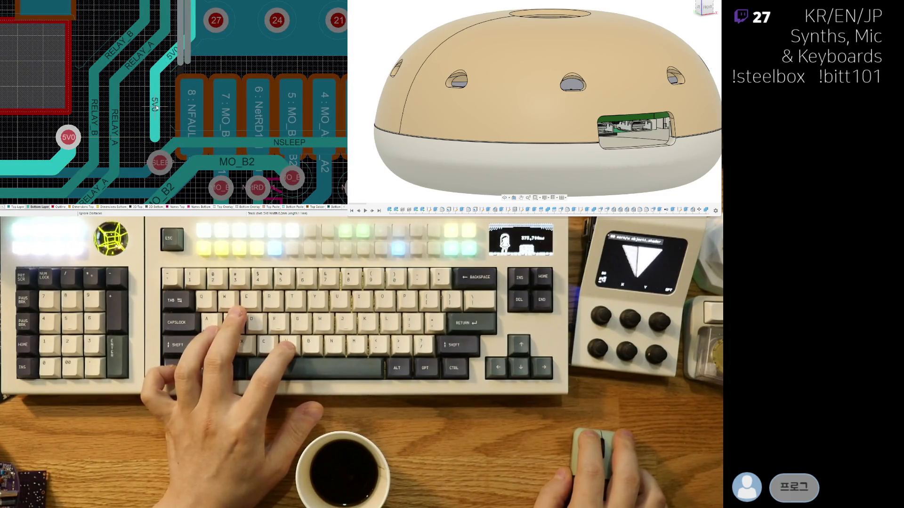
pyautogui.rightClick(156, 108)
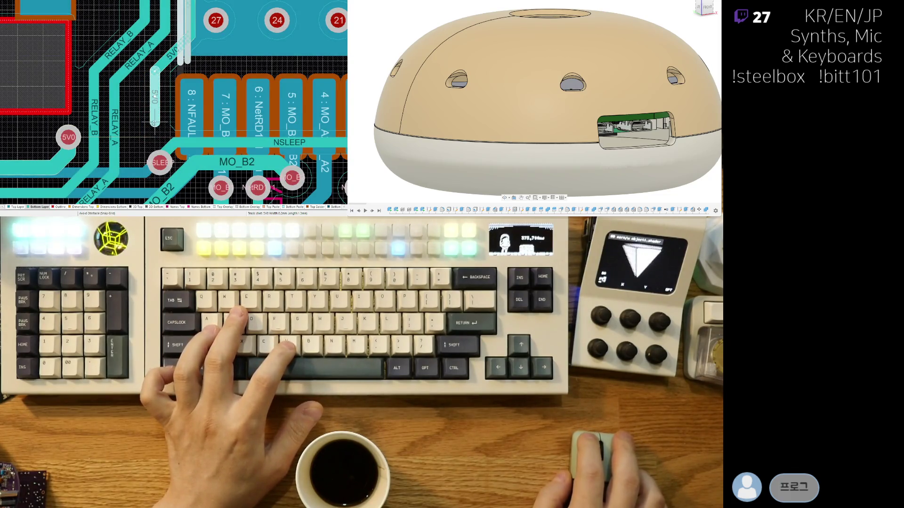
pyautogui.press('p')
pyautogui.press('v')
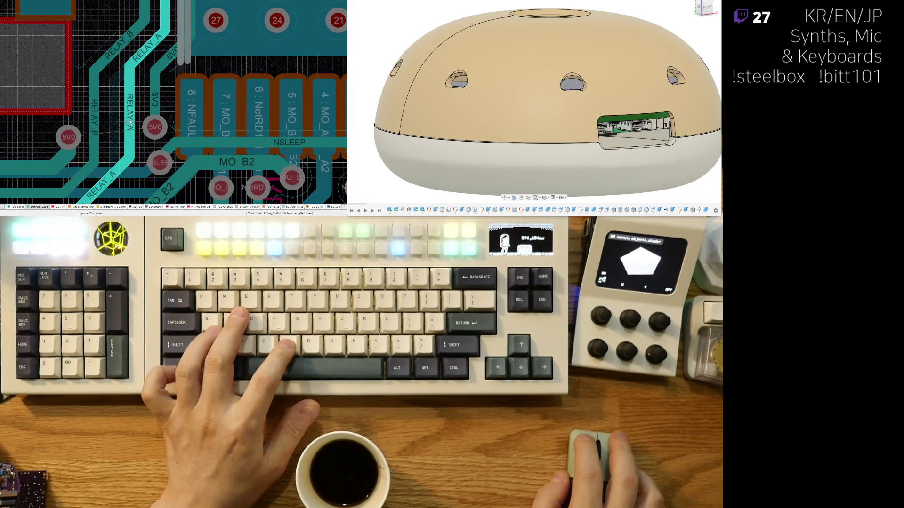
# Step: Slide the RELAY_B track segment to the right and switch to the top copper layer
pyautogui.moveTo(95, 115); pyautogui.dragTo(108, 113)
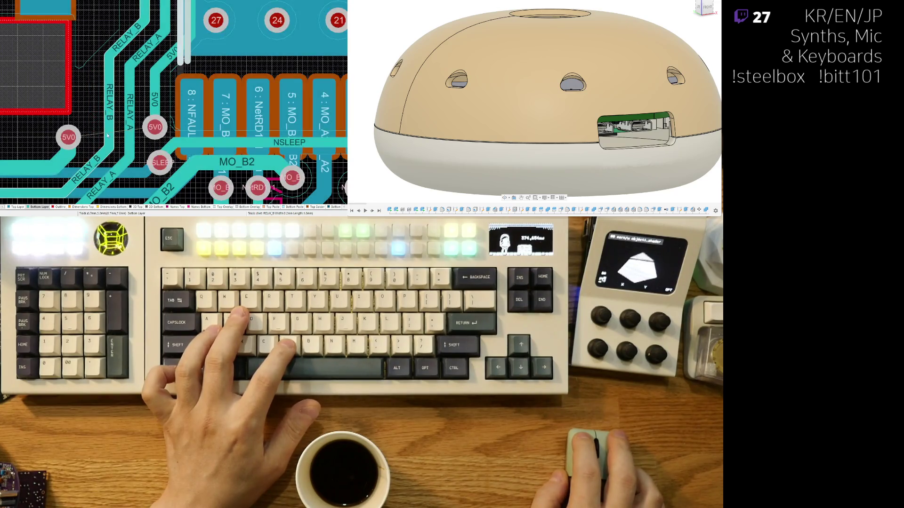
pyautogui.moveTo(109, 113)
pyautogui.mouseDown(button='middle')
pyautogui.moveTo(146, 111)
pyautogui.moveTo(202, 72)
pyautogui.mouseUp(button='middle')
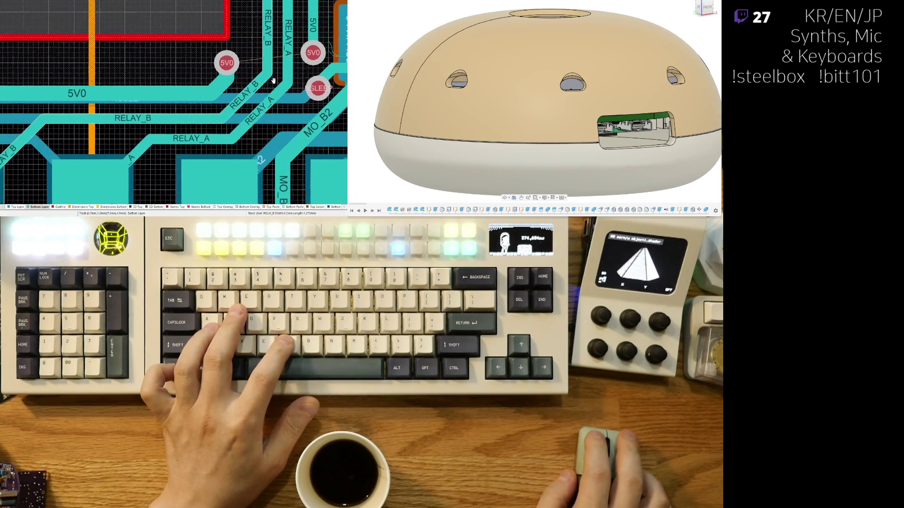
pyautogui.keyDown('ctrl'); pyautogui.scroll(-3, 233, 92); pyautogui.keyUp('ctrl')
pyautogui.press('KP_Multiply')
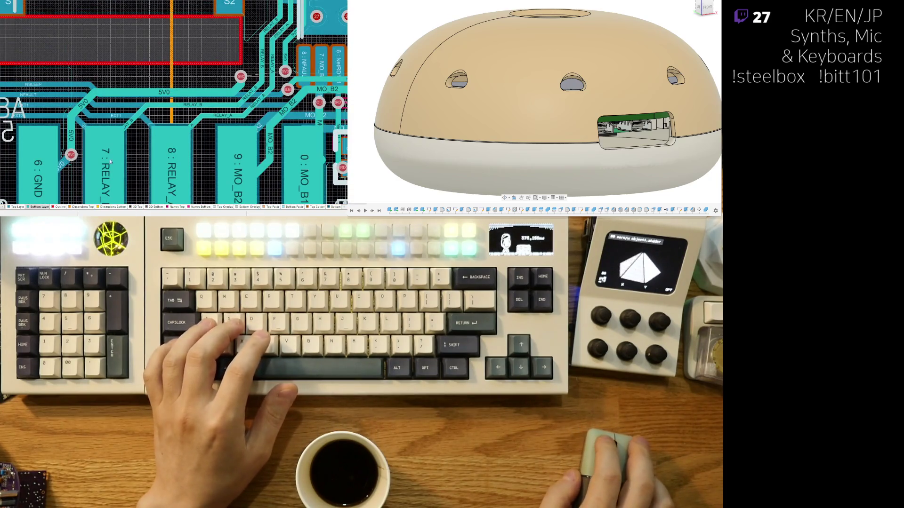
# Step: Delete the old NFAULT track and reroute it across to its pad alongside 5V0
pyautogui.moveTo(240, 103); pyautogui.dragTo(206, 111, button='middle')
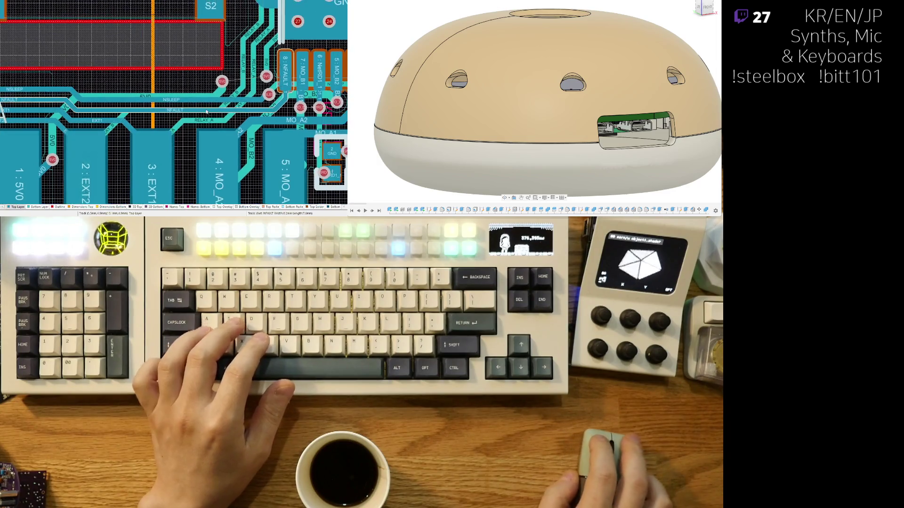
pyautogui.keyDown('ctrl'); pyautogui.scroll(1, 254, 112); pyautogui.keyUp('ctrl')
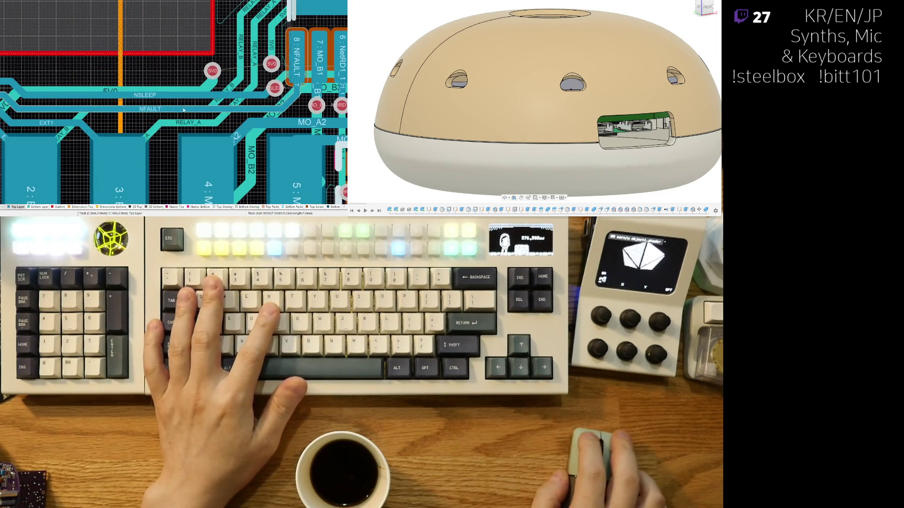
pyautogui.click(151, 109)
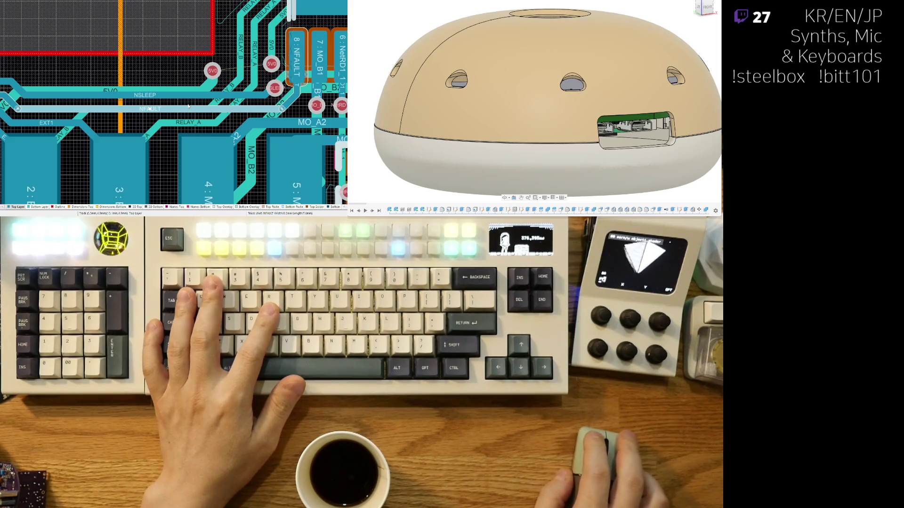
pyautogui.press('Delete')
pyautogui.keyDown('shift'); pyautogui.hscroll(-1, 158, 118); pyautogui.keyUp('shift')
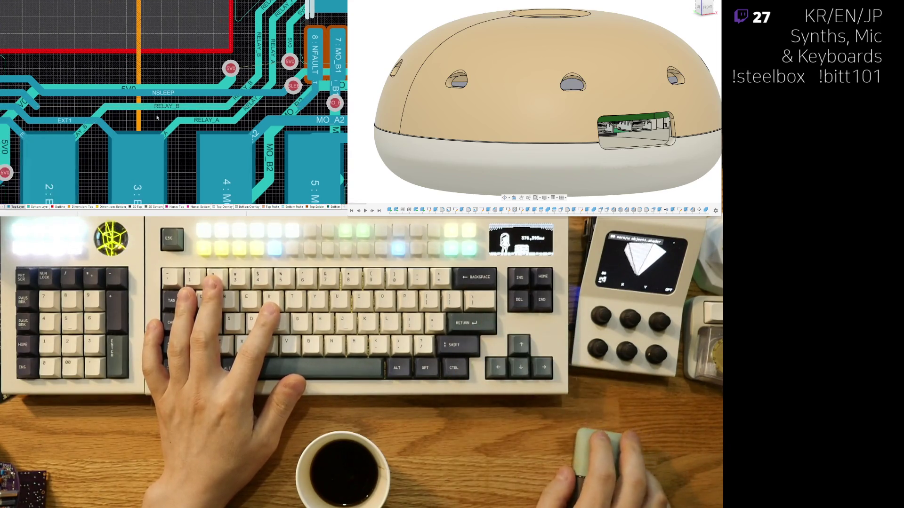
pyautogui.click(29, 105)
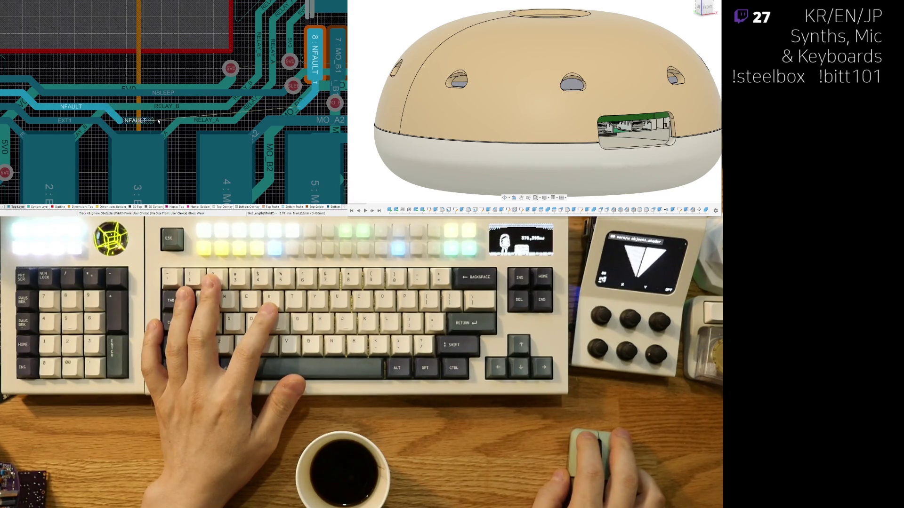
pyautogui.click(299, 108)
pyautogui.keyDown('ctrl'); pyautogui.scroll(2, 180, 115); pyautogui.keyUp('ctrl')
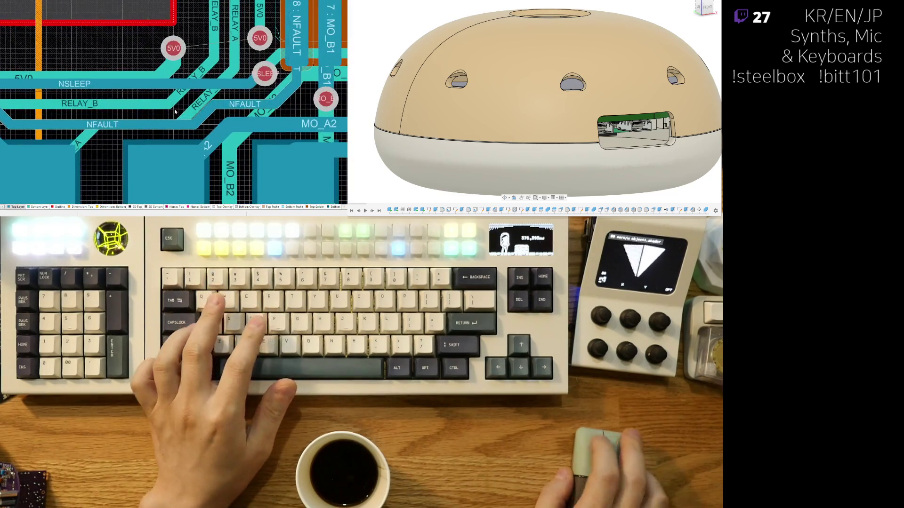
pyautogui.keyDown('ctrl'); pyautogui.scroll(1, 184, 107); pyautogui.keyUp('ctrl')
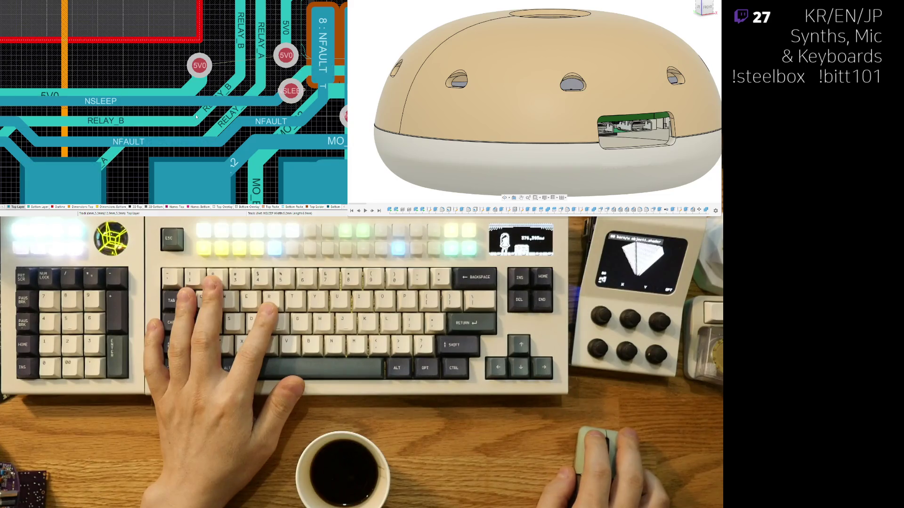
# Step: Delete the old NSLEEP track and start rerouting it from the SLEEP via
pyautogui.click(202, 110)
pyautogui.press('Delete')
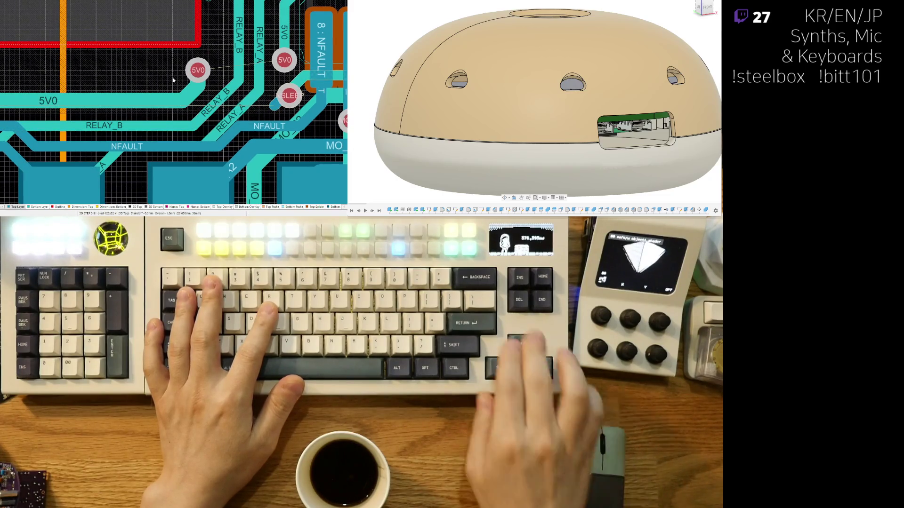
pyautogui.hotkey('ctrl', 'w')
pyautogui.click(266, 109)
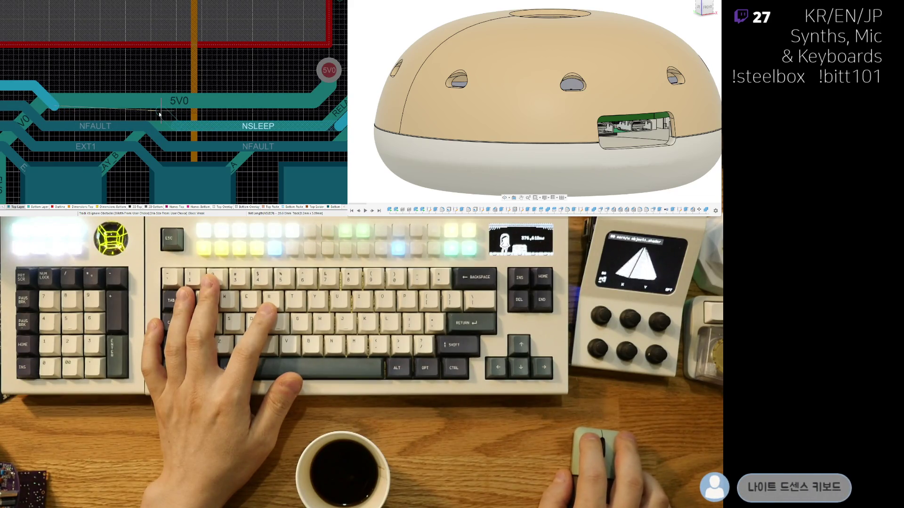
# Step: Finish the new NSLEEP route and switch to the bottom layer
pyautogui.click(50, 111)
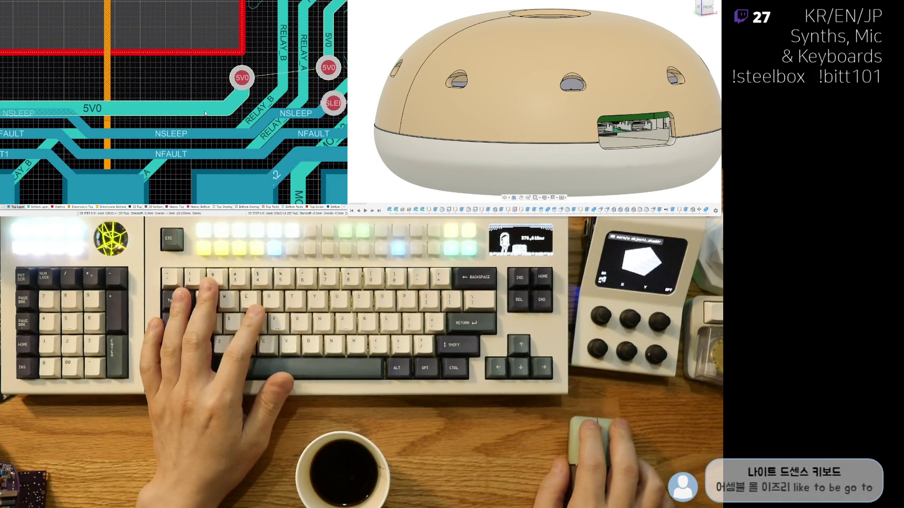
pyautogui.moveTo(205, 113); pyautogui.dragTo(247, 137, button='right')
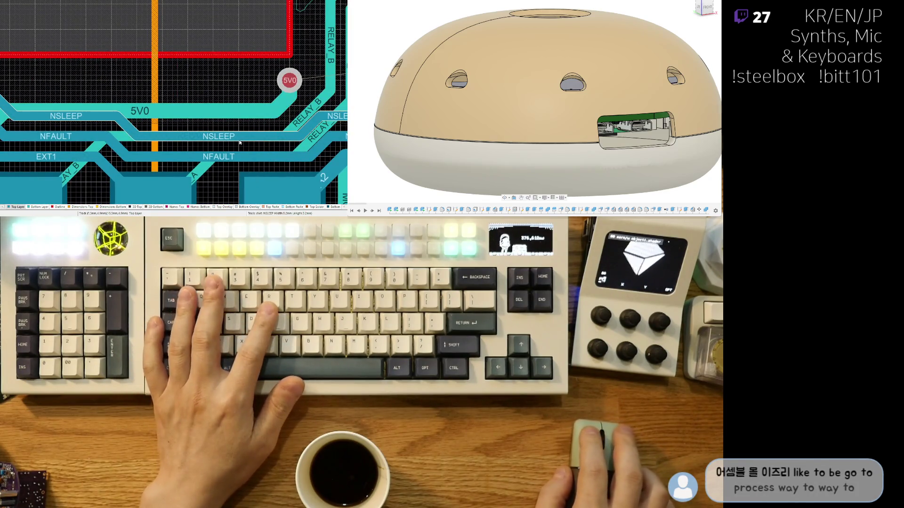
pyautogui.click(44, 208)
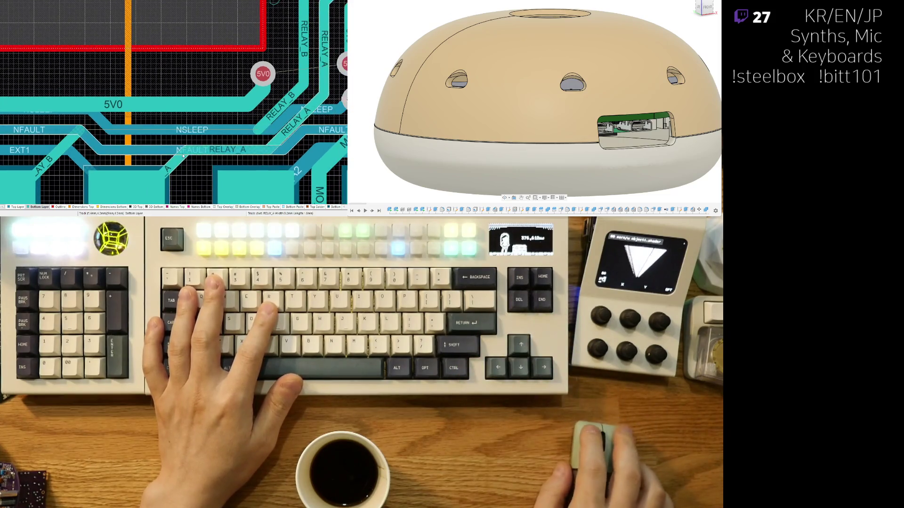
# Step: Shift the diagonal RELAY_A segment right and reroute the RELAY_B track into a new path
pyautogui.moveTo(179, 162); pyautogui.dragTo(194, 165)
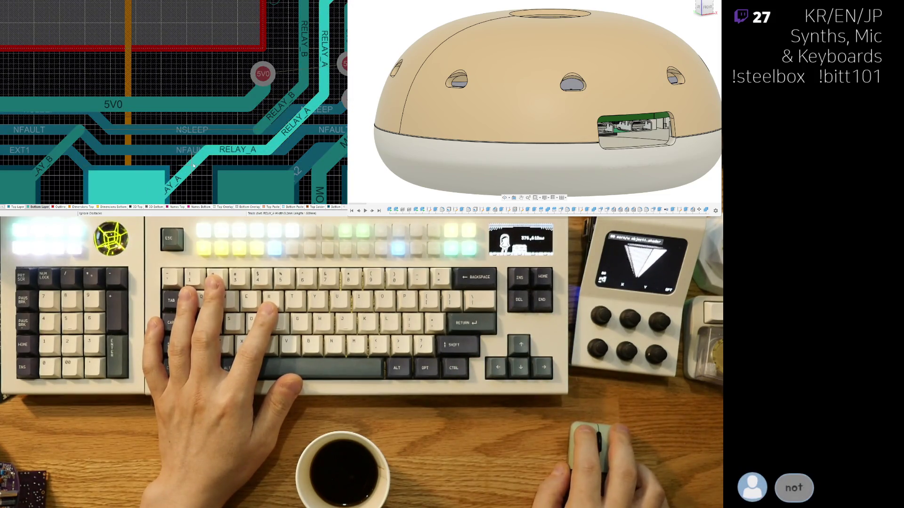
pyautogui.hotkey('ctrl', 'w')
pyautogui.click(177, 150)
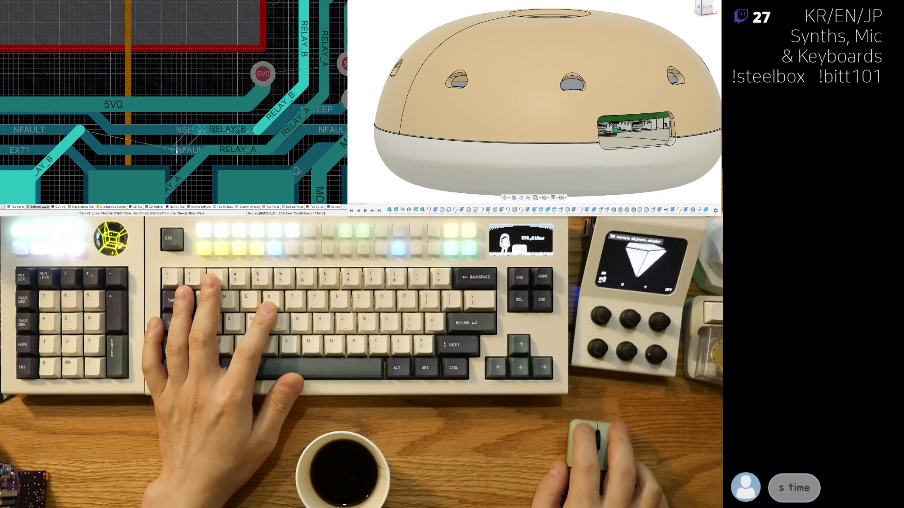
pyautogui.click(58, 151)
pyautogui.click(80, 132)
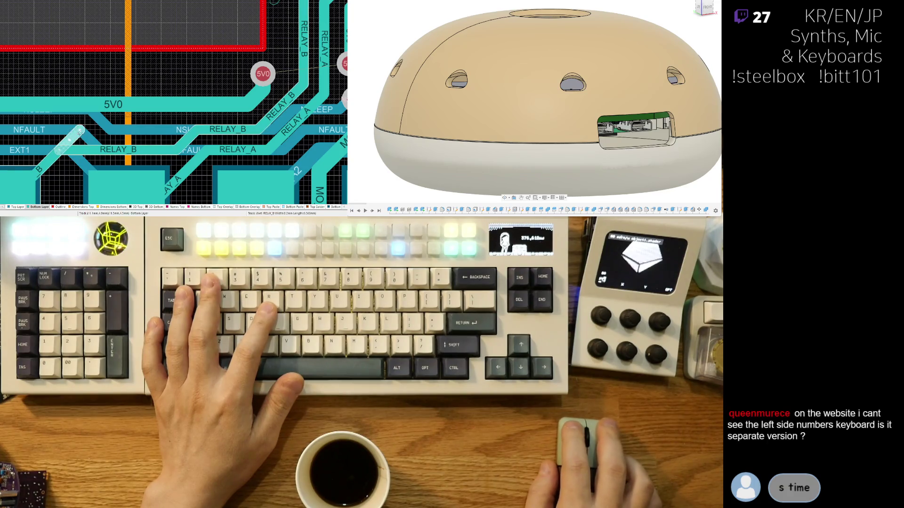
pyautogui.click(74, 127)
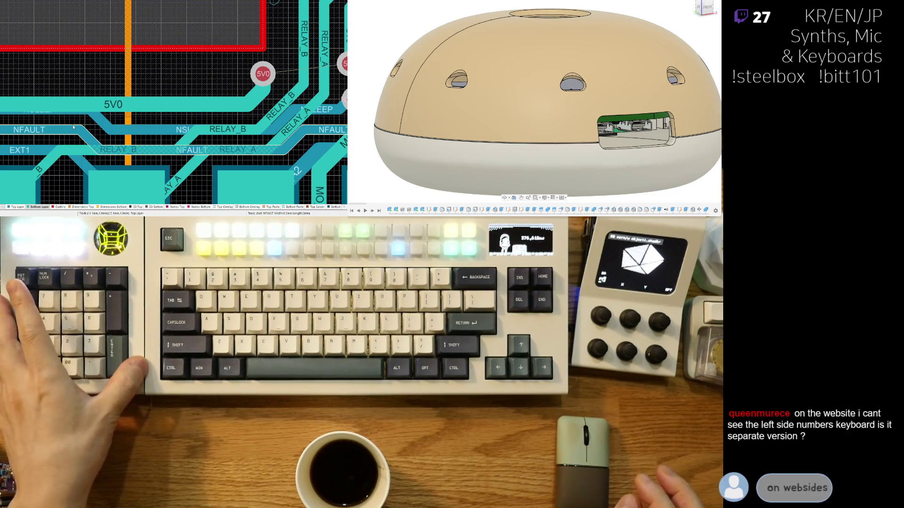
# Step: Delete the 5V0 stub left of the via, move the via onto the stub end and route a new 5V0 track from it
pyautogui.moveTo(161, 120); pyautogui.dragTo(269, 108, button='right')
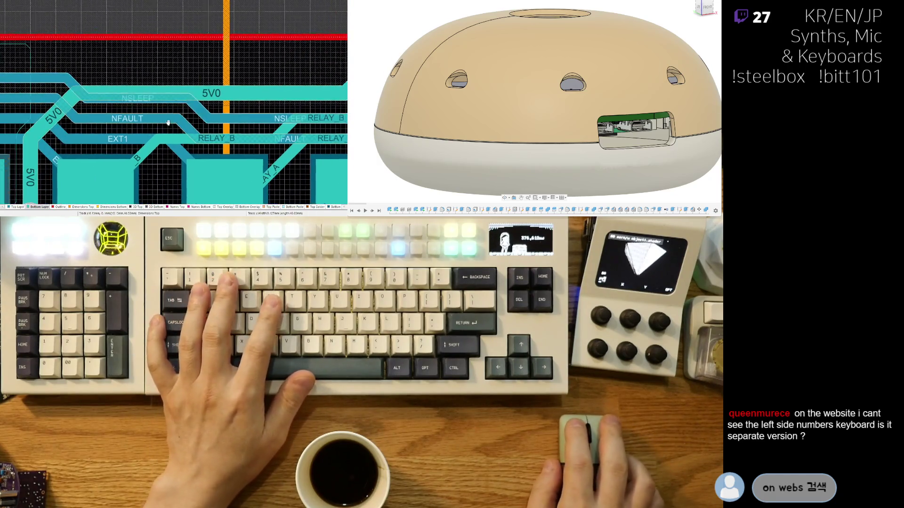
pyautogui.keyDown('shift'); pyautogui.hscroll(3, 208, 102); pyautogui.keyUp('shift')
pyautogui.click(199, 93)
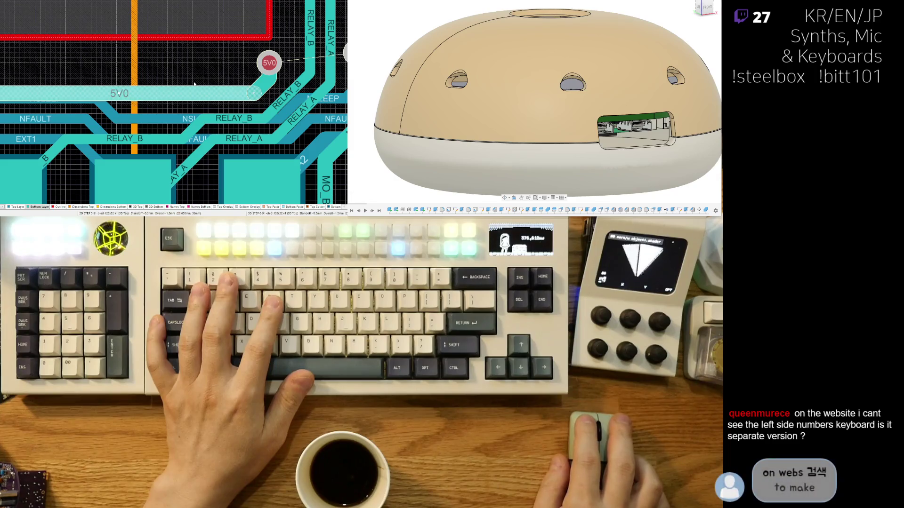
pyautogui.press('Delete')
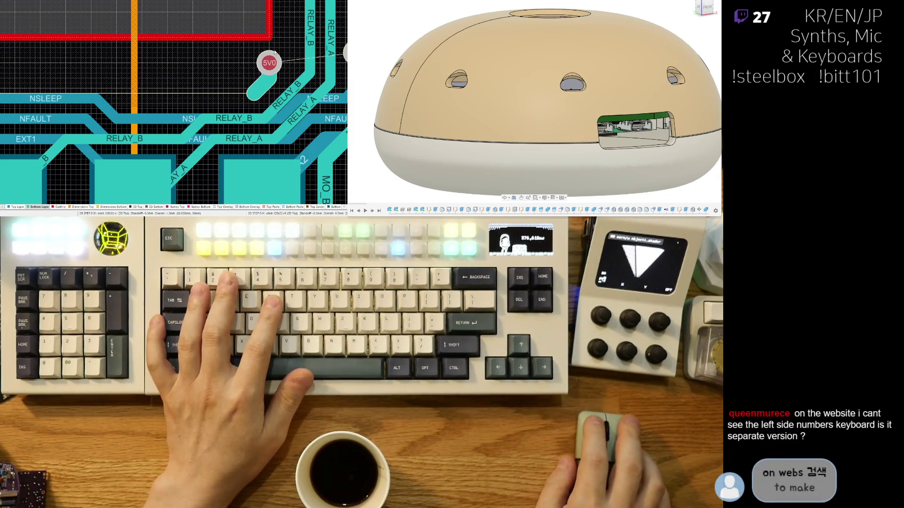
pyautogui.moveTo(274, 68); pyautogui.dragTo(268, 84)
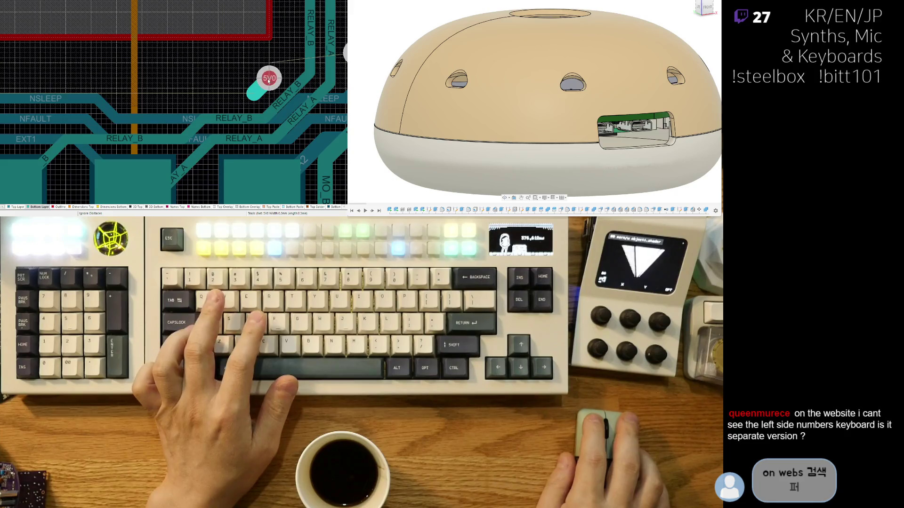
pyautogui.click(265, 85)
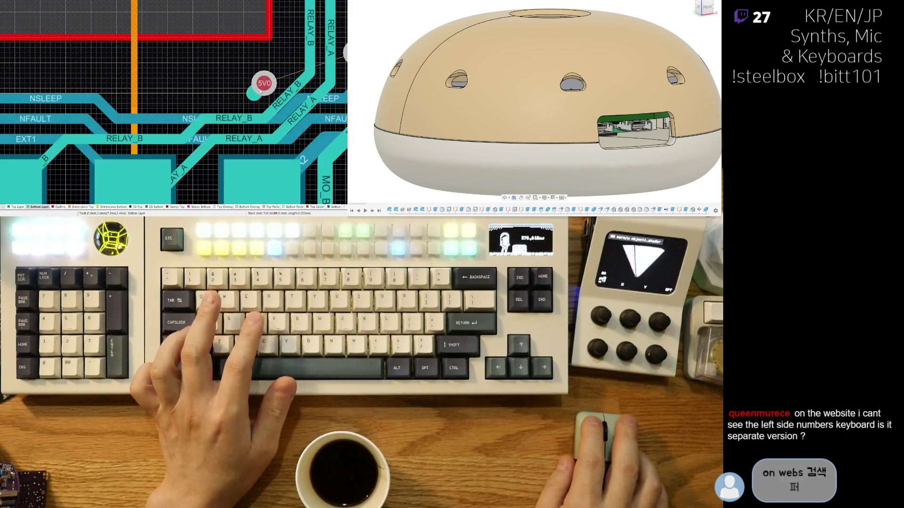
pyautogui.hotkey('ctrl', 'w')
pyautogui.click(253, 96)
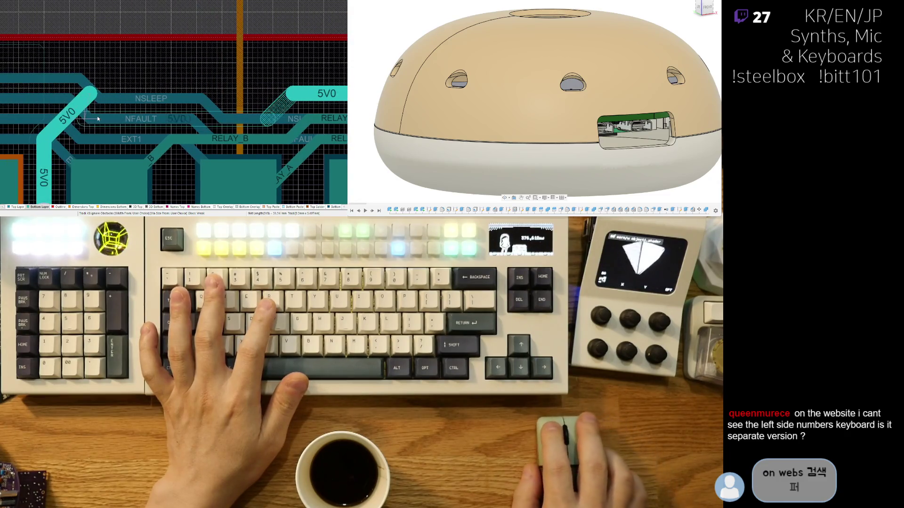
pyautogui.click(64, 114)
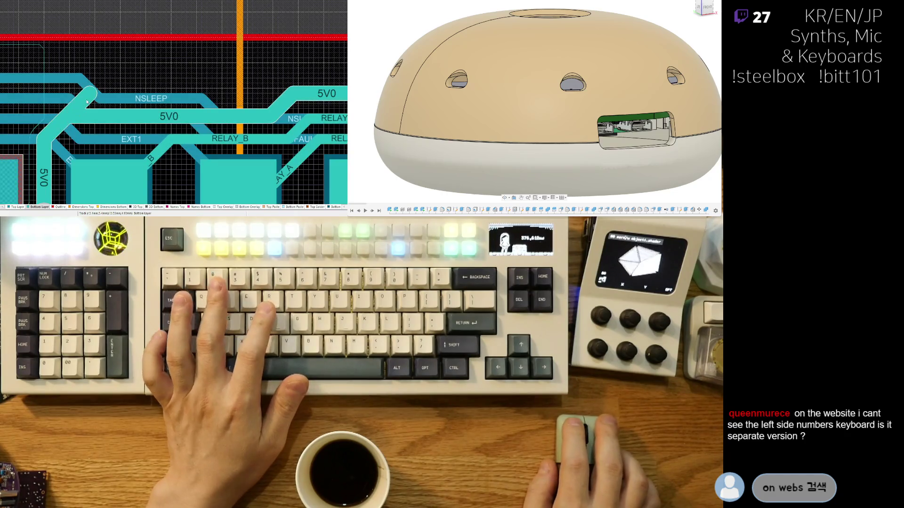
# Step: Abandon the unfinished 5V0 route and move the upper 5V0 via down and left
pyautogui.moveTo(306, 134); pyautogui.dragTo(178, 119, button='right')
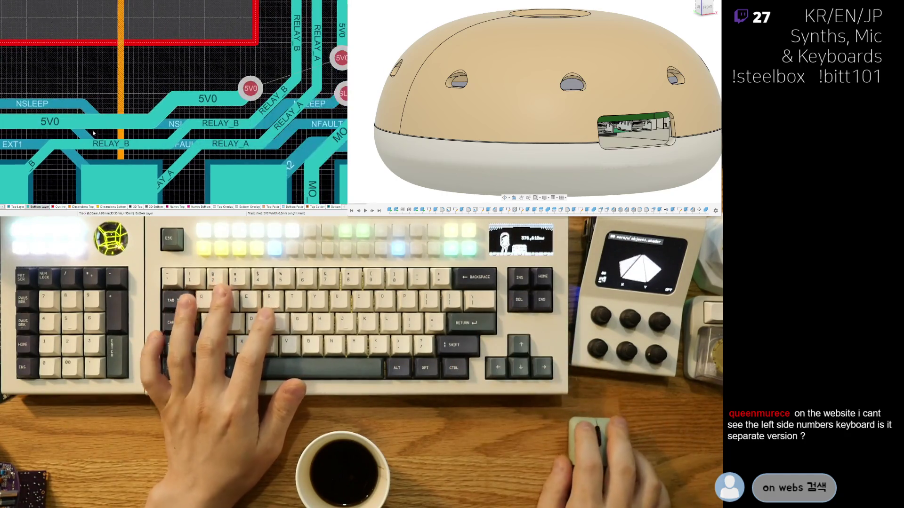
pyautogui.click(170, 108)
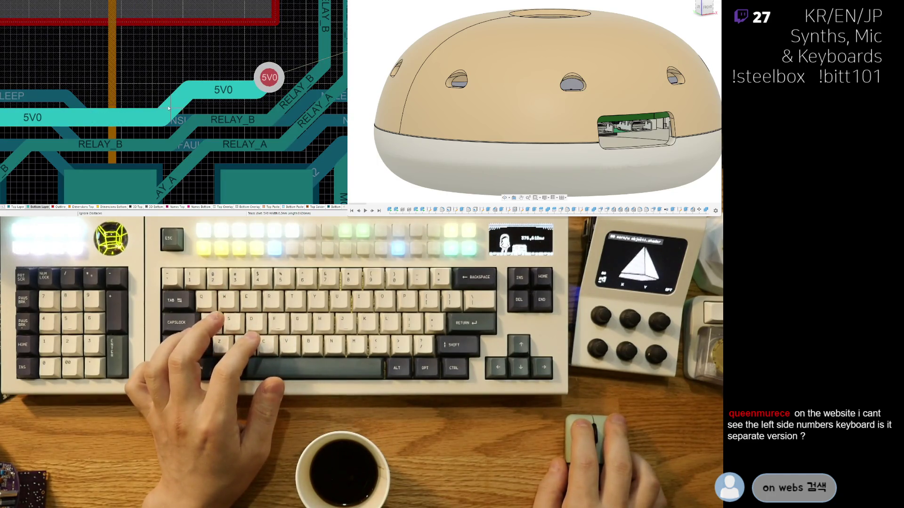
pyautogui.rightClick(166, 106)
pyautogui.moveTo(269, 97); pyautogui.dragTo(186, 136, button='right')
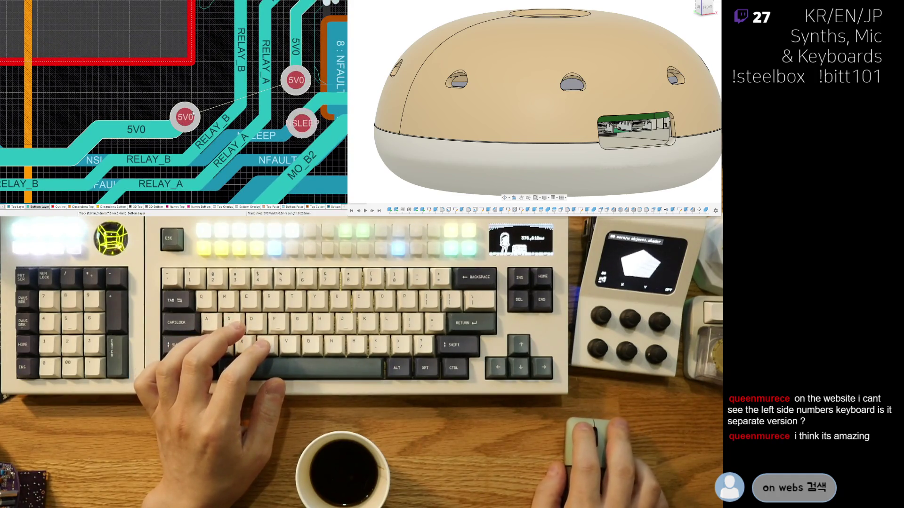
pyautogui.moveTo(192, 113); pyautogui.dragTo(175, 131)
pyautogui.click(172, 129)
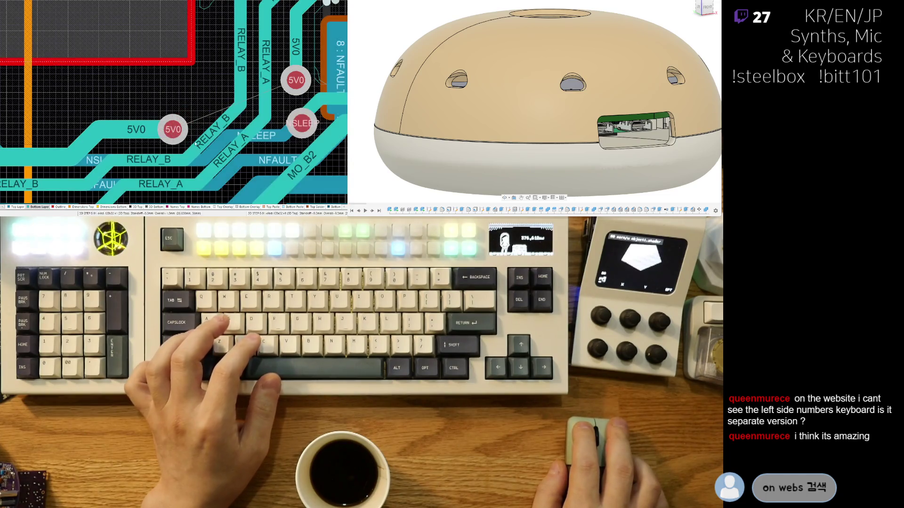
pyautogui.hotkey('ctrl', 'w')
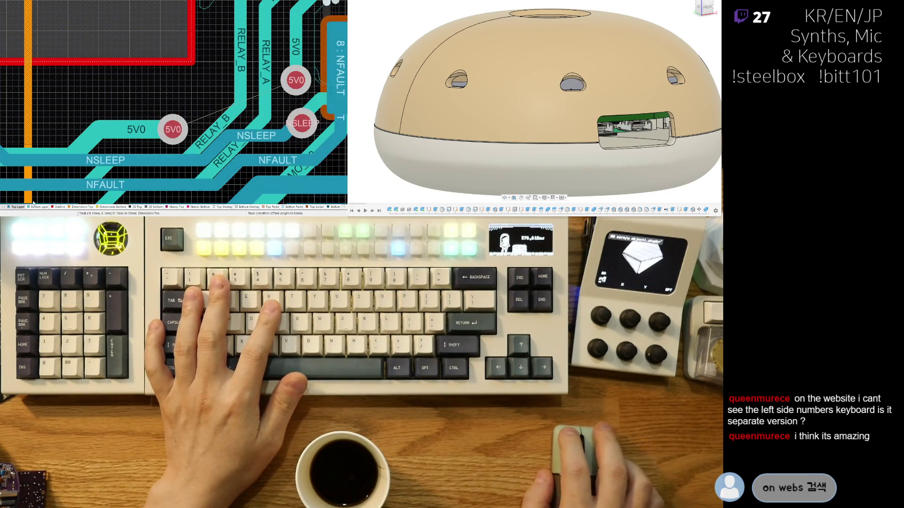
# Step: Route the 5V0 track on the top layer from the moved via up to the upper via
pyautogui.click(173, 129)
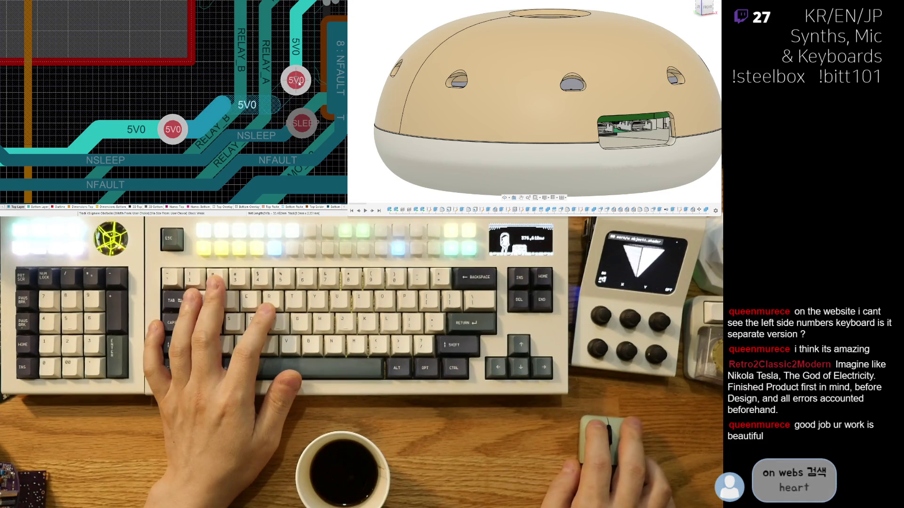
pyautogui.click(295, 80)
pyautogui.rightClick(264, 107)
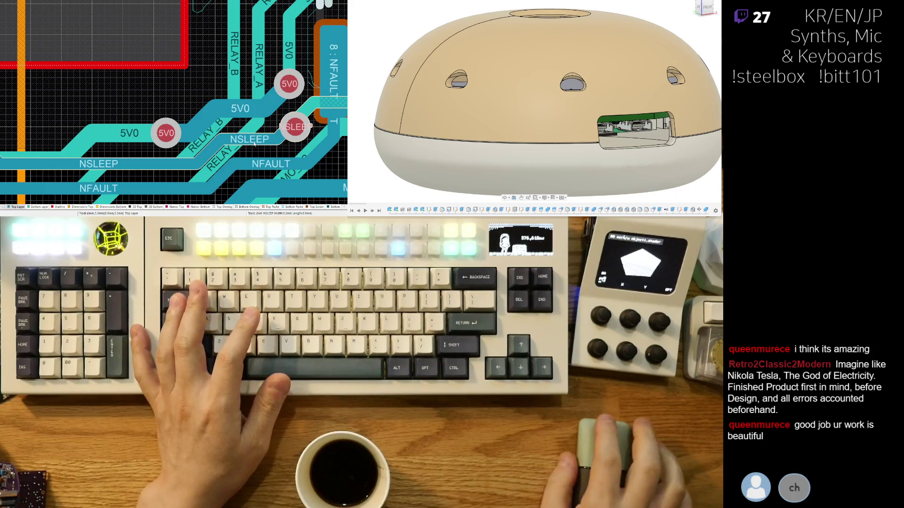
# Step: Reshape the 5V0 track near the connector pads, nudging it slightly downward
pyautogui.moveTo(253, 136); pyautogui.dragTo(220, 141, button='right')
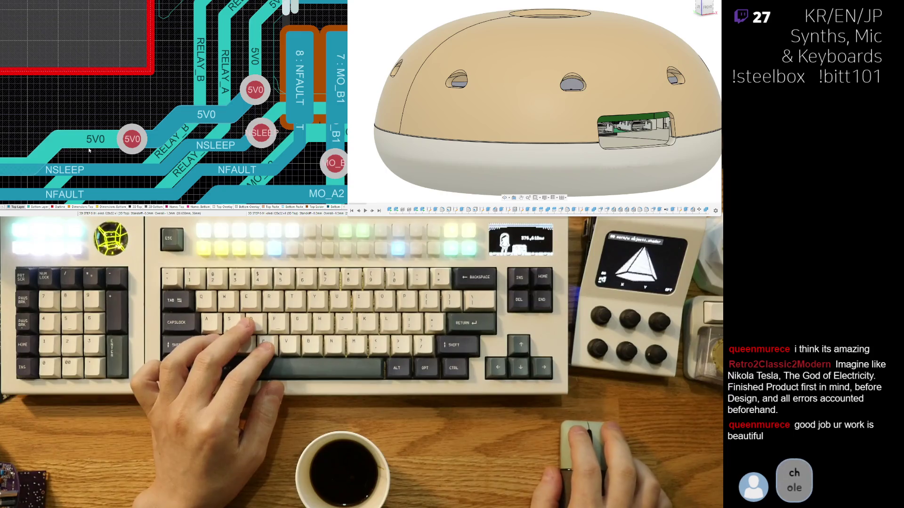
pyautogui.moveTo(212, 114); pyautogui.dragTo(164, 125)
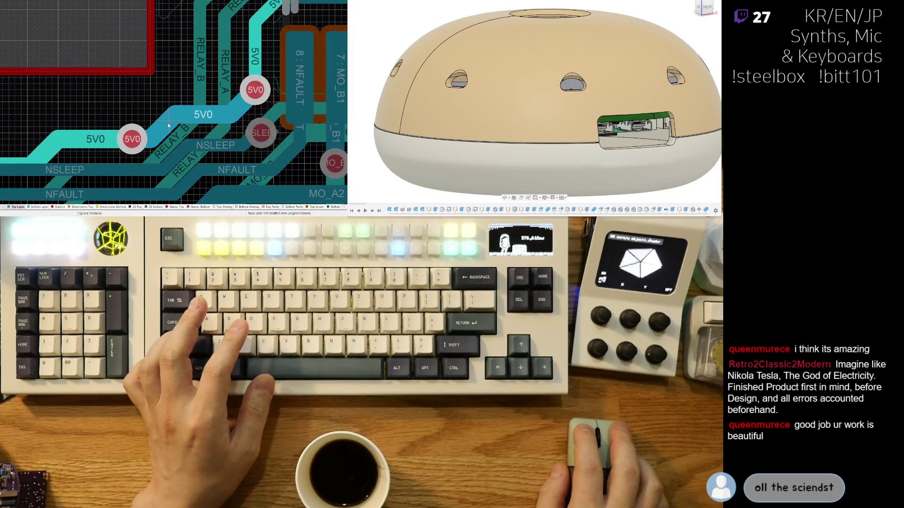
pyautogui.moveTo(169, 125); pyautogui.dragTo(204, 122)
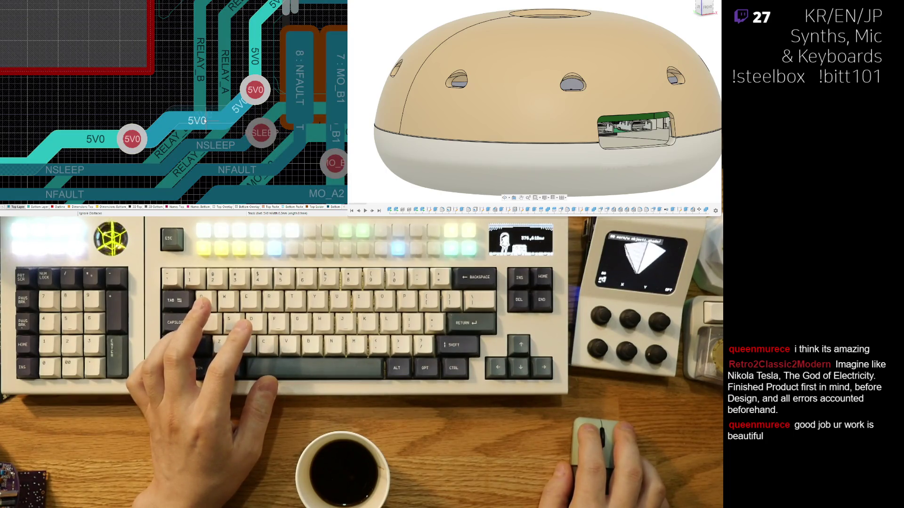
# Step: Reroute the RELAY_A segment, pull RELAY_B closer to it, and preview the board in 3D
pyautogui.moveTo(207, 118); pyautogui.dragTo(171, 100, button='right')
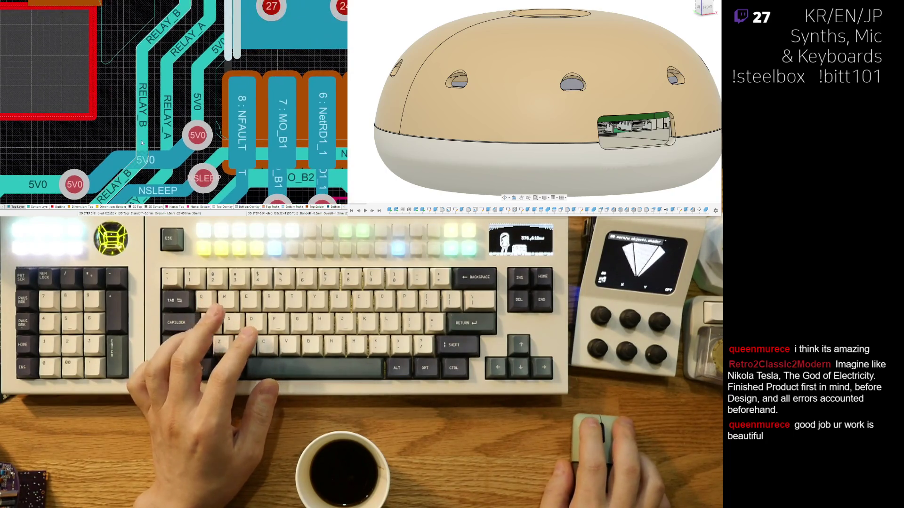
pyautogui.moveTo(172, 99); pyautogui.dragTo(176, 109)
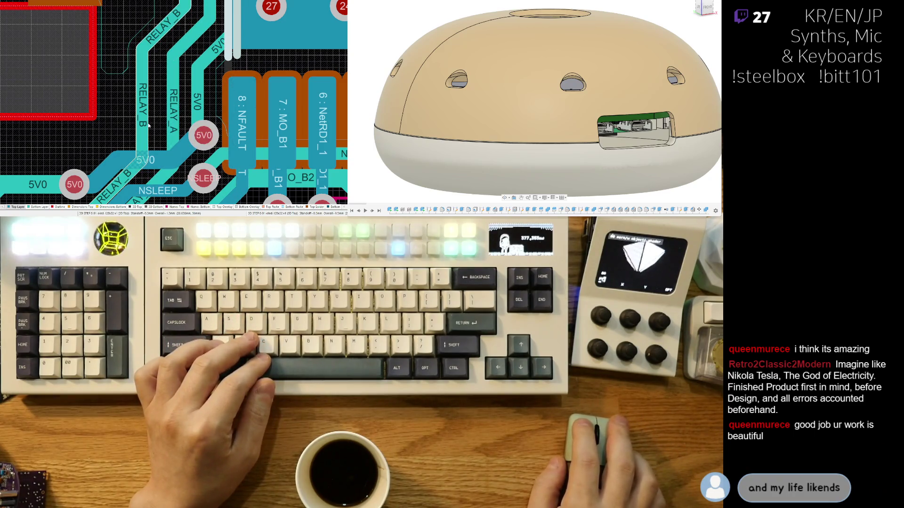
pyautogui.moveTo(148, 123); pyautogui.dragTo(177, 130)
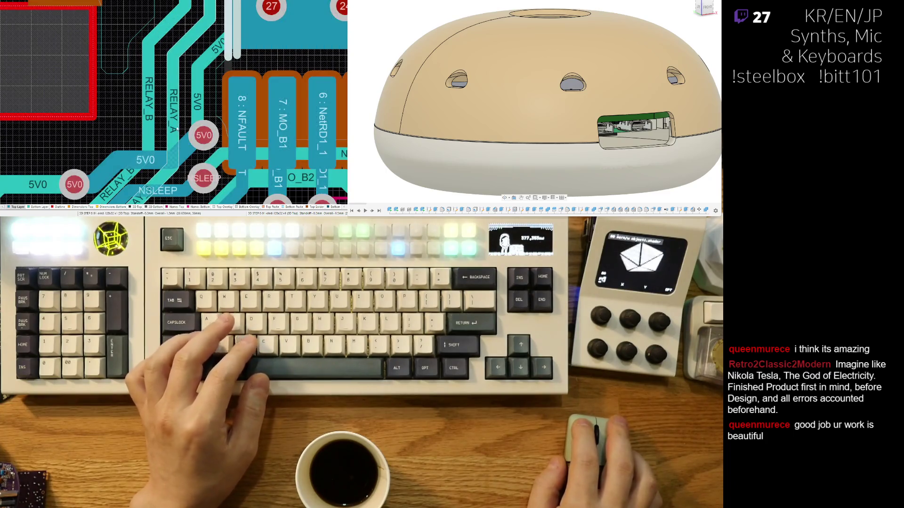
pyautogui.press('3')
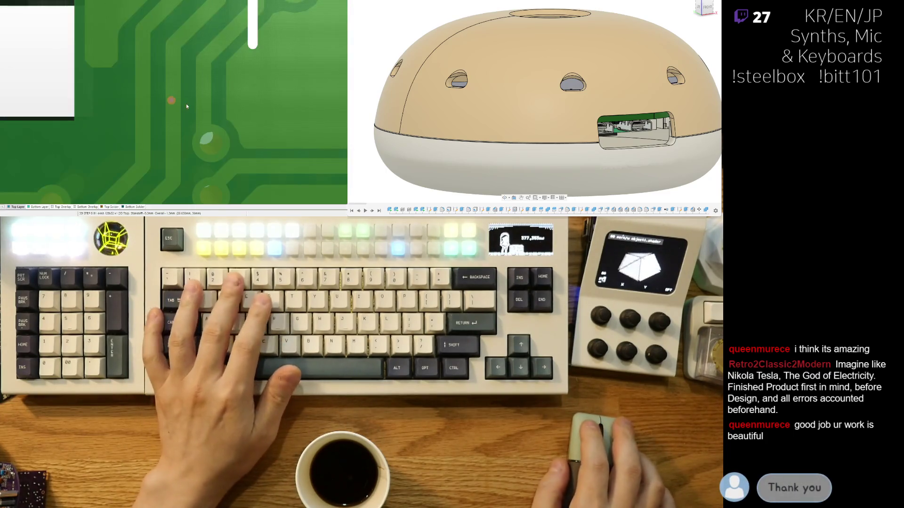
pyautogui.keyDown('ctrl'); pyautogui.scroll(2, 253, 128); pyautogui.keyUp('ctrl')
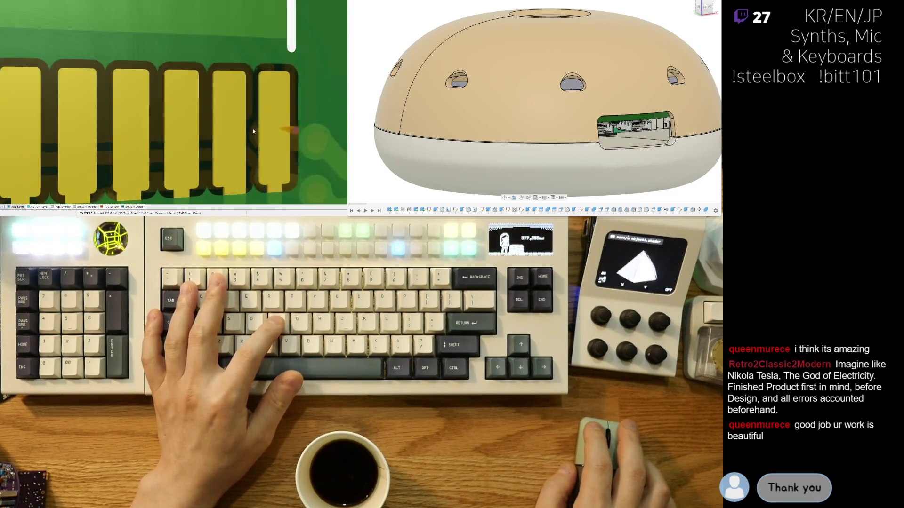
pyautogui.press('2')
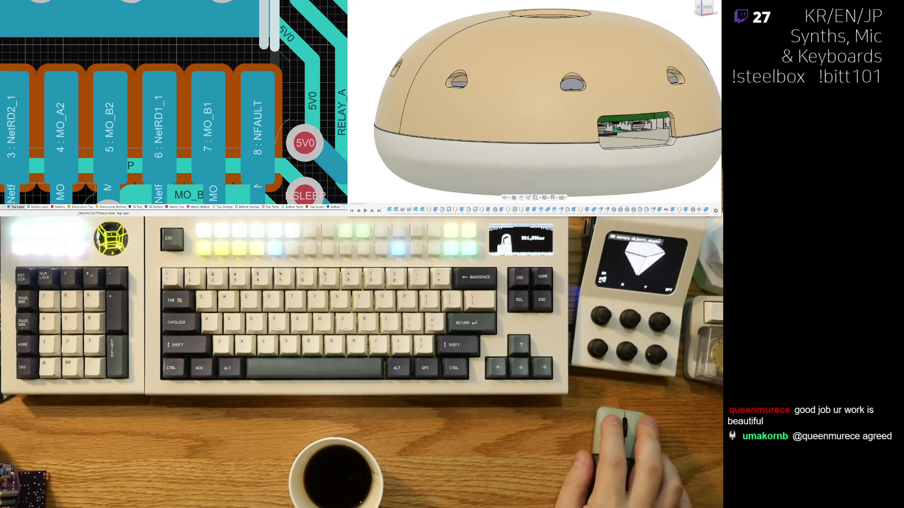
pyautogui.keyDown('ctrl'); pyautogui.scroll(-2, 203, 89); pyautogui.keyUp('ctrl')
pyautogui.keyDown('ctrl'); pyautogui.scroll(-1, 202, 90); pyautogui.keyUp('ctrl')
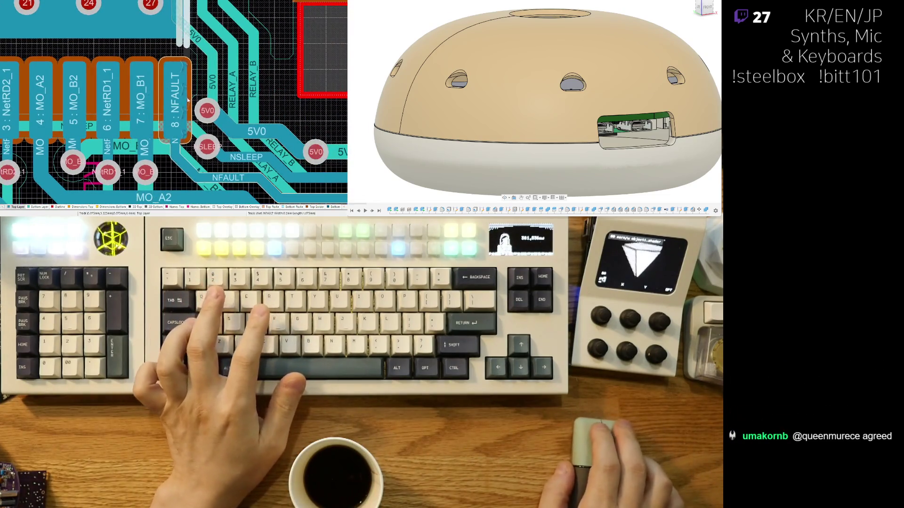
pyautogui.keyDown('ctrl'); pyautogui.scroll(1, 203, 89); pyautogui.keyUp('ctrl')
pyautogui.keyDown('ctrl'); pyautogui.scroll(1, 203, 88); pyautogui.keyUp('ctrl')
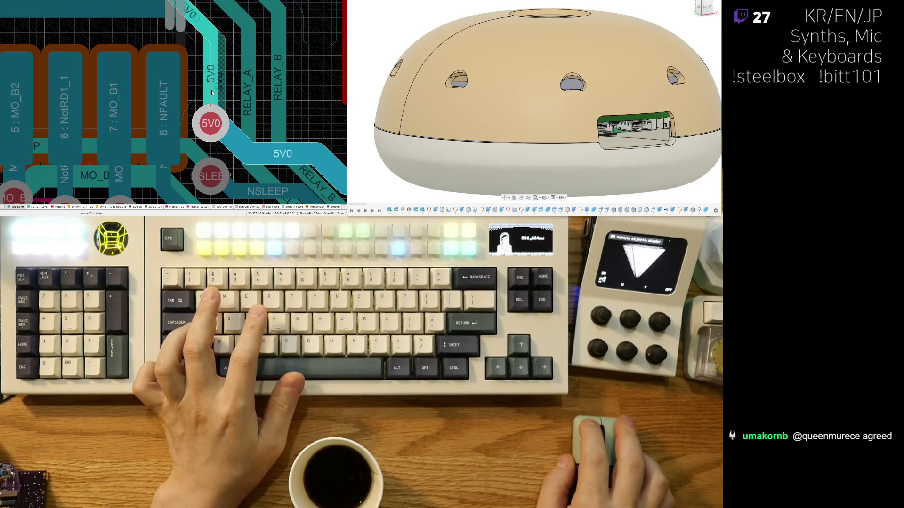
pyautogui.keyDown('ctrl'); pyautogui.scroll(1, 211, 90); pyautogui.keyUp('ctrl')
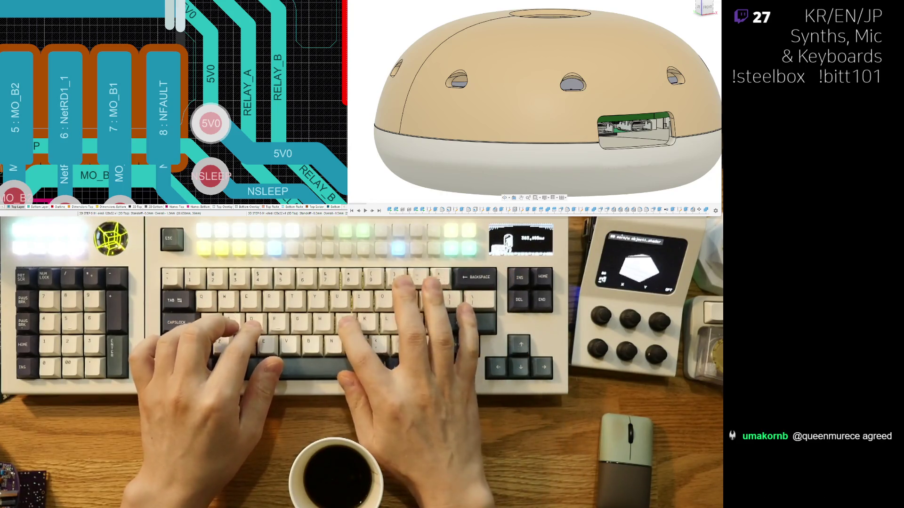
# Step: Nudge the 5V0 via beside the NFAULT pad slightly to the right
pyautogui.moveTo(216, 108); pyautogui.dragTo(186, 95, button='right')
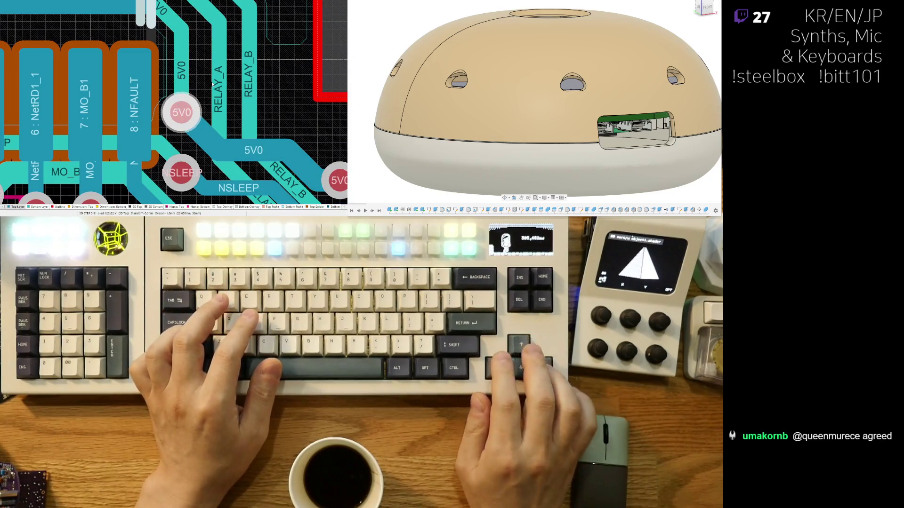
pyautogui.press('Right')
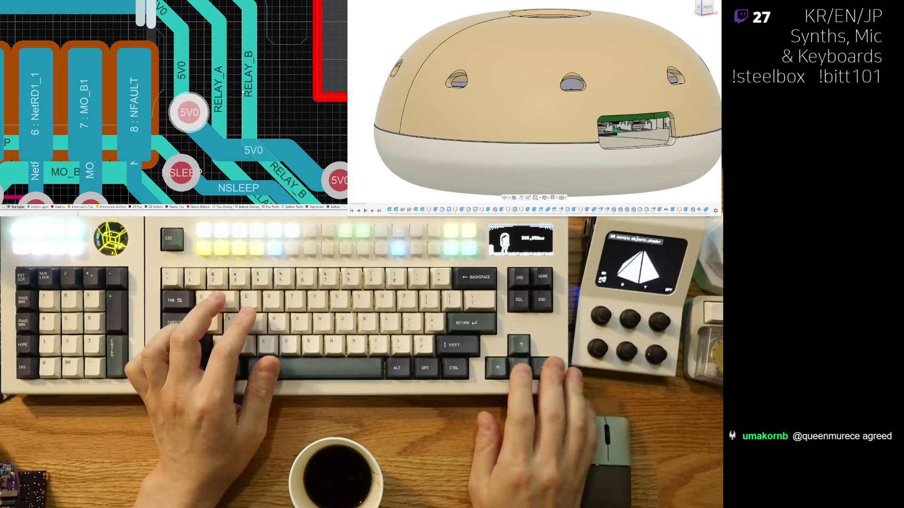
pyautogui.moveTo(242, 92); pyautogui.dragTo(180, 112, button='right')
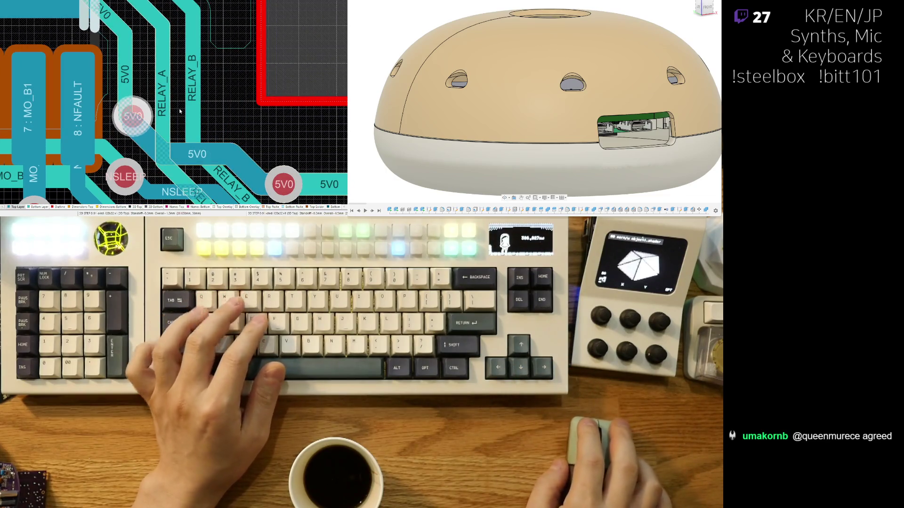
pyautogui.click(224, 106)
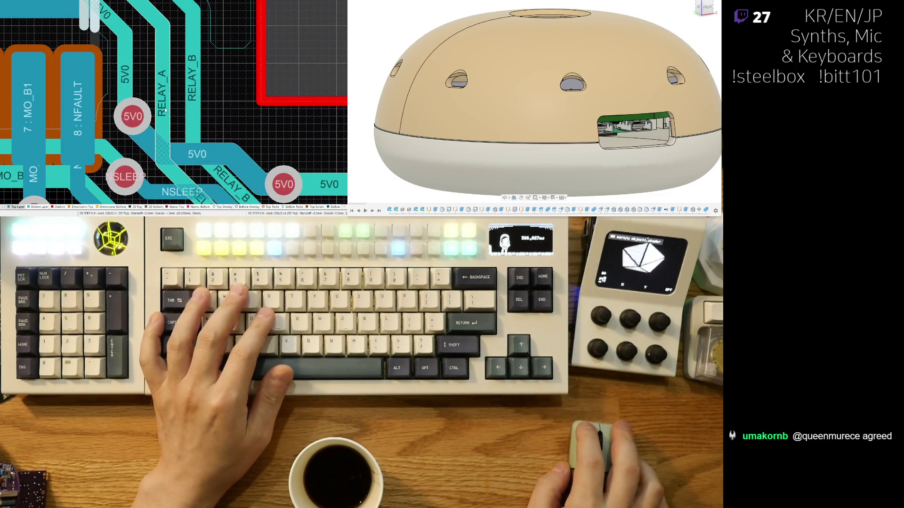
# Step: Shift the RELAY_A track slightly right and switch the board to 3D view
pyautogui.moveTo(163, 112); pyautogui.dragTo(170, 112)
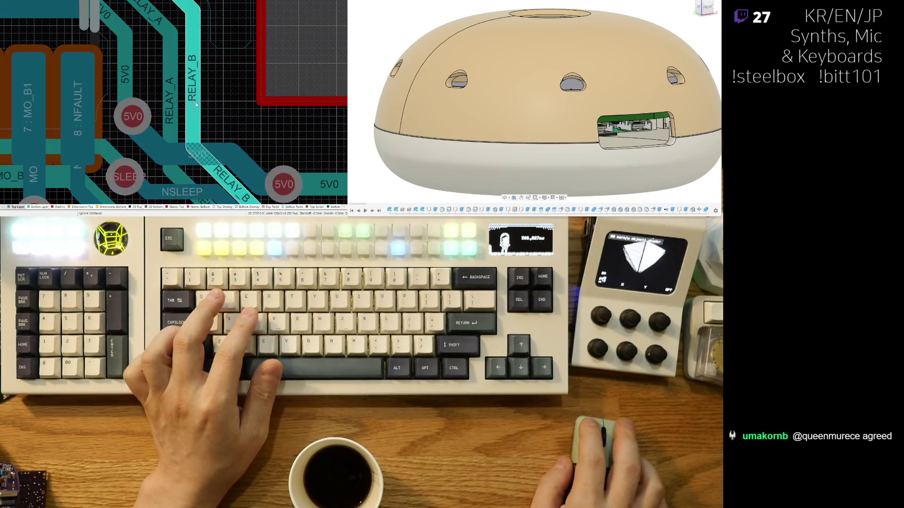
pyautogui.click(198, 107)
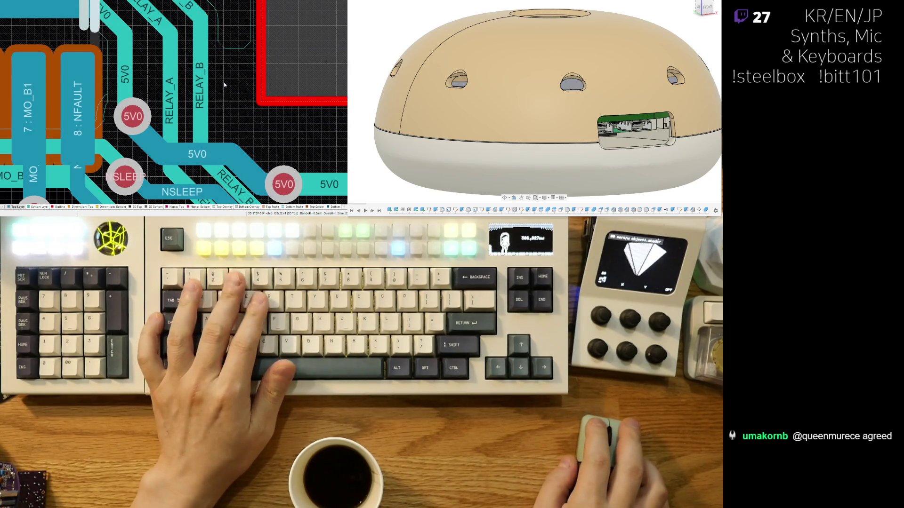
pyautogui.press('3')
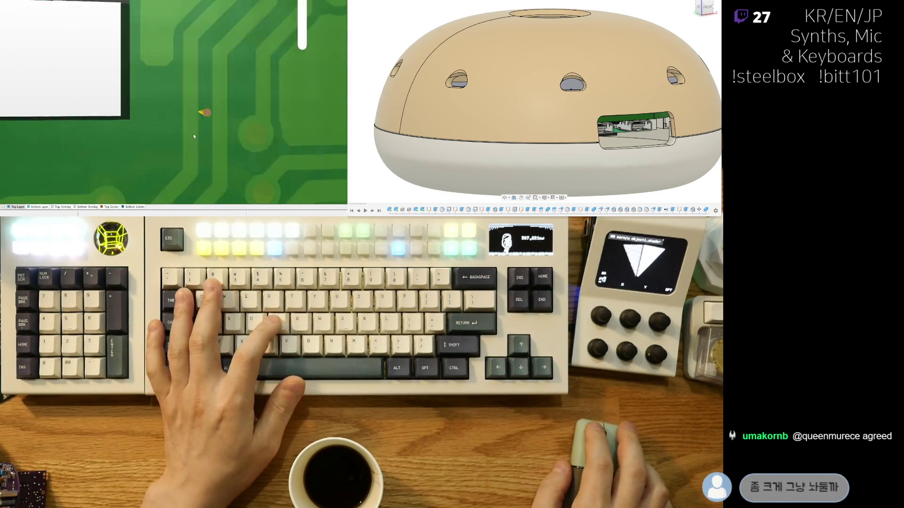
pyautogui.keyDown('ctrl'); pyautogui.scroll(-3, 193, 136); pyautogui.keyUp('ctrl')
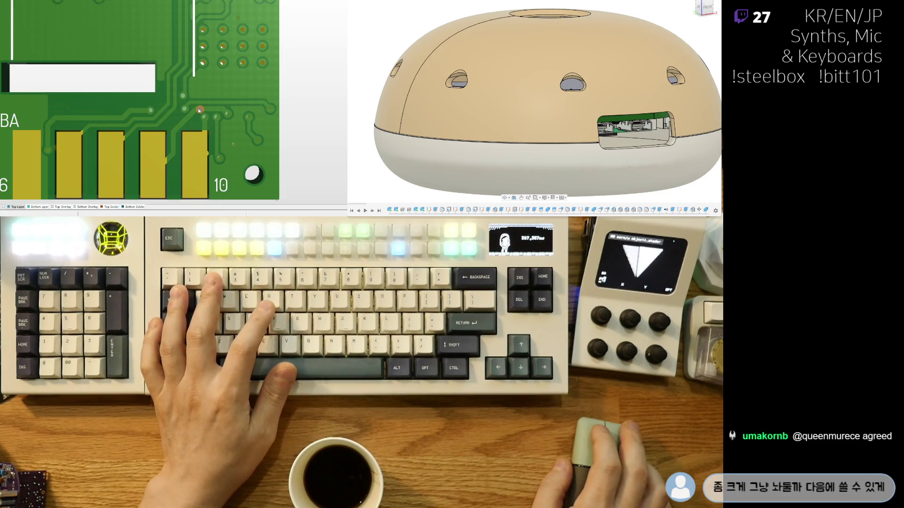
# Step: Toggle between 3D and 2D views to compare the 5V0 routing by the connector pads, ending in 2D
pyautogui.press('2')
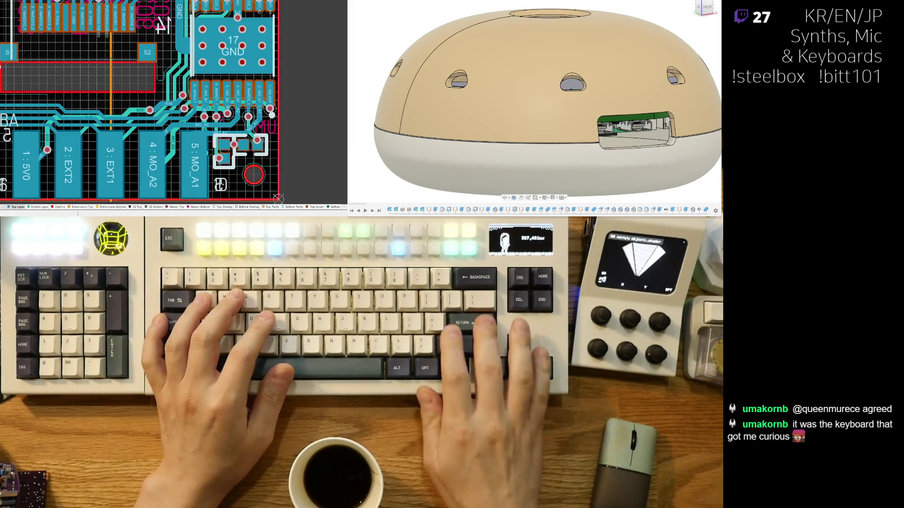
pyautogui.keyDown('ctrl'); pyautogui.scroll(1, 241, 141); pyautogui.keyUp('ctrl')
pyautogui.keyDown('ctrl'); pyautogui.scroll(1, 226, 120); pyautogui.keyUp('ctrl')
pyautogui.keyDown('ctrl'); pyautogui.scroll(1, 211, 100); pyautogui.keyUp('ctrl')
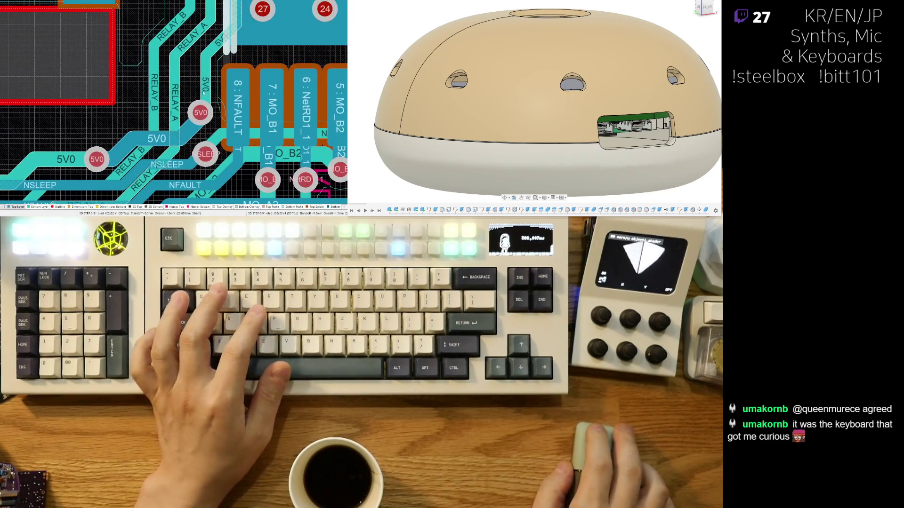
pyautogui.keyDown('ctrl'); pyautogui.scroll(1, 206, 87); pyautogui.keyUp('ctrl')
pyautogui.click(199, 91)
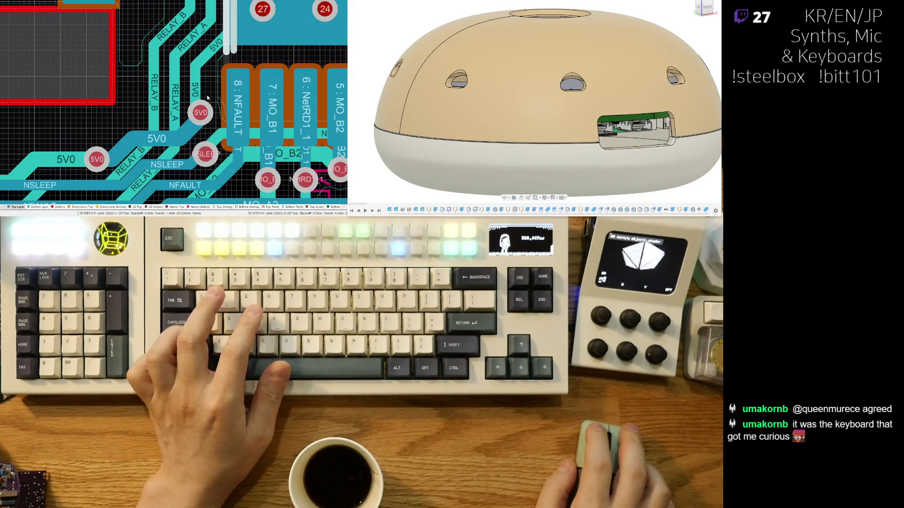
pyautogui.press('3')
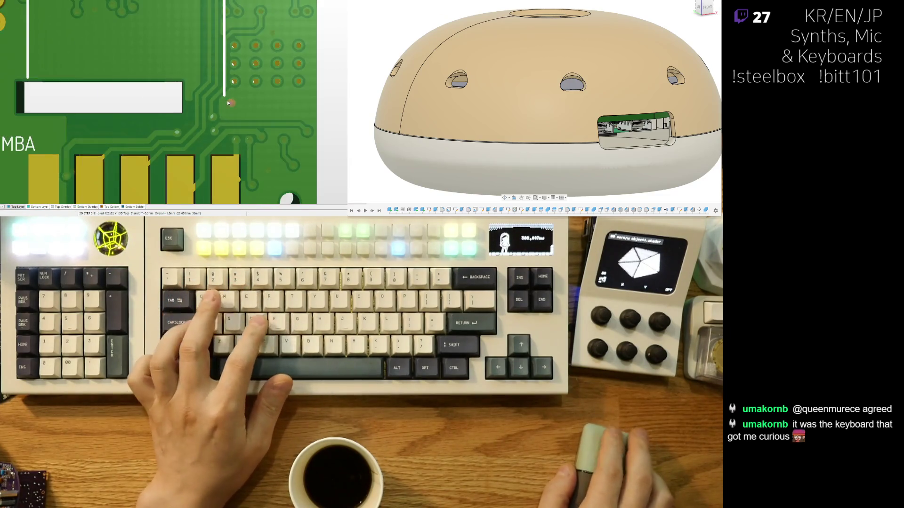
pyautogui.press('2')
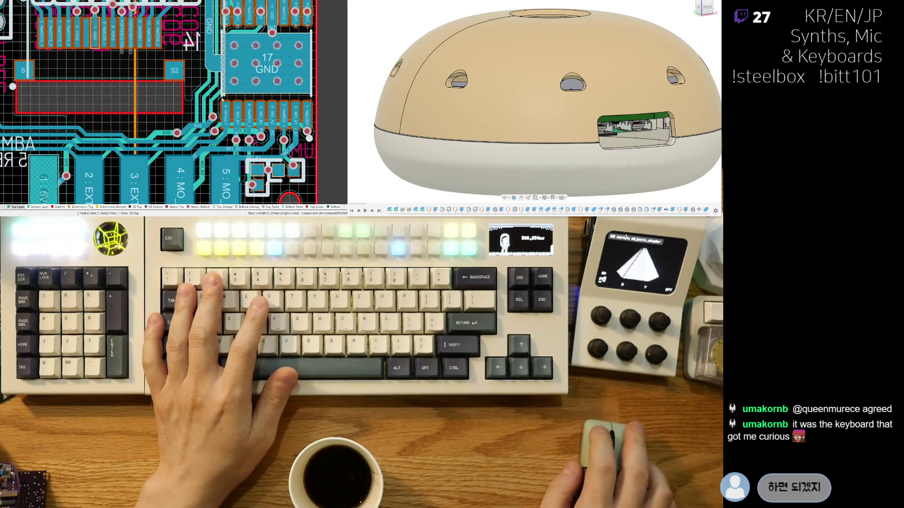
pyautogui.scroll(3, 189, 41)
pyautogui.press('3')
pyautogui.scroll(1, 215, 131)
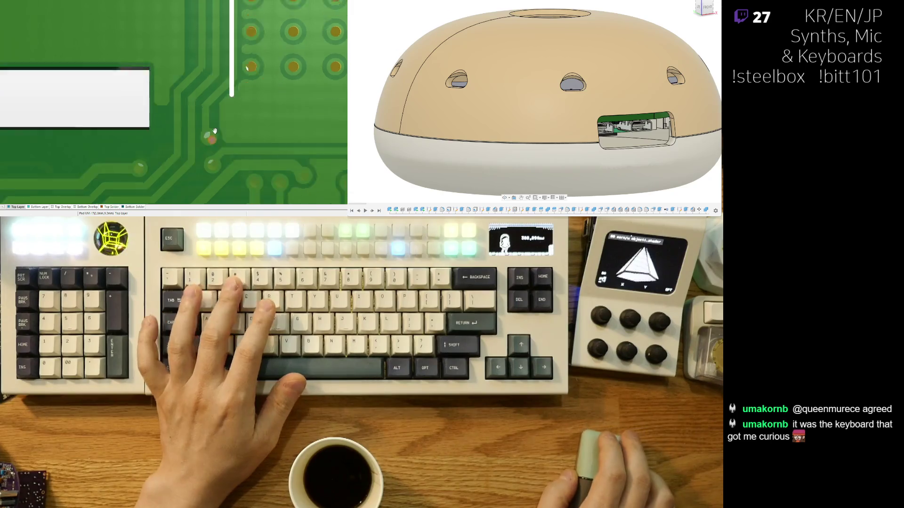
pyautogui.scroll(-2, 214, 130)
pyautogui.scroll(-1, 214, 131)
pyautogui.press('2')
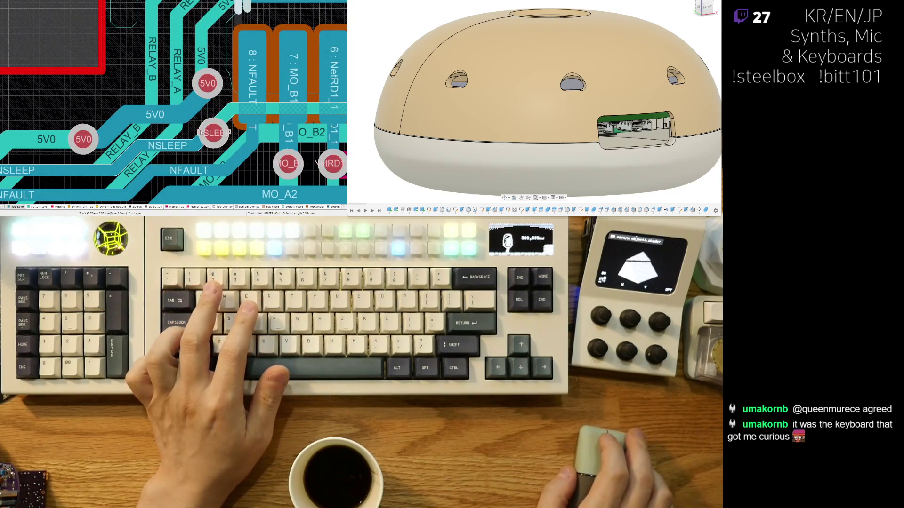
# Step: Drag the 5V0 track segment beside the NFAULT pad into a new path and view the board in 3D
pyautogui.moveTo(200, 117); pyautogui.dragTo(191, 99)
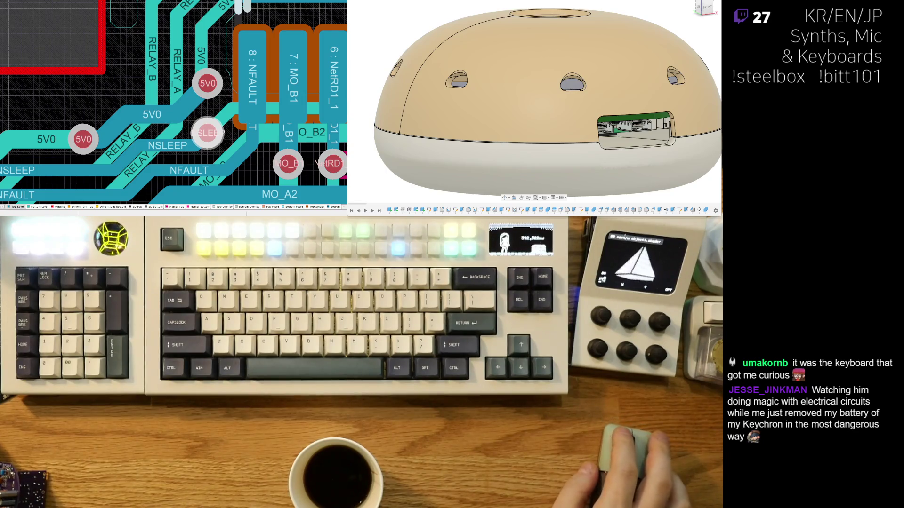
pyautogui.moveTo(180, 93); pyautogui.dragTo(169, 137, button='right')
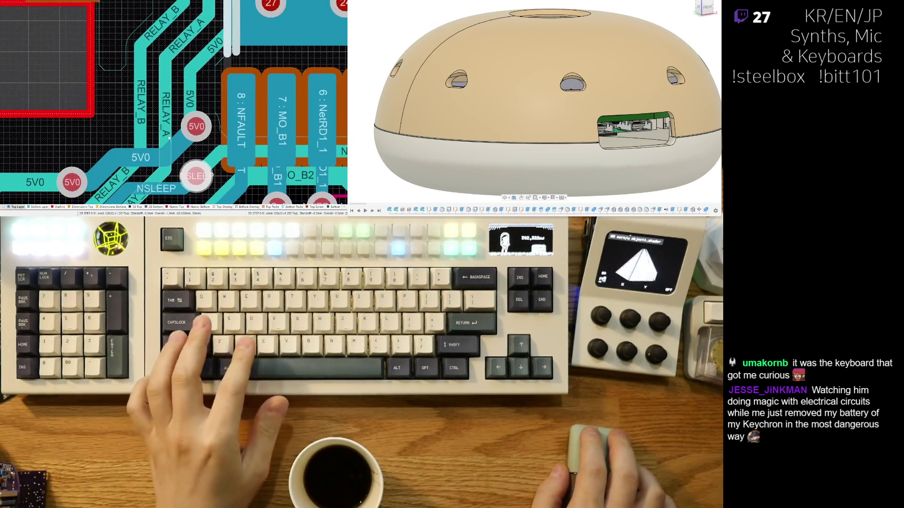
pyautogui.keyDown('ctrl'); pyautogui.scroll(-3, 169, 138); pyautogui.keyUp('ctrl')
pyautogui.press('3')
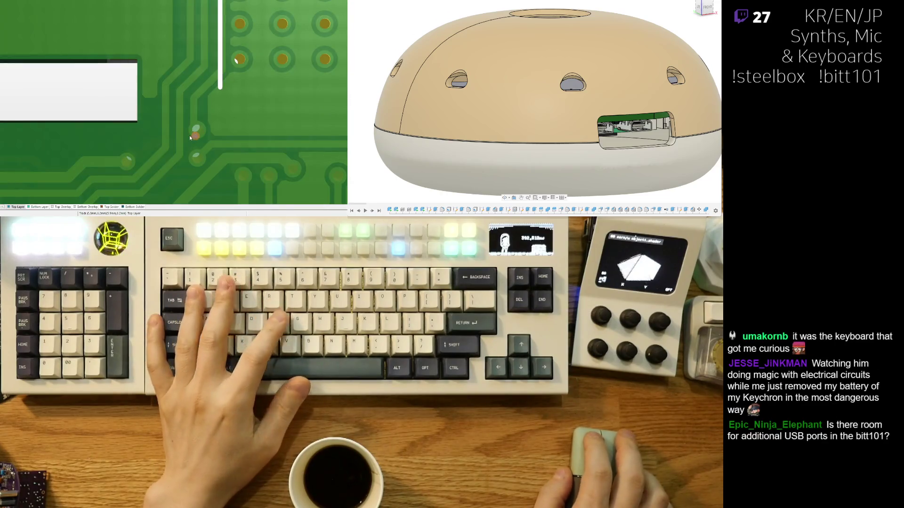
pyautogui.keyDown('ctrl'); pyautogui.scroll(-3, 207, 115); pyautogui.keyUp('ctrl')
# Step: Pan the 3D view over the connector pads around pad 6 and the G L12 MBA label
pyautogui.moveTo(181, 121)
pyautogui.mouseDown(button='right')
pyautogui.moveTo(225, 175)
pyautogui.moveTo(230, 116)
pyautogui.moveTo(130, 119)
pyautogui.mouseUp(button='right')
pyautogui.keyDown('ctrl'); pyautogui.scroll(3, 255, 117); pyautogui.keyUp('ctrl')
pyautogui.keyDown('ctrl'); pyautogui.scroll(-3, 255, 117); pyautogui.keyUp('ctrl')
pyautogui.keyDown('ctrl'); pyautogui.scroll(3, 133, 119); pyautogui.keyUp('ctrl')
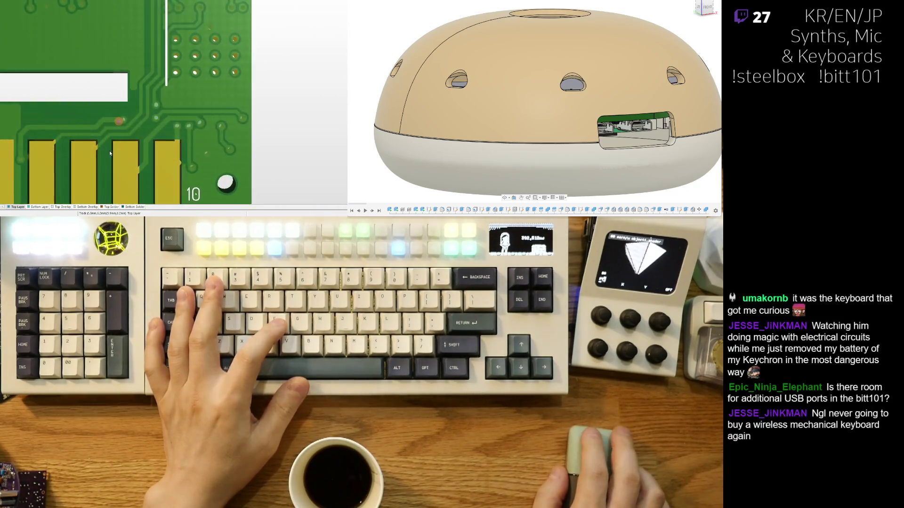
pyautogui.moveTo(110, 150); pyautogui.dragTo(240, 119, button='right')
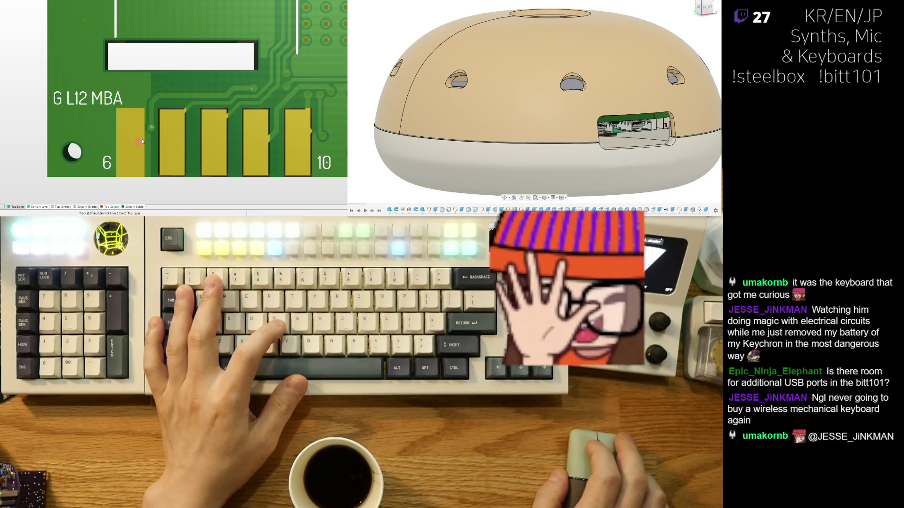
pyautogui.keyDown('ctrl'); pyautogui.scroll(2, 143, 142); pyautogui.keyUp('ctrl')
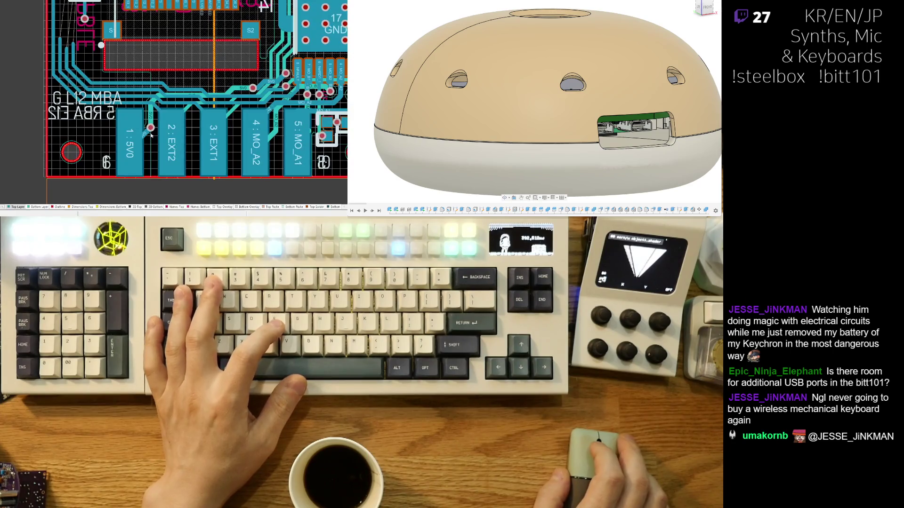
pyautogui.keyDown('ctrl'); pyautogui.scroll(2, 149, 137); pyautogui.keyUp('ctrl')
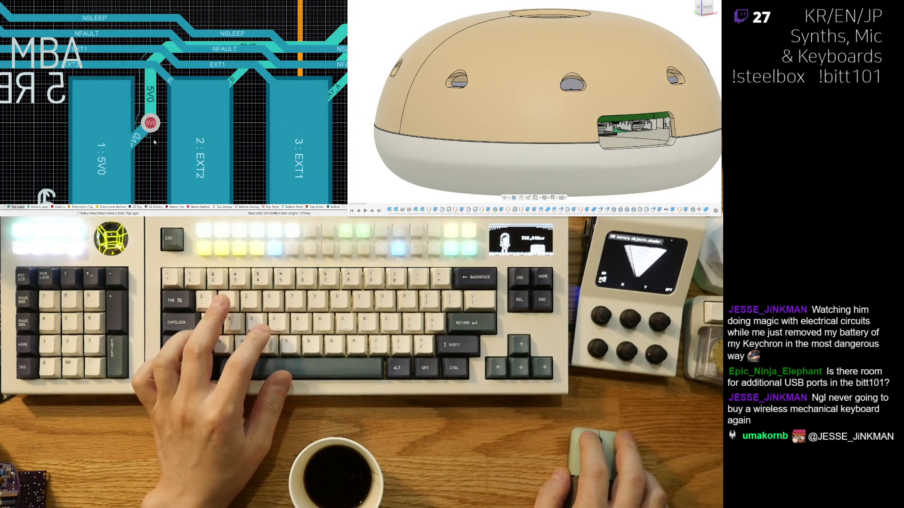
pyautogui.moveTo(154, 143); pyautogui.dragTo(170, 185, button='right')
pyautogui.keyDown('ctrl'); pyautogui.scroll(-1, 171, 167); pyautogui.keyUp('ctrl')
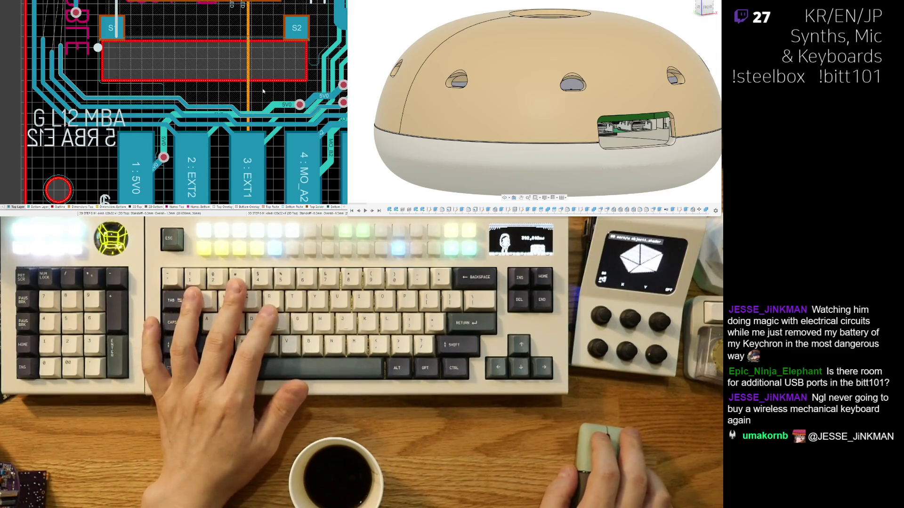
pyautogui.keyDown('shift'); pyautogui.hscroll(5, 271, 32); pyautogui.keyUp('shift')
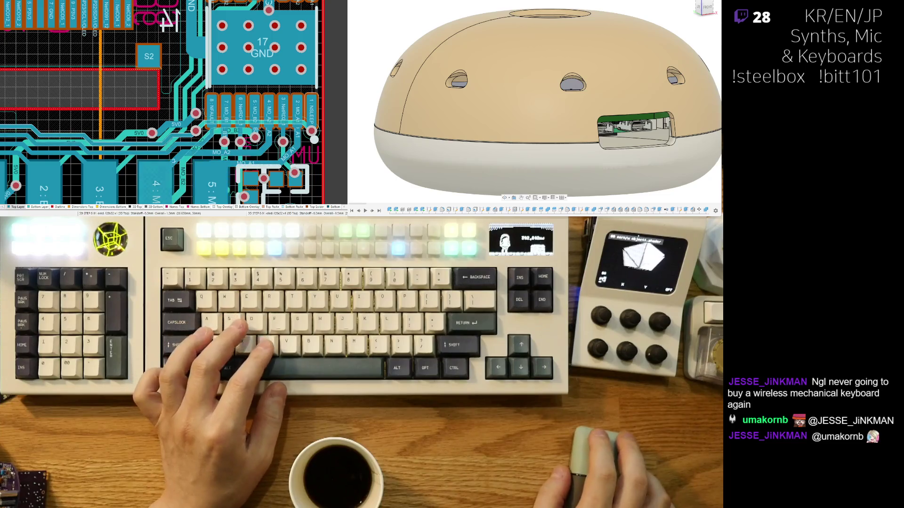
pyautogui.scroll(2, 207, 126)
pyautogui.scroll(2, 206, 126)
pyautogui.scroll(2, 207, 125)
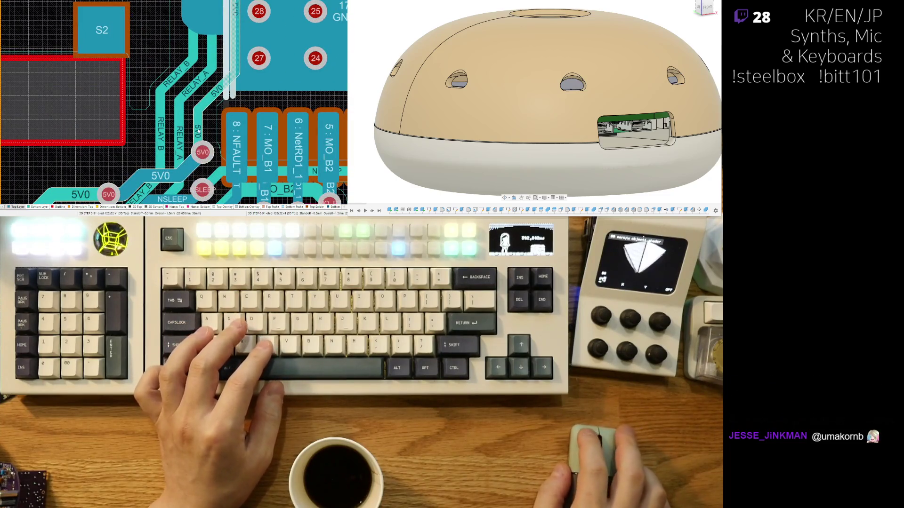
pyautogui.scroll(2, 198, 81)
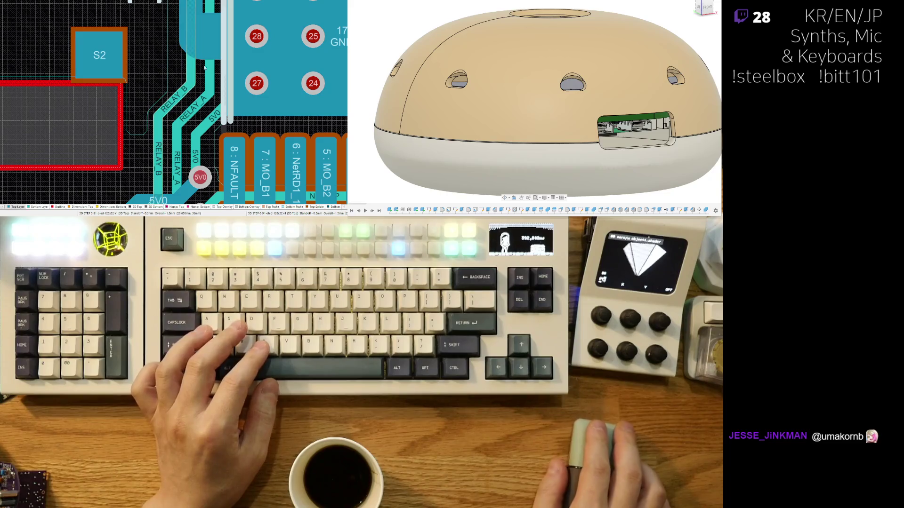
pyautogui.scroll(1, 204, 69)
pyautogui.scroll(1, 171, 83)
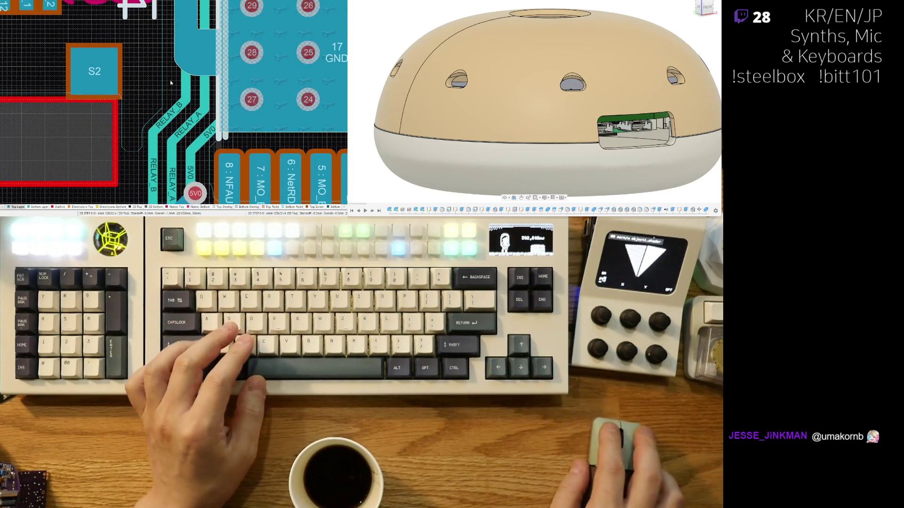
pyautogui.keyDown('ctrl'); pyautogui.scroll(-2, 171, 83); pyautogui.keyUp('ctrl')
pyautogui.keyDown('ctrl'); pyautogui.scroll(-2, 171, 84); pyautogui.keyUp('ctrl')
pyautogui.keyDown('ctrl'); pyautogui.scroll(-2, 173, 71); pyautogui.keyUp('ctrl')
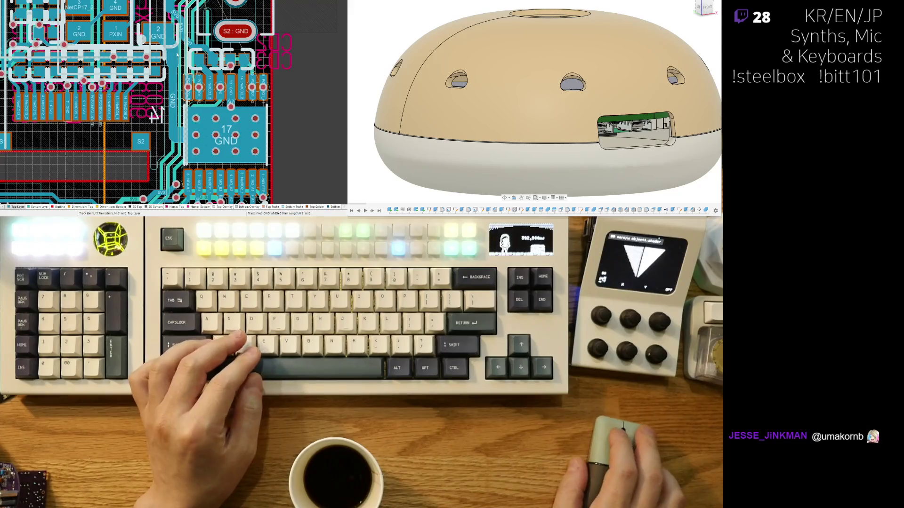
# Step: Commit the routed GP5/MO1_A2 track near the connector pads and check it in 3D
pyautogui.moveTo(152, 113); pyautogui.dragTo(125, 192, button='right')
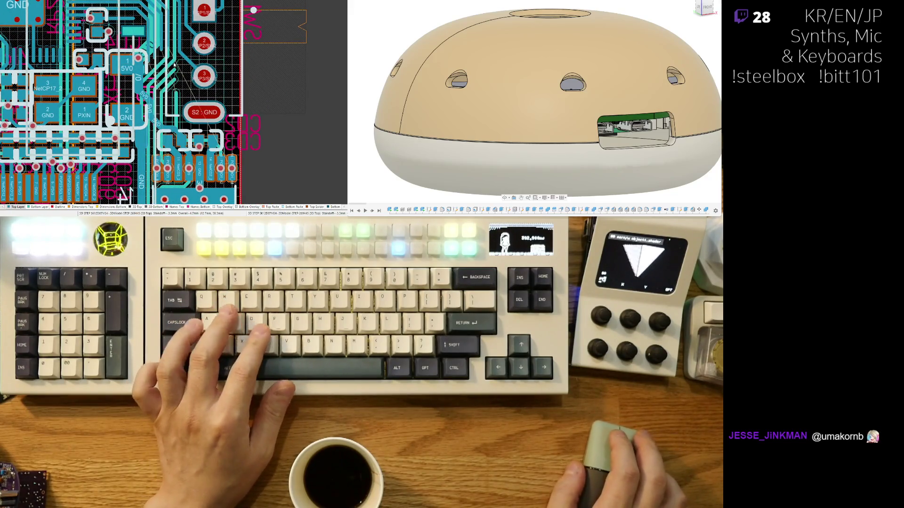
pyautogui.moveTo(182, 177); pyautogui.dragTo(163, 161, button='right')
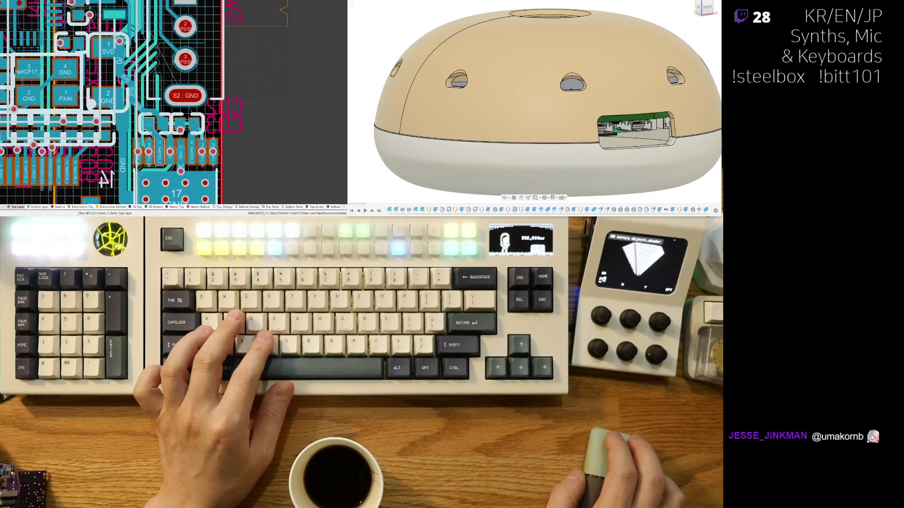
pyautogui.keyDown('ctrl'); pyautogui.scroll(2, 148, 113); pyautogui.keyUp('ctrl')
pyautogui.keyDown('ctrl'); pyautogui.scroll(1, 143, 161); pyautogui.keyUp('ctrl')
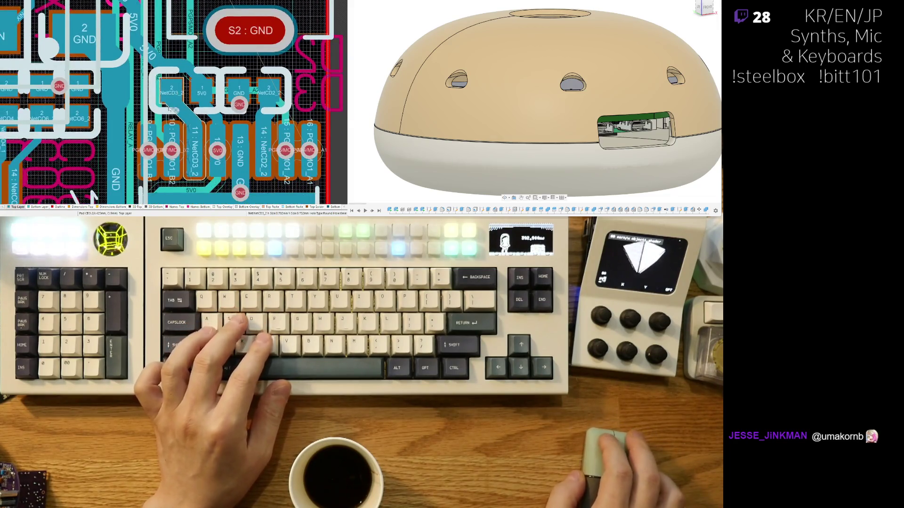
pyautogui.keyDown('ctrl'); pyautogui.scroll(2, 152, 128); pyautogui.keyUp('ctrl')
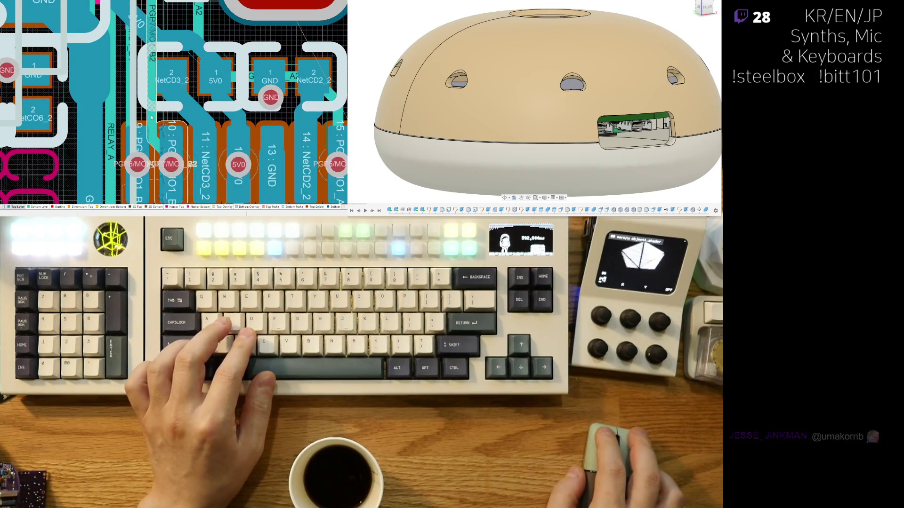
pyautogui.keyDown('ctrl'); pyautogui.scroll(-2, 151, 116); pyautogui.keyUp('ctrl')
pyautogui.moveTo(156, 85); pyautogui.dragTo(170, 170, button='right')
pyautogui.keyDown('ctrl'); pyautogui.scroll(2, 193, 109); pyautogui.keyUp('ctrl')
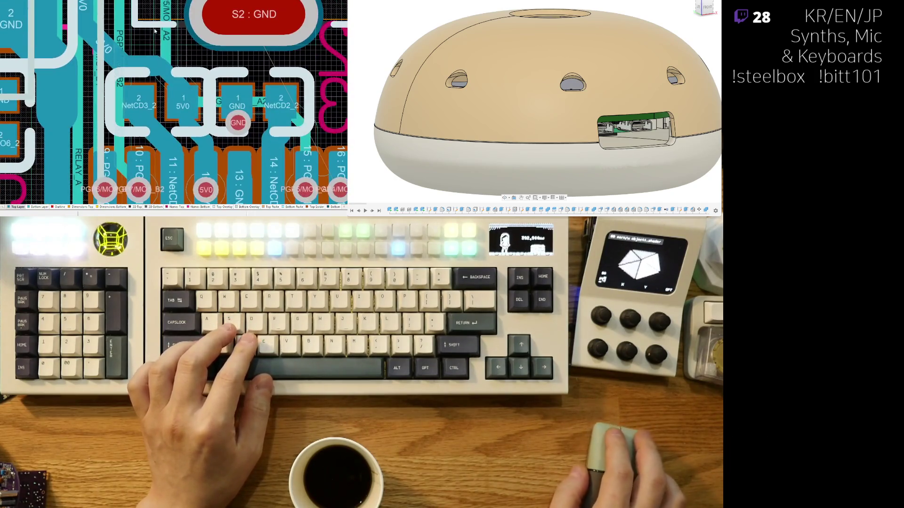
pyautogui.keyDown('ctrl'); pyautogui.scroll(2, 271, 147); pyautogui.keyUp('ctrl')
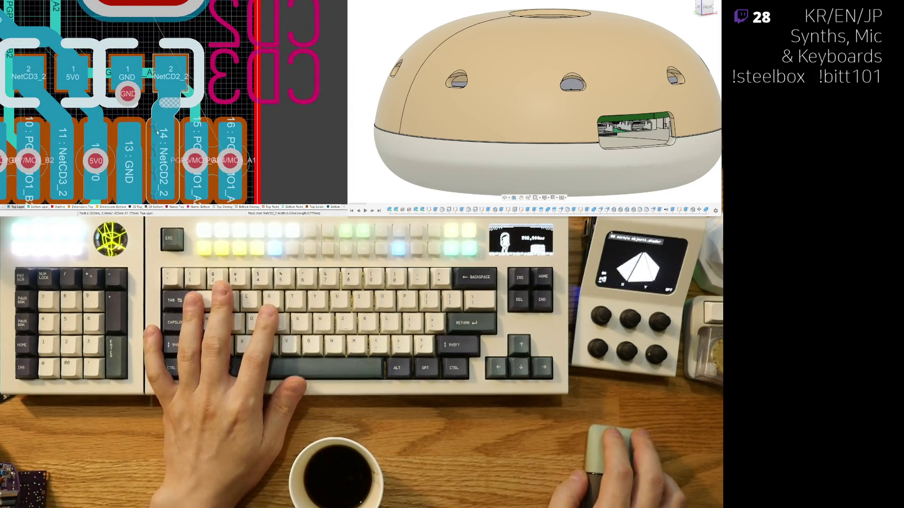
pyautogui.keyDown('ctrl'); pyautogui.scroll(-2, 233, 116); pyautogui.keyUp('ctrl')
pyautogui.press('x')
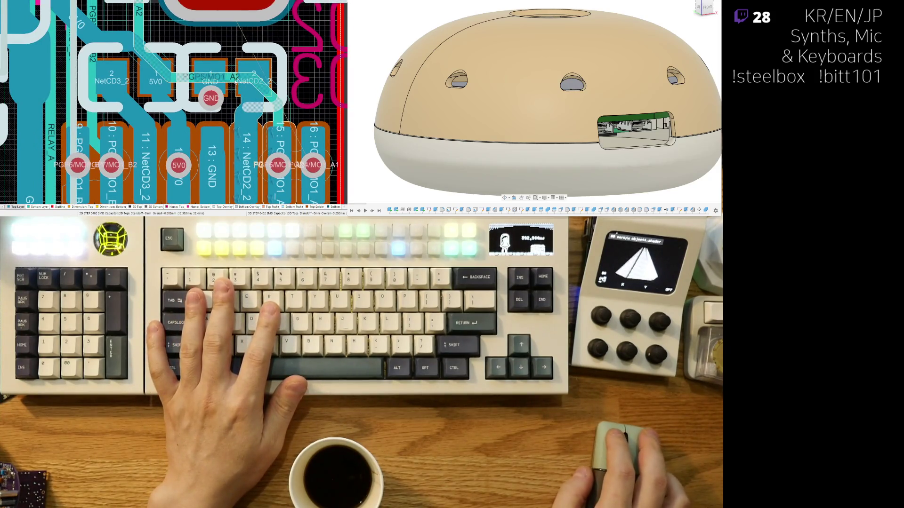
pyautogui.press('3')
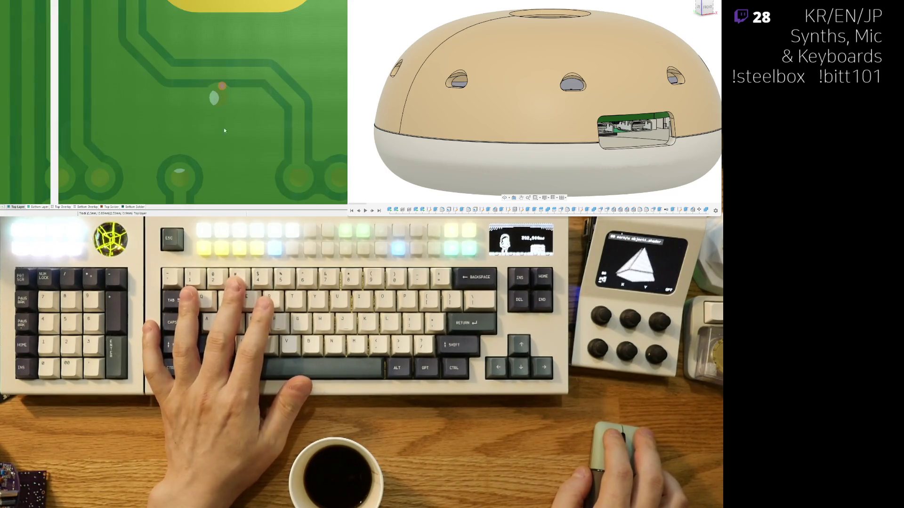
pyautogui.keyDown('ctrl'); pyautogui.scroll(-4, 191, 113); pyautogui.keyUp('ctrl')
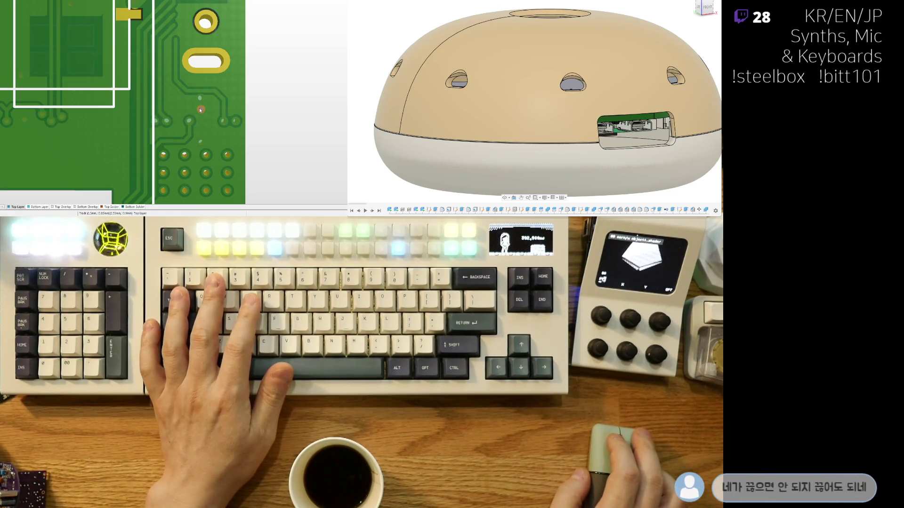
# Step: Switch between 2D and 3D views to check the connector-side routing, ending in the 2D layout
pyautogui.press('2')
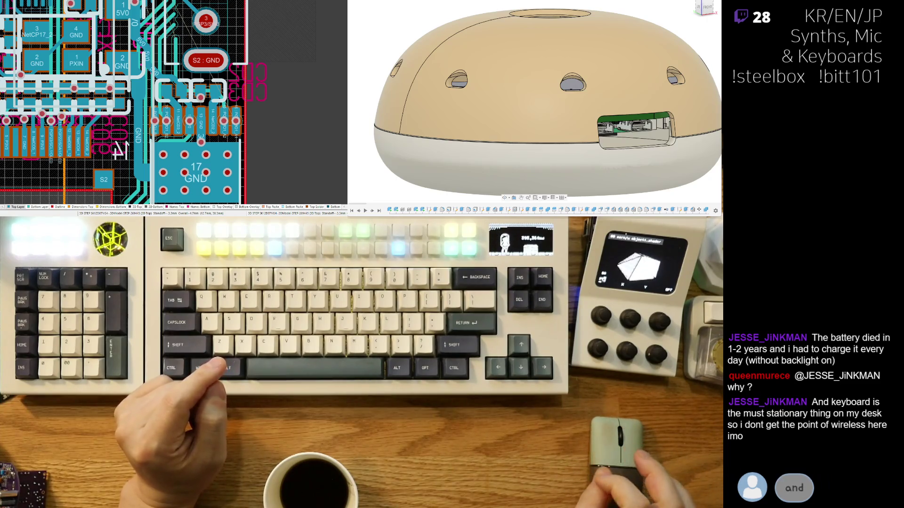
pyautogui.moveTo(163, 106); pyautogui.dragTo(170, 121, button='right')
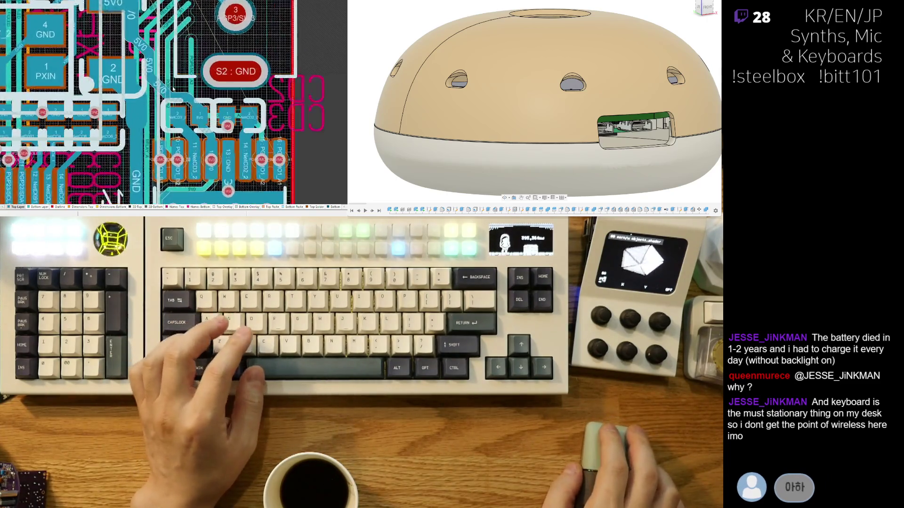
pyautogui.keyDown('ctrl'); pyautogui.scroll(2, 123, 162); pyautogui.keyUp('ctrl')
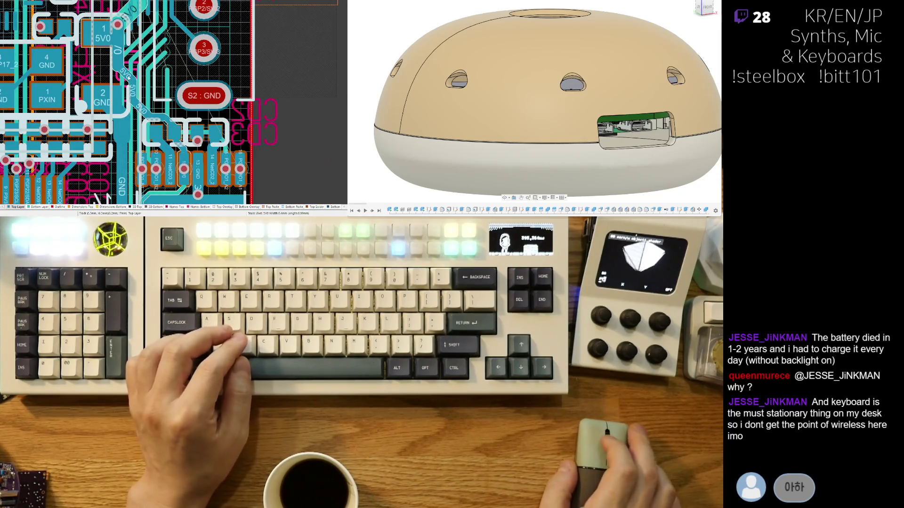
pyautogui.keyDown('ctrl'); pyautogui.scroll(1, 128, 78); pyautogui.keyUp('ctrl')
pyautogui.keyDown('ctrl'); pyautogui.scroll(1, 160, 28); pyautogui.keyUp('ctrl')
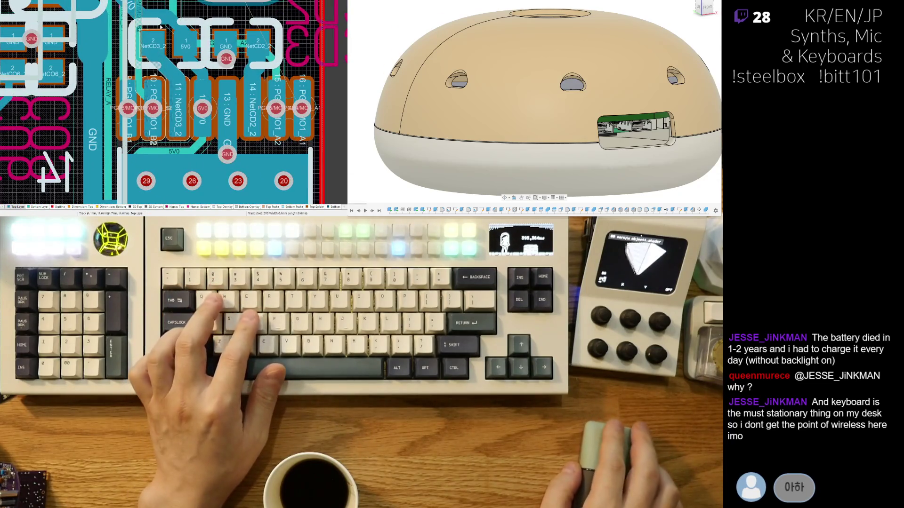
pyautogui.press('3')
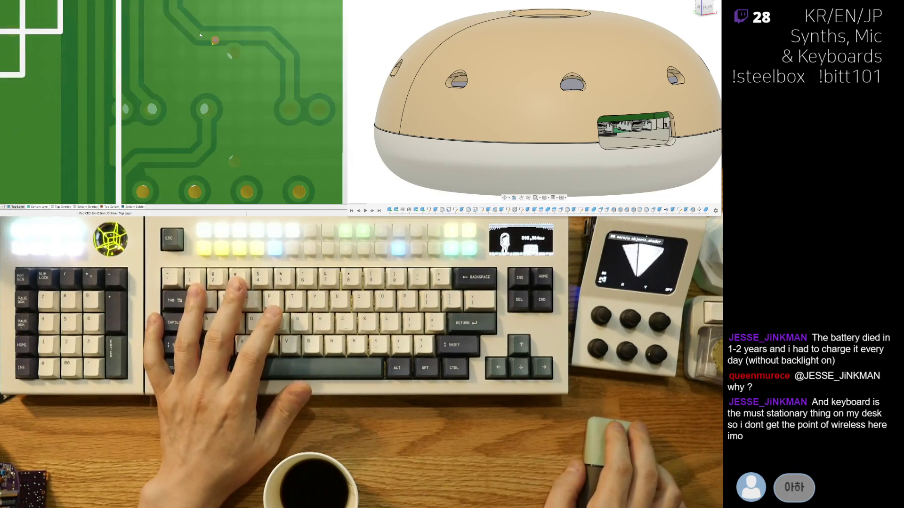
pyautogui.scroll(-2, 199, 34)
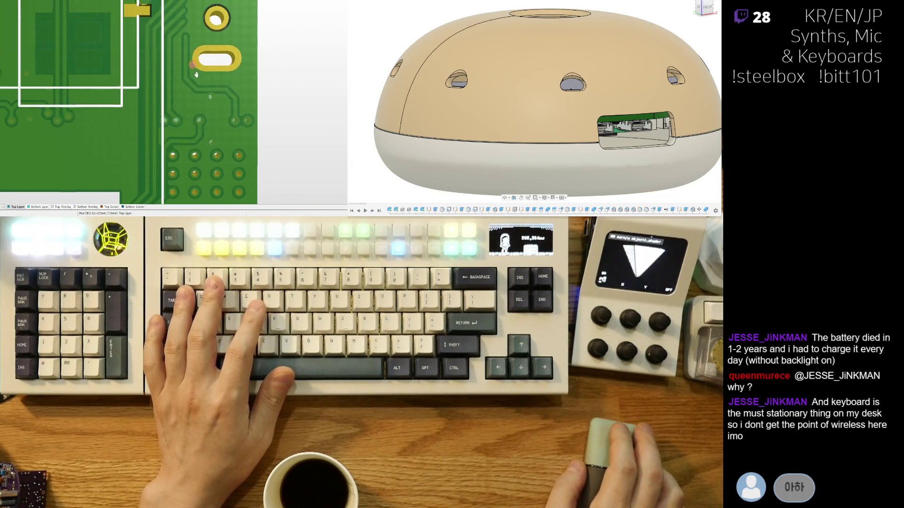
pyautogui.scroll(-2, 196, 74)
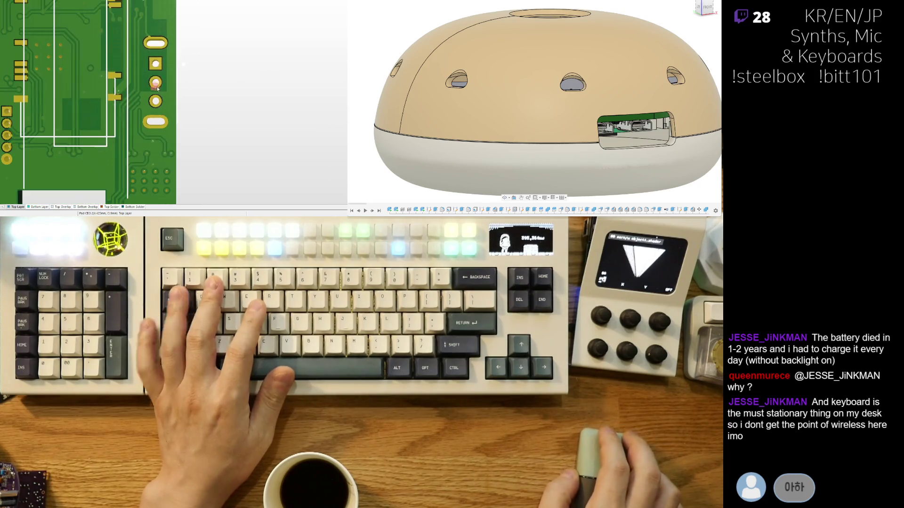
pyautogui.press('2')
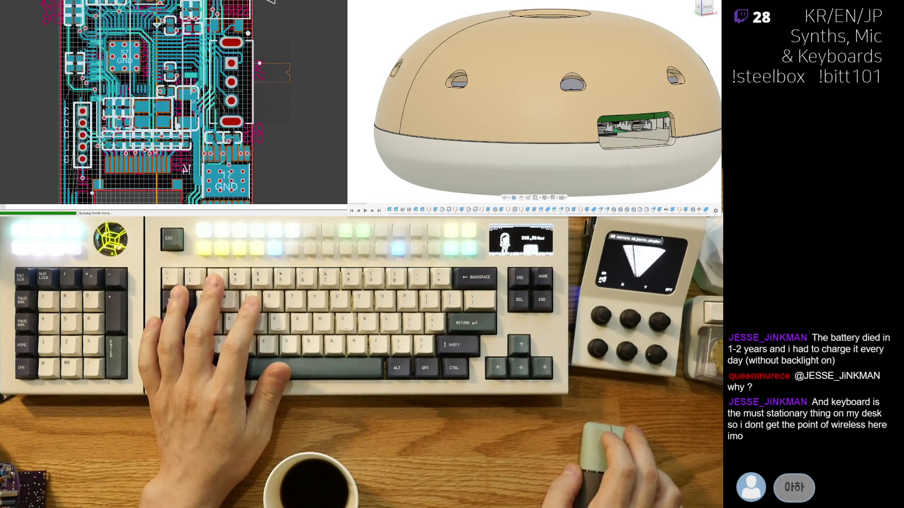
pyautogui.moveTo(251, 29); pyautogui.dragTo(252, 42, button='middle')
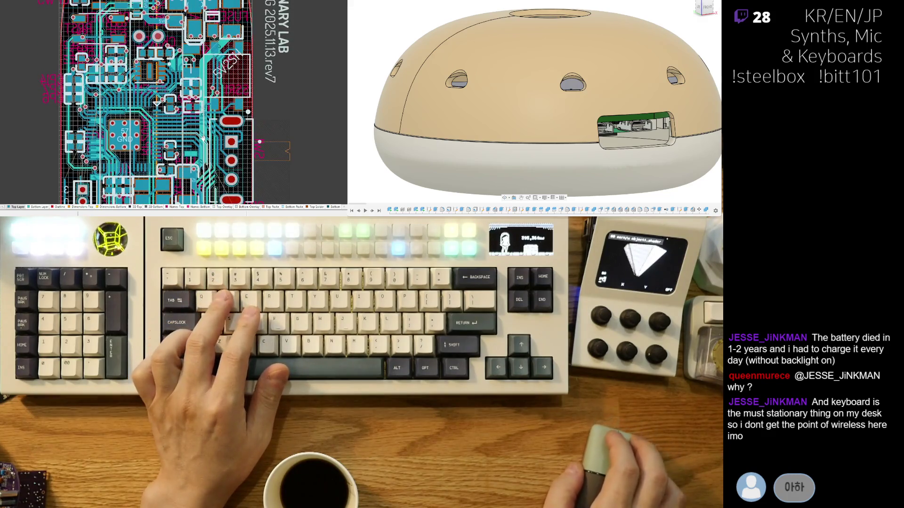
pyautogui.scroll(2, 232, 137)
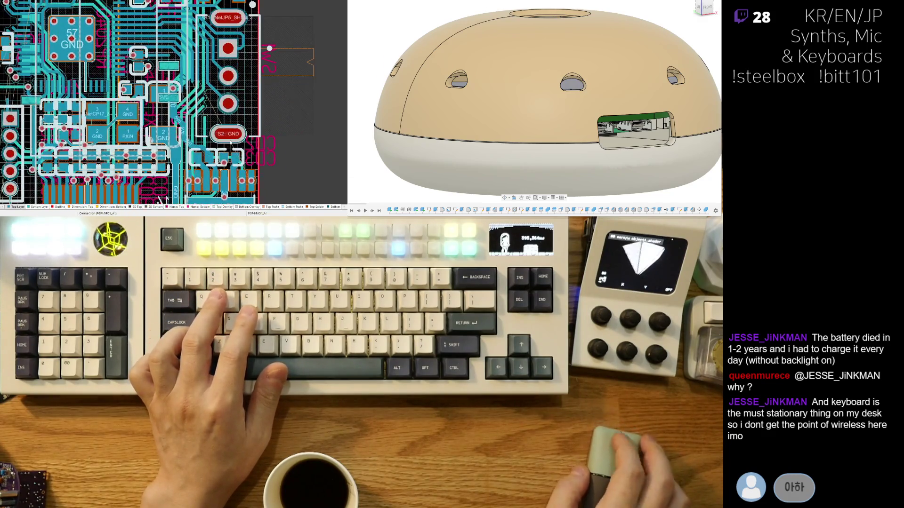
pyautogui.scroll(2, 233, 136)
pyautogui.scroll(3, 233, 136)
pyautogui.scroll(2, 233, 136)
pyautogui.scroll(3, 183, 157)
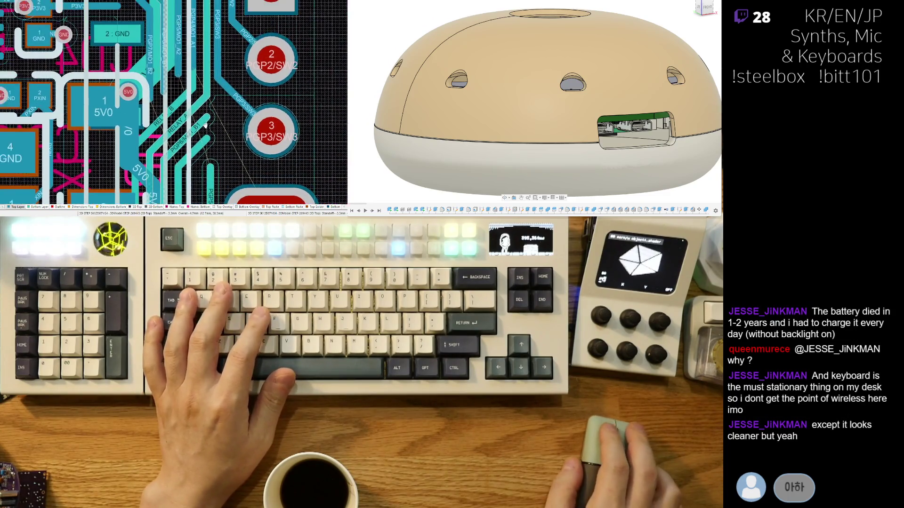
pyautogui.scroll(3, 170, 92)
pyautogui.scroll(2, 170, 125)
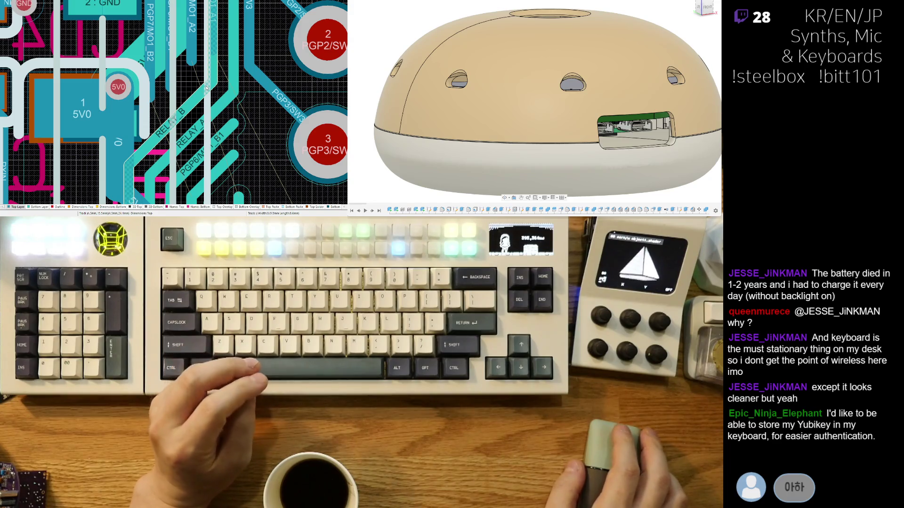
pyautogui.scroll(-2, 206, 87)
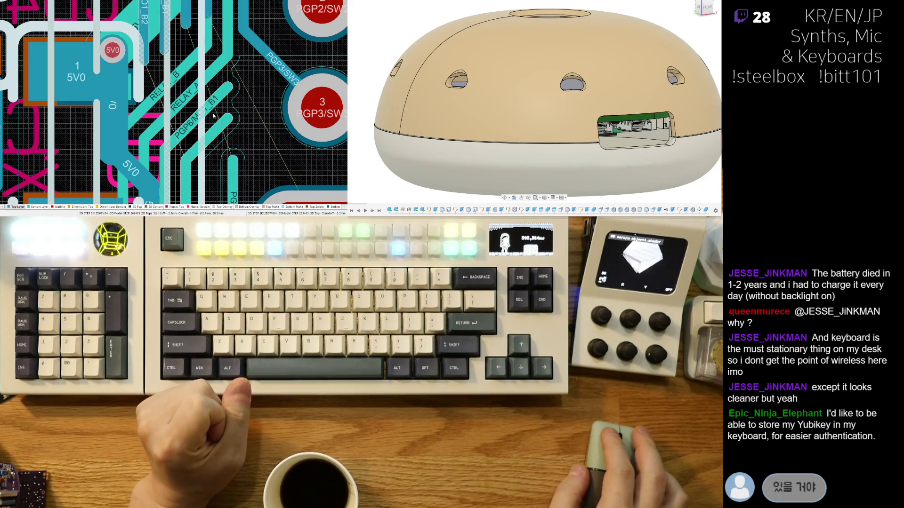
pyautogui.scroll(-2, 214, 116)
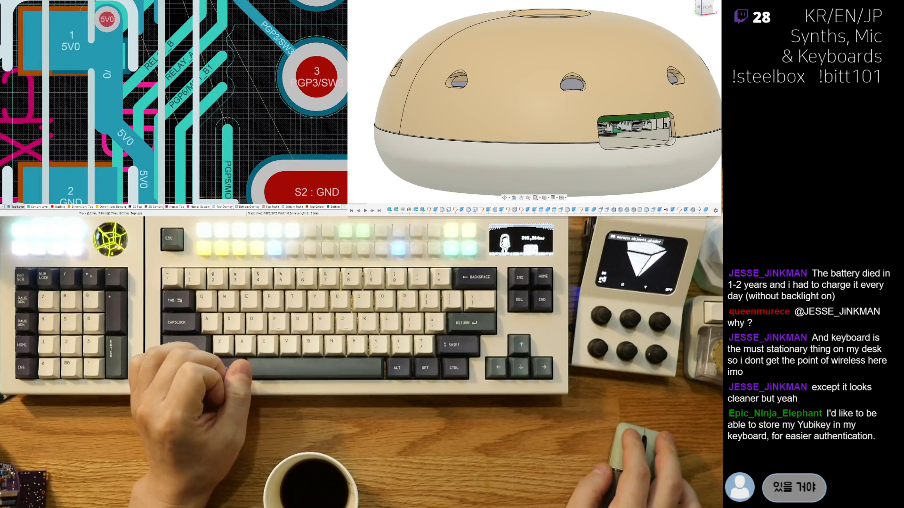
pyautogui.moveTo(269, 99); pyautogui.dragTo(218, 104, button='right')
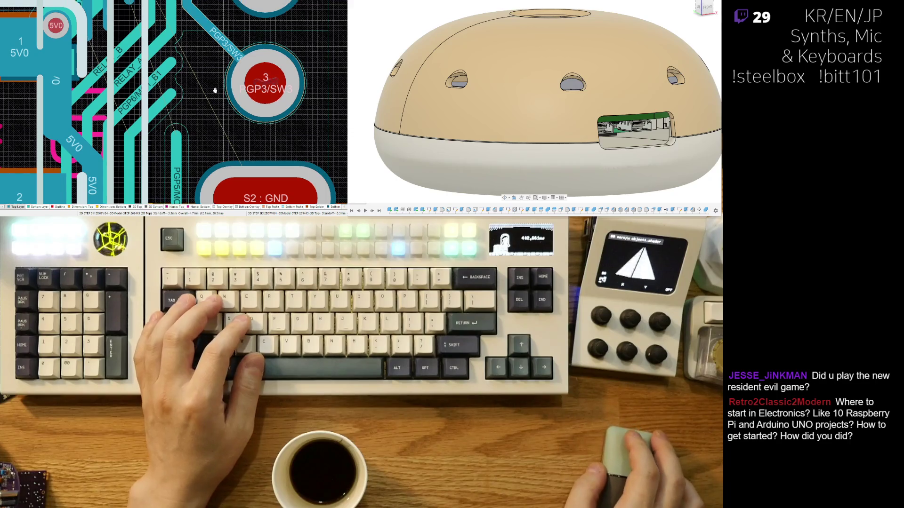
pyautogui.scroll(1, 265, 75)
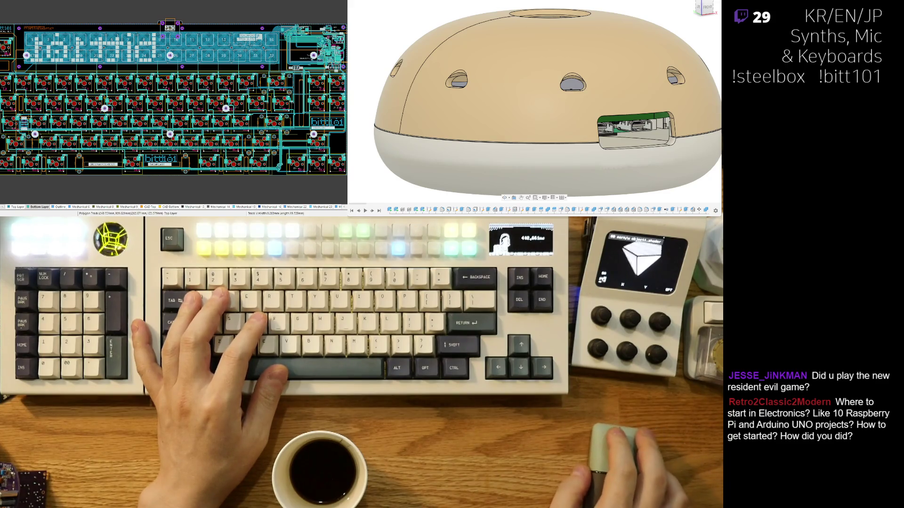
pyautogui.keyDown('ctrl'); pyautogui.scroll(2, 206, 63); pyautogui.keyUp('ctrl')
pyautogui.keyDown('ctrl'); pyautogui.scroll(3, 206, 63); pyautogui.keyUp('ctrl')
pyautogui.keyDown('ctrl'); pyautogui.scroll(2, 205, 63); pyautogui.keyUp('ctrl')
pyautogui.keyDown('ctrl'); pyautogui.scroll(2, 198, 70); pyautogui.keyUp('ctrl')
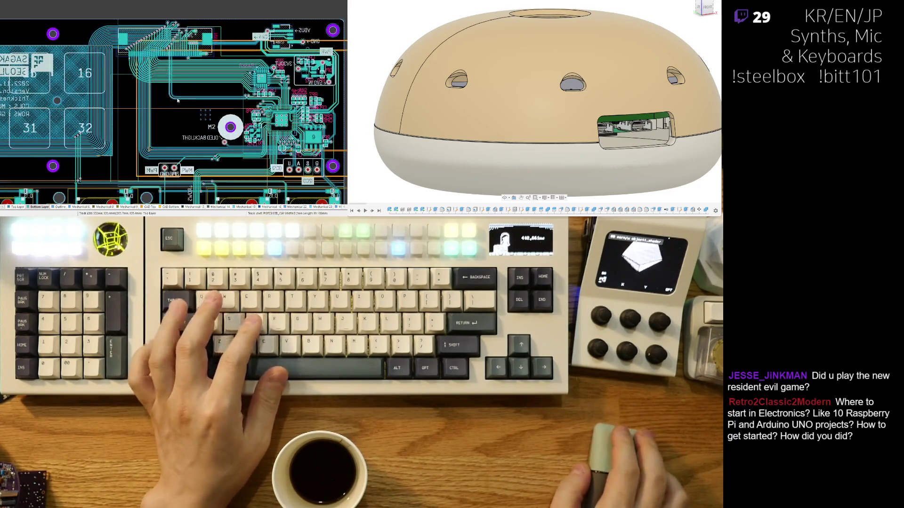
pyautogui.keyDown('ctrl'); pyautogui.scroll(1, 178, 97); pyautogui.keyUp('ctrl')
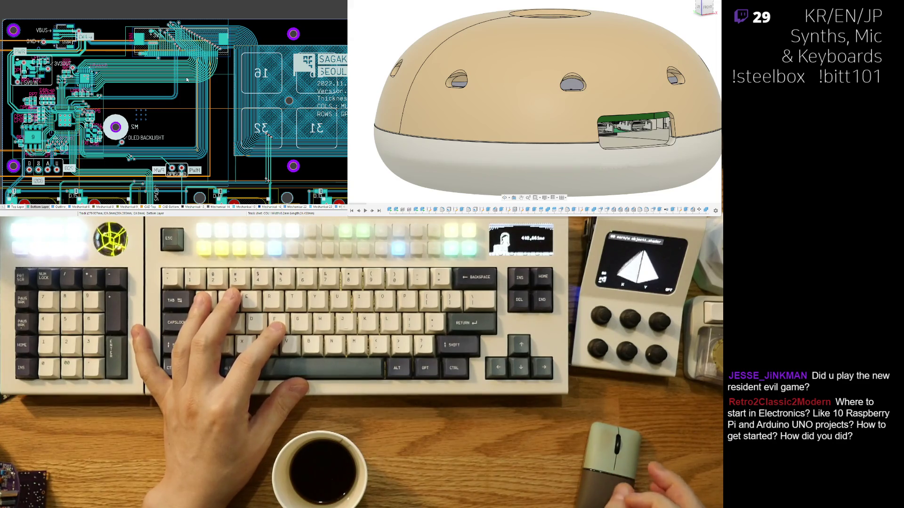
pyautogui.keyDown('ctrl'); pyautogui.scroll(2, 69, 125); pyautogui.keyUp('ctrl')
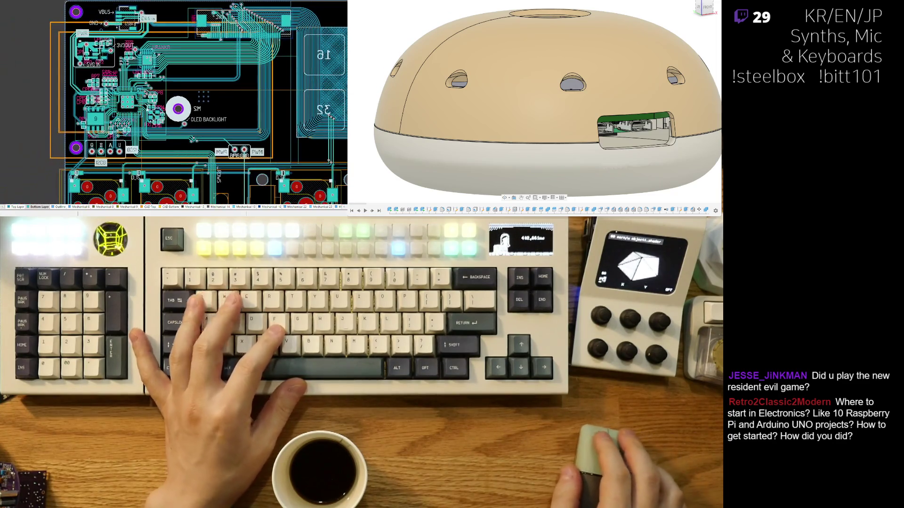
pyautogui.keyDown('ctrl'); pyautogui.scroll(2, 99, 156); pyautogui.keyUp('ctrl')
pyautogui.keyDown('ctrl'); pyautogui.scroll(2, 123, 181); pyautogui.keyUp('ctrl')
pyautogui.keyDown('ctrl'); pyautogui.scroll(2, 122, 181); pyautogui.keyUp('ctrl')
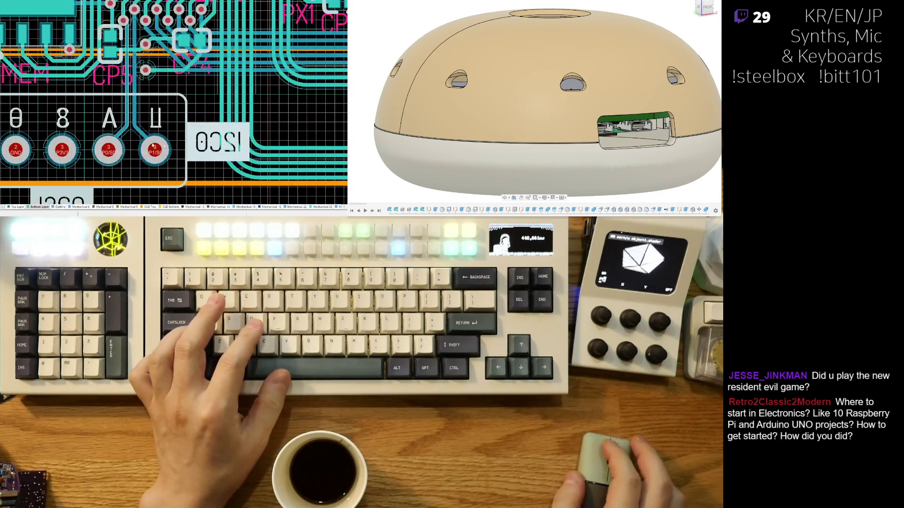
pyautogui.keyDown('ctrl'); pyautogui.scroll(1, 126, 173); pyautogui.keyUp('ctrl')
pyautogui.keyDown('ctrl'); pyautogui.scroll(-2, 129, 166); pyautogui.keyUp('ctrl')
pyautogui.keyDown('ctrl'); pyautogui.scroll(1, 133, 155); pyautogui.keyUp('ctrl')
pyautogui.keyDown('ctrl'); pyautogui.scroll(1, 134, 155); pyautogui.keyUp('ctrl')
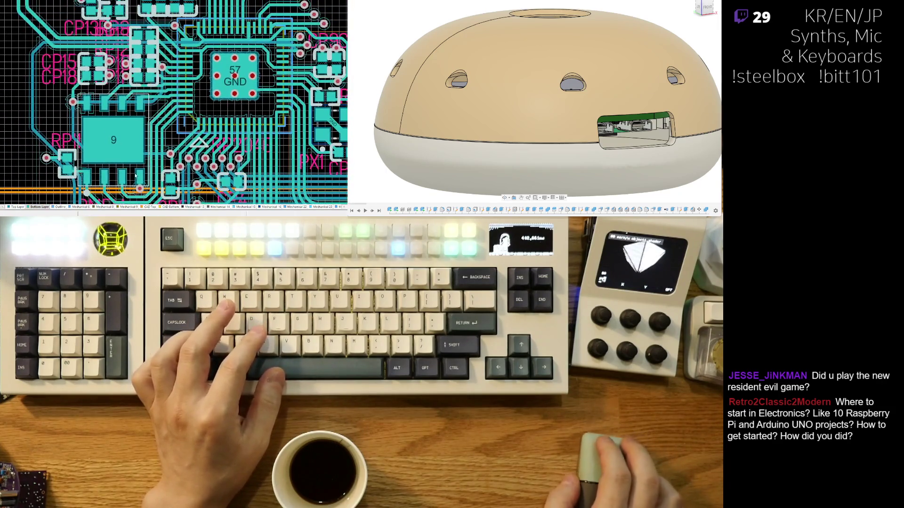
pyautogui.keyDown('ctrl'); pyautogui.scroll(1, 145, 170); pyautogui.keyUp('ctrl')
pyautogui.keyDown('ctrl'); pyautogui.scroll(1, 159, 187); pyautogui.keyUp('ctrl')
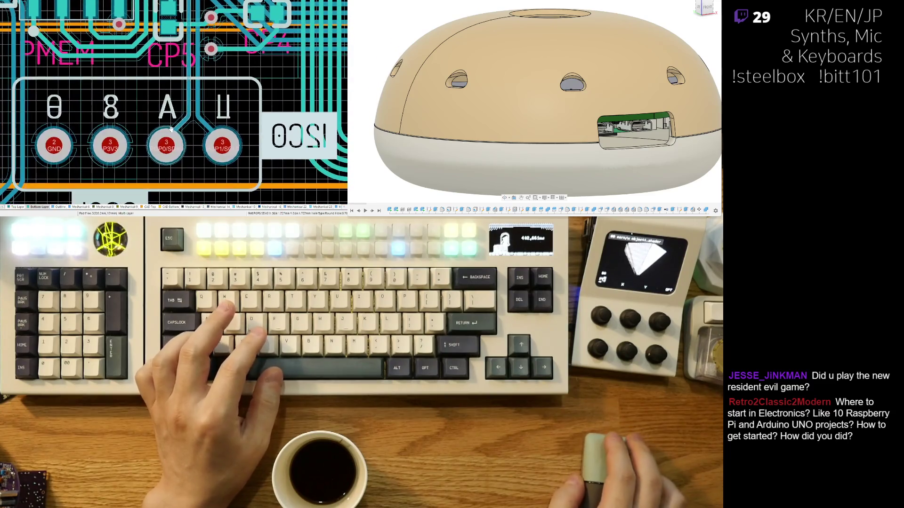
pyautogui.keyDown('ctrl'); pyautogui.scroll(-1, 159, 187); pyautogui.keyUp('ctrl')
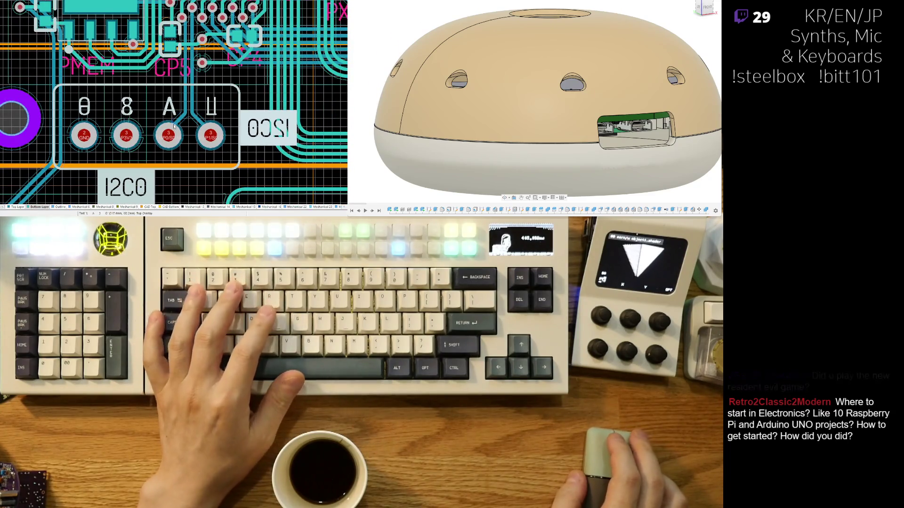
# Step: Show the board's top side around the I2C0 header in 3D
pyautogui.press('3')
pyautogui.keyDown('ctrl'); pyautogui.scroll(-1, 190, 101); pyautogui.keyUp('ctrl')
pyautogui.keyDown('ctrl'); pyautogui.scroll(-1, 190, 101); pyautogui.keyUp('ctrl')
pyautogui.keyDown('ctrl'); pyautogui.scroll(-1, 190, 104); pyautogui.keyUp('ctrl')
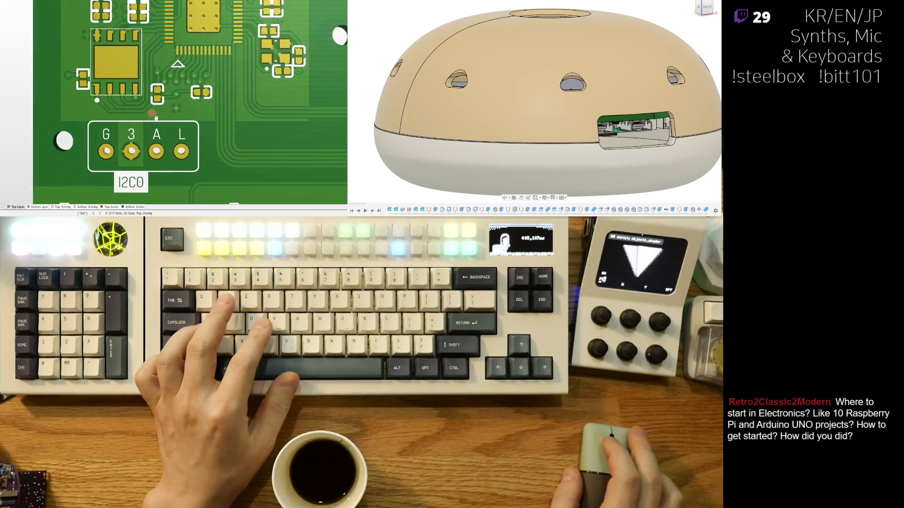
pyautogui.keyDown('ctrl'); pyautogui.scroll(-1, 158, 107); pyautogui.keyUp('ctrl')
pyautogui.moveTo(167, 70)
pyautogui.mouseDown(button='right')
pyautogui.moveTo(99, 173)
pyautogui.moveTo(103, 104)
pyautogui.mouseUp(button='right')
pyautogui.keyDown('ctrl'); pyautogui.scroll(-1, 99, 172); pyautogui.keyUp('ctrl')
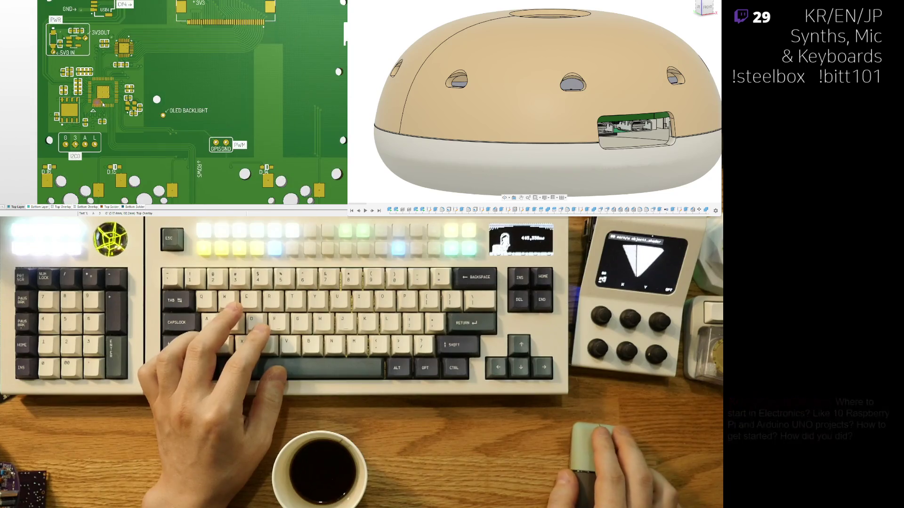
pyautogui.keyDown('ctrl'); pyautogui.scroll(-1, 93, 165); pyautogui.keyUp('ctrl')
pyautogui.keyDown('ctrl'); pyautogui.scroll(1, 141, 139); pyautogui.keyUp('ctrl')
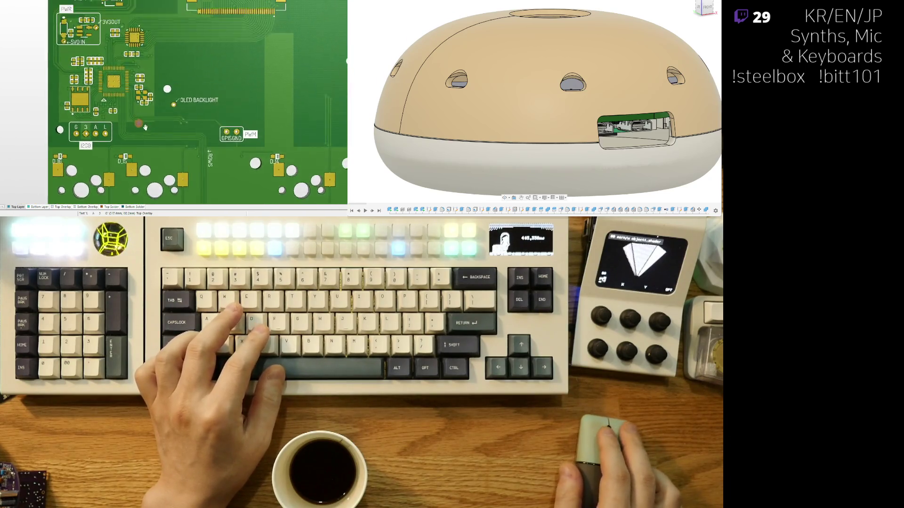
pyautogui.keyDown('ctrl'); pyautogui.scroll(1, 141, 139); pyautogui.keyUp('ctrl')
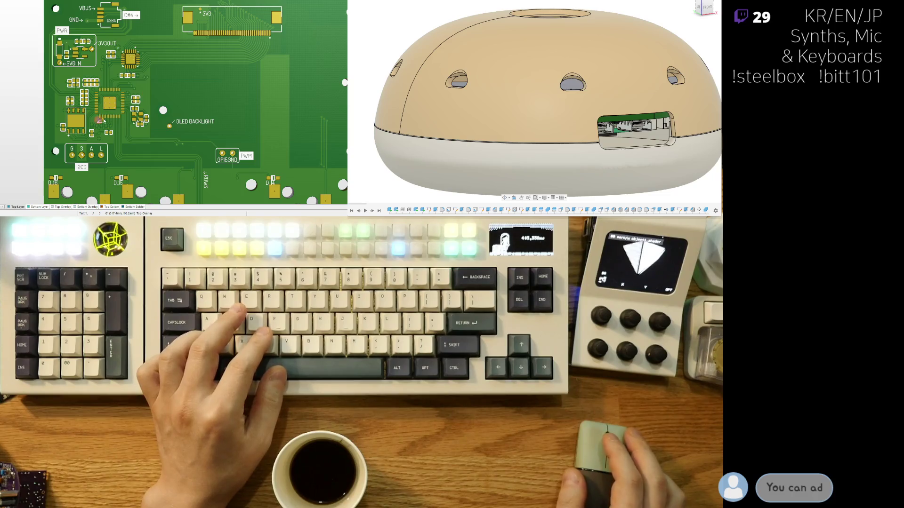
pyautogui.keyDown('ctrl'); pyautogui.scroll(1, 141, 122); pyautogui.keyUp('ctrl')
pyautogui.moveTo(154, 158); pyautogui.dragTo(133, 108, button='right')
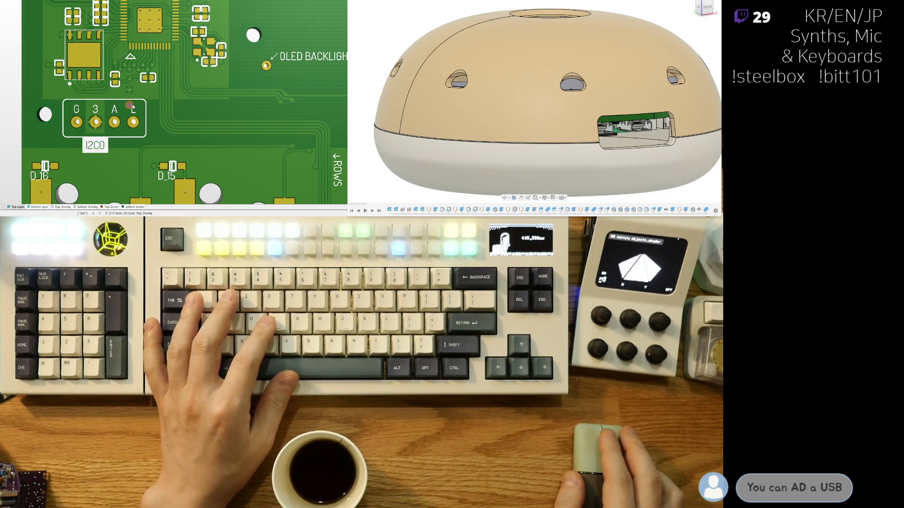
pyautogui.keyDown('ctrl'); pyautogui.scroll(-2, 134, 111); pyautogui.keyUp('ctrl')
pyautogui.keyDown('ctrl'); pyautogui.scroll(-2, 134, 111); pyautogui.keyUp('ctrl')
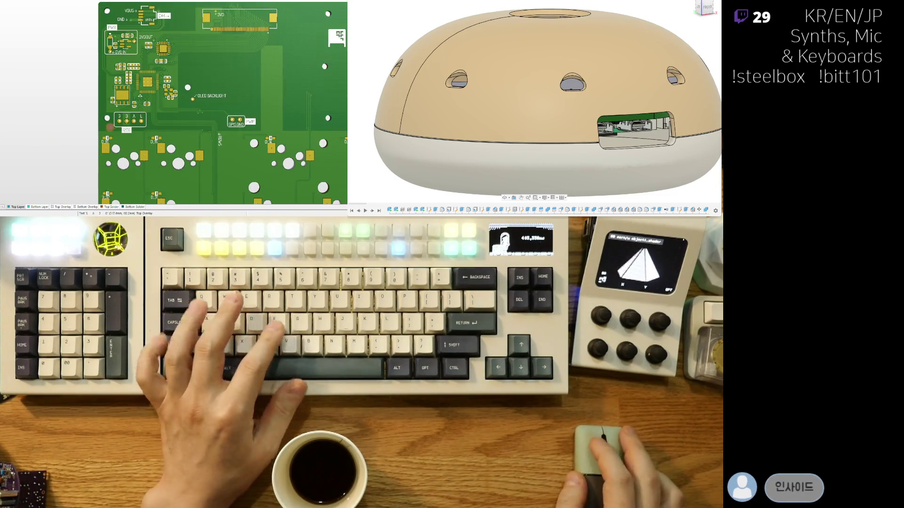
pyautogui.keyDown('ctrl'); pyautogui.scroll(3, 140, 126); pyautogui.keyUp('ctrl')
pyautogui.keyDown('ctrl'); pyautogui.scroll(2, 139, 126); pyautogui.keyUp('ctrl')
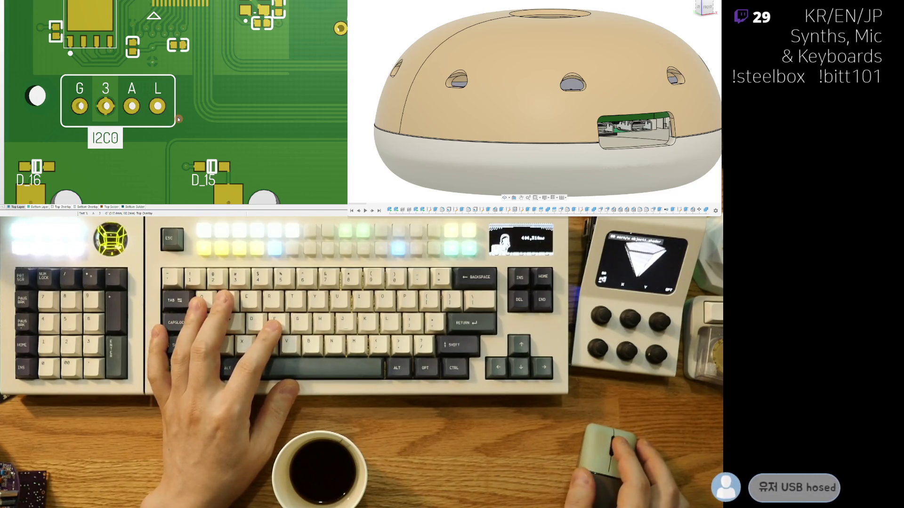
pyautogui.keyDown('ctrl'); pyautogui.scroll(-3, 160, 117); pyautogui.keyUp('ctrl')
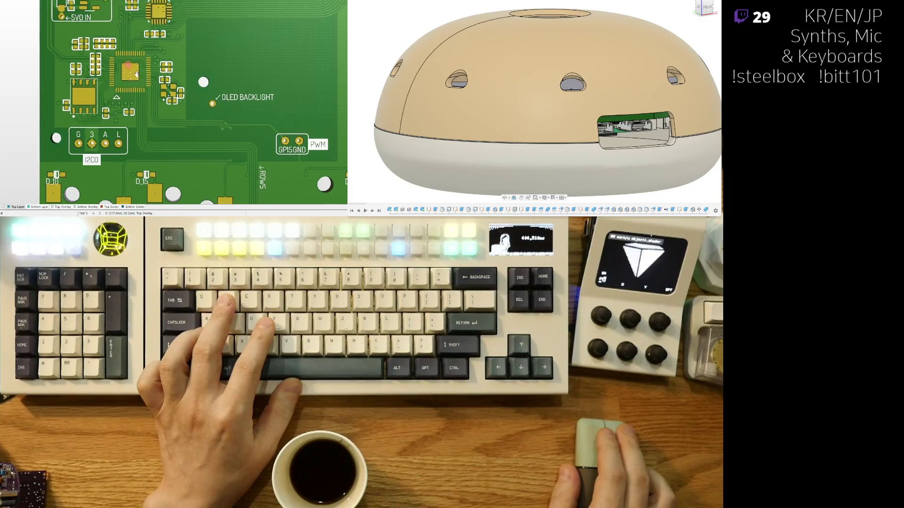
pyautogui.moveTo(138, 116); pyautogui.dragTo(139, 156, button='right')
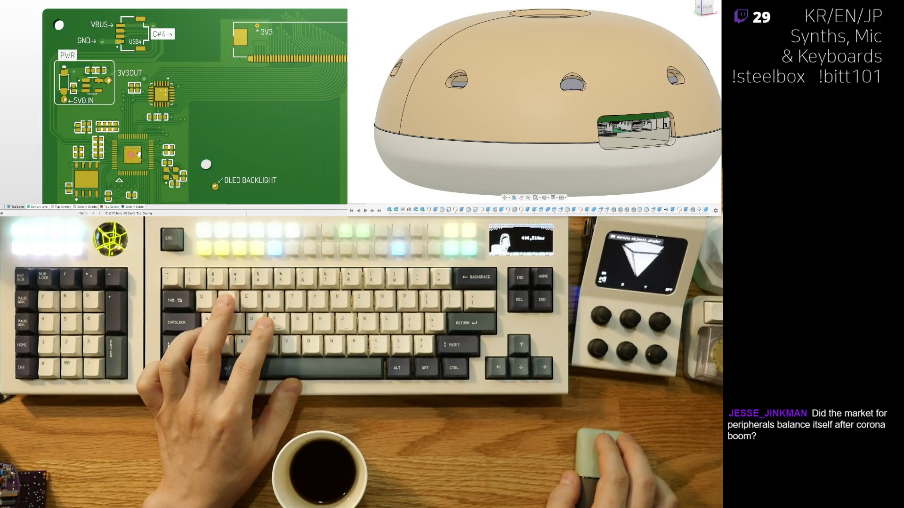
pyautogui.moveTo(265, 146); pyautogui.dragTo(145, 137, button='right')
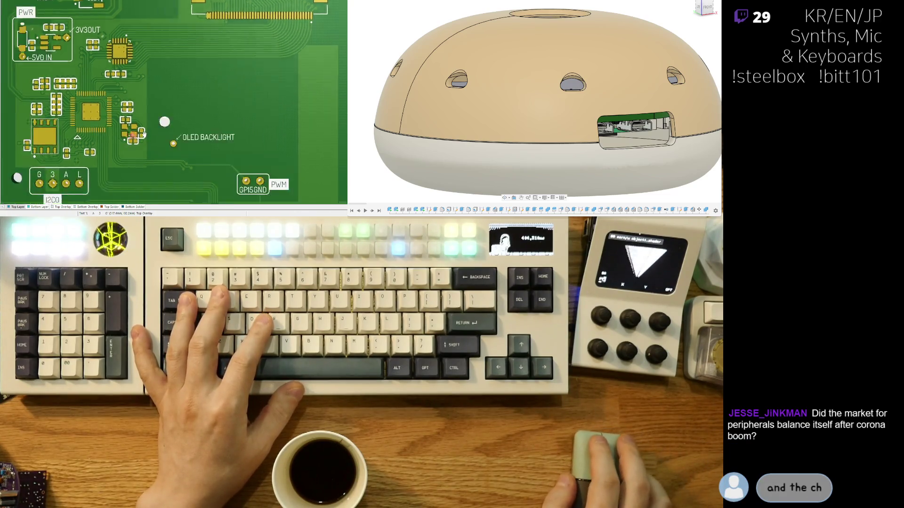
pyautogui.scroll(-3, 122, 111)
pyautogui.keyDown('ctrl'); pyautogui.scroll(2, 121, 113); pyautogui.keyUp('ctrl')
pyautogui.keyDown('ctrl'); pyautogui.scroll(2, 123, 138); pyautogui.keyUp('ctrl')
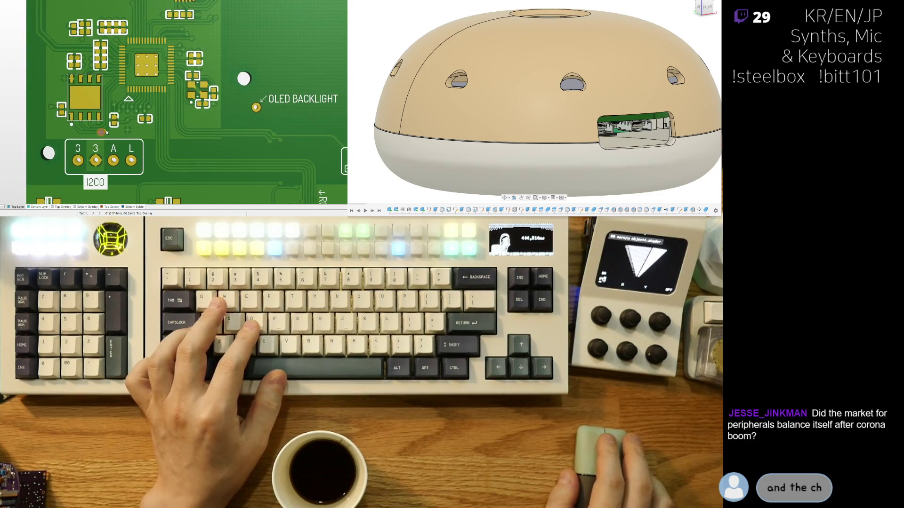
pyautogui.moveTo(127, 143); pyautogui.dragTo(93, 129, button='right')
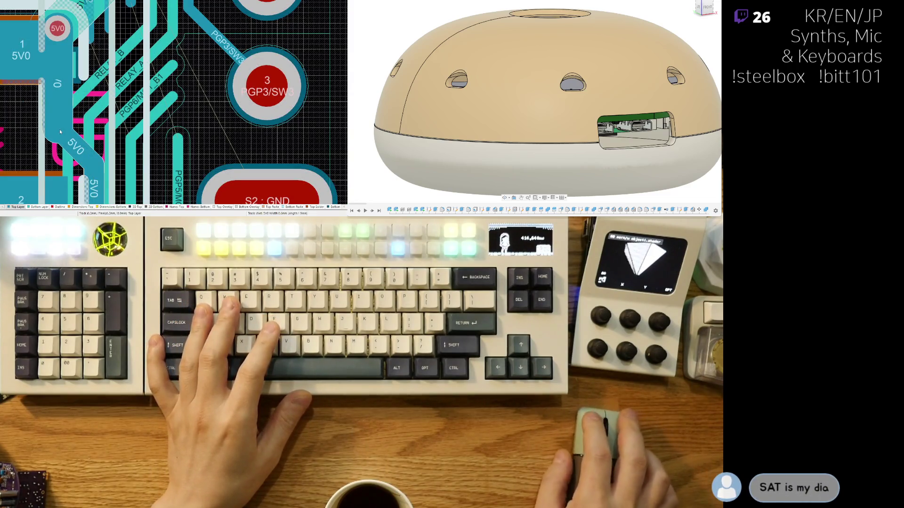
pyautogui.scroll(-2, 60, 129)
pyautogui.scroll(-2, 184, 96)
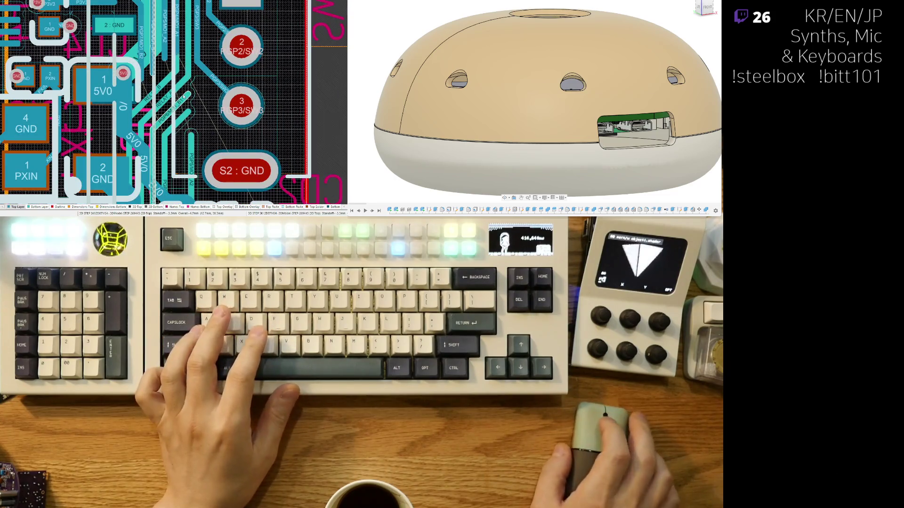
pyautogui.scroll(2, 159, 65)
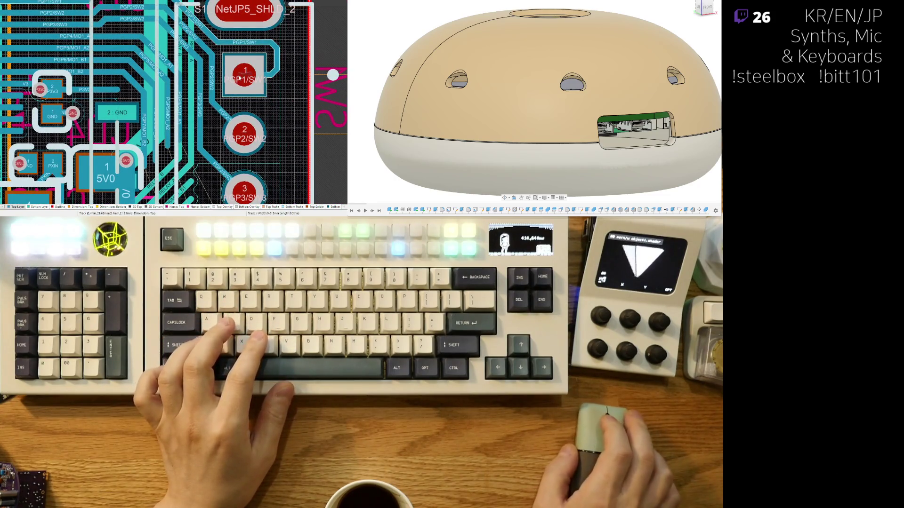
pyautogui.scroll(2, 210, 90)
# Step: Reroute the PGP4/MO1_A1 and PGP5/MO1_A2 tracks beside the PGP1/SW1 pad
pyautogui.moveTo(145, 82); pyautogui.dragTo(255, 163, button='right')
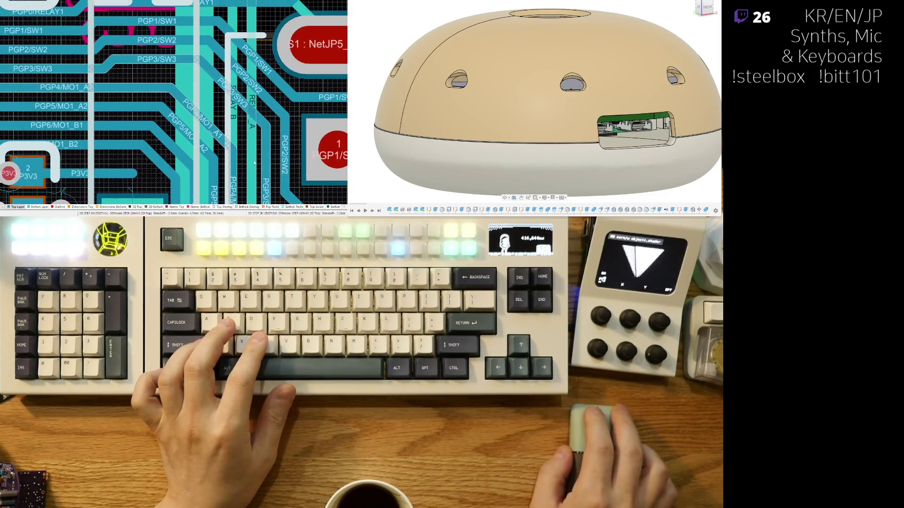
pyautogui.scroll(-2, 151, 90)
pyautogui.scroll(2, 134, 116)
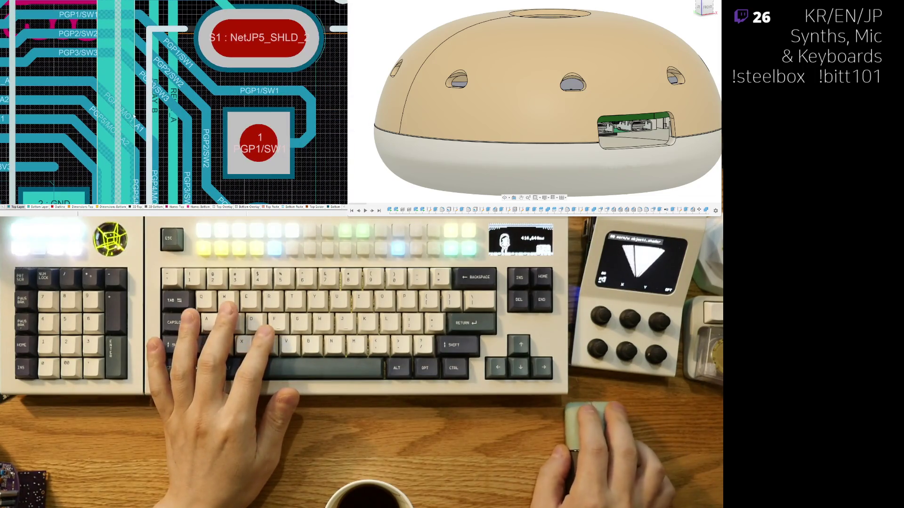
pyautogui.moveTo(136, 125)
pyautogui.mouseDown()
pyautogui.moveTo(151, 116)
pyautogui.moveTo(156, 137)
pyautogui.mouseUp()
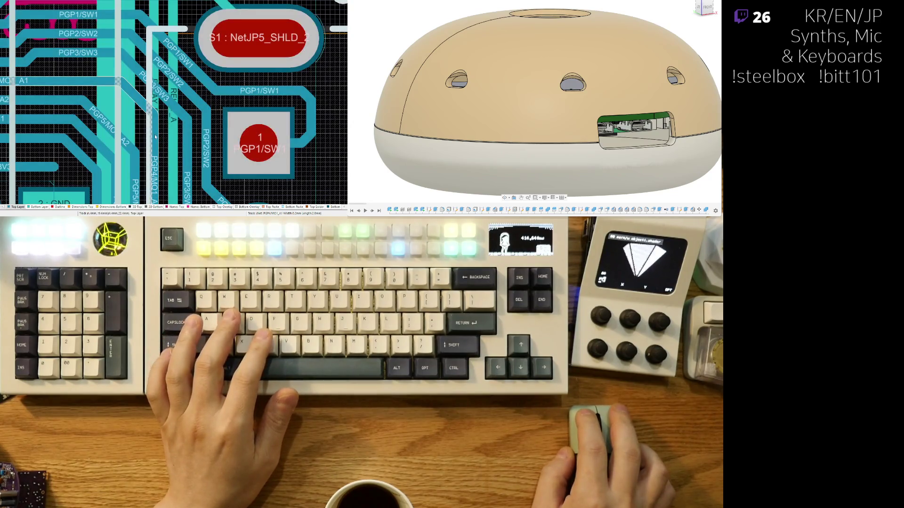
pyautogui.scroll(-2, 143, 136)
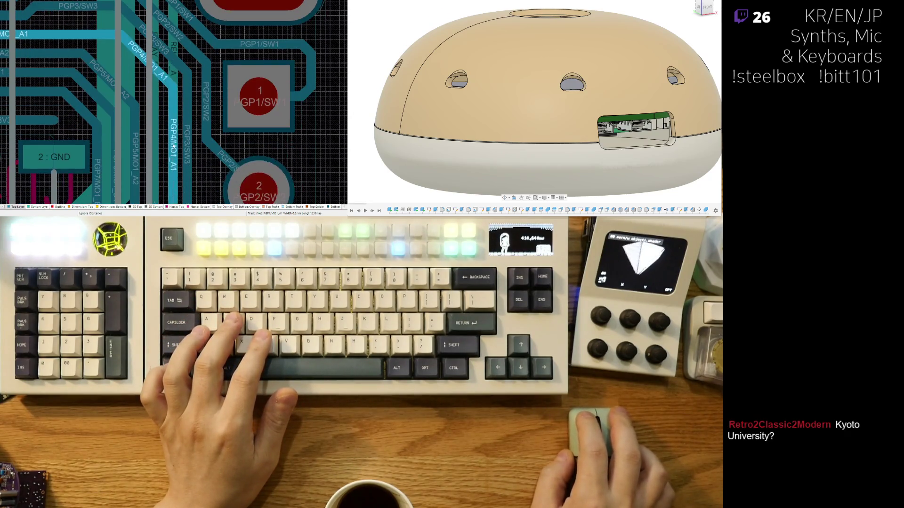
pyautogui.click(172, 140)
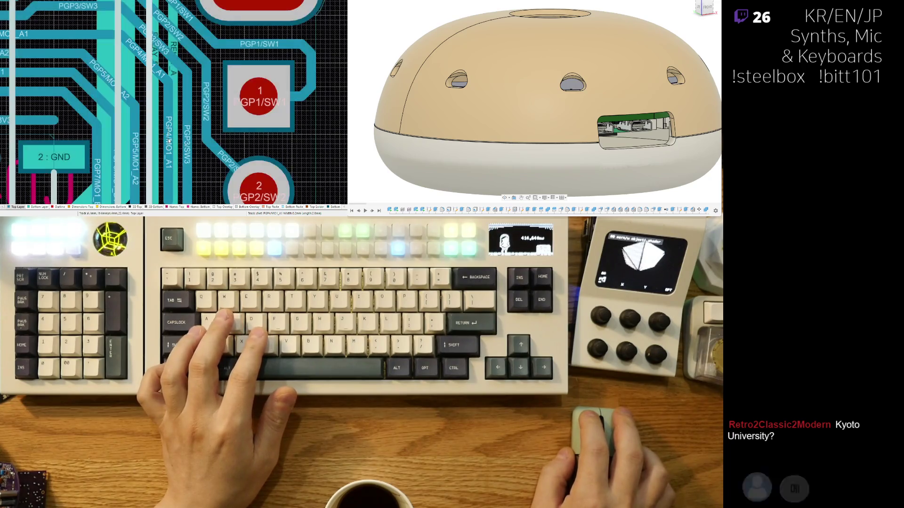
pyautogui.scroll(1, 198, 167)
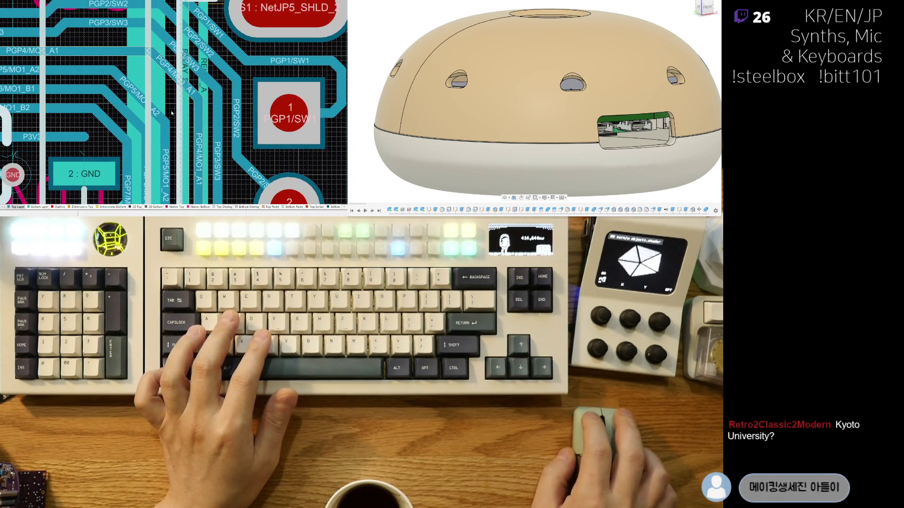
pyautogui.click(147, 81)
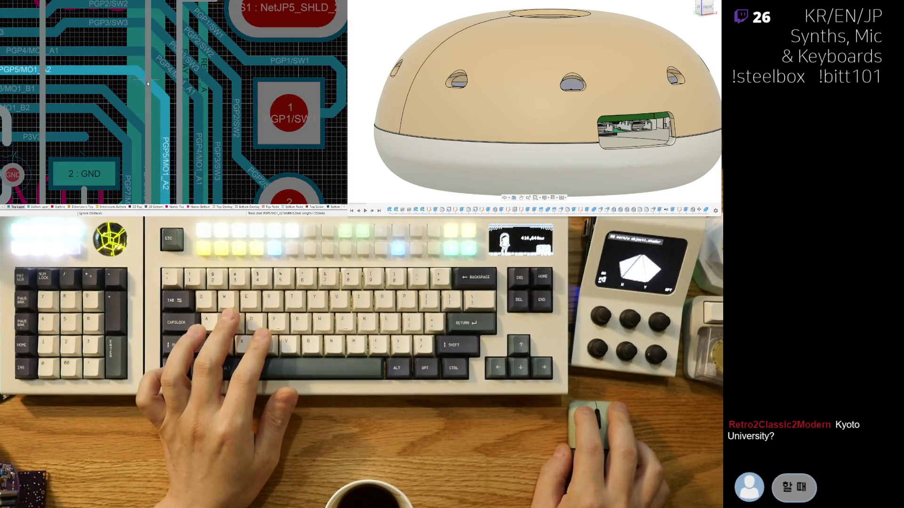
pyautogui.moveTo(150, 81); pyautogui.dragTo(162, 104)
pyautogui.click(166, 113)
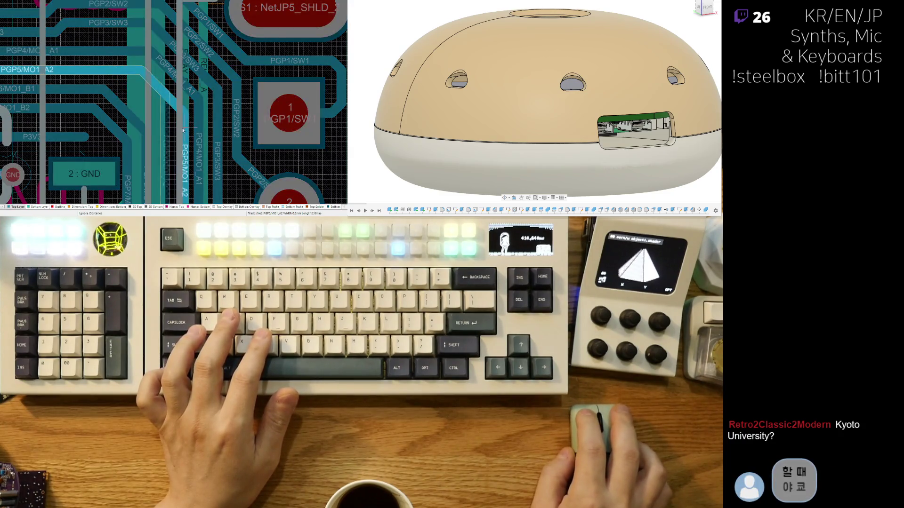
pyautogui.click(181, 133)
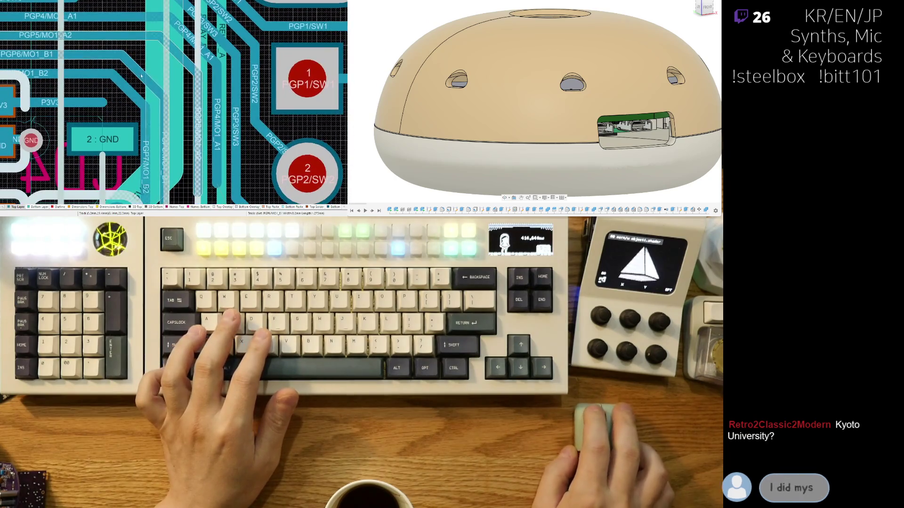
pyautogui.scroll(-2, 170, 133)
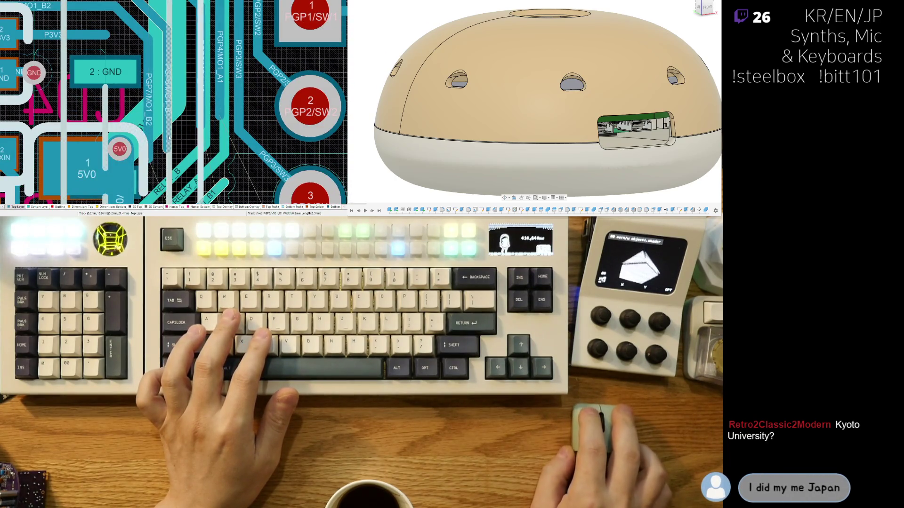
# Step: Reroute the PGP6/MO1_B1 and PGP7/MO1_B2 tracks alongside them near the GND pad
pyautogui.click(163, 123)
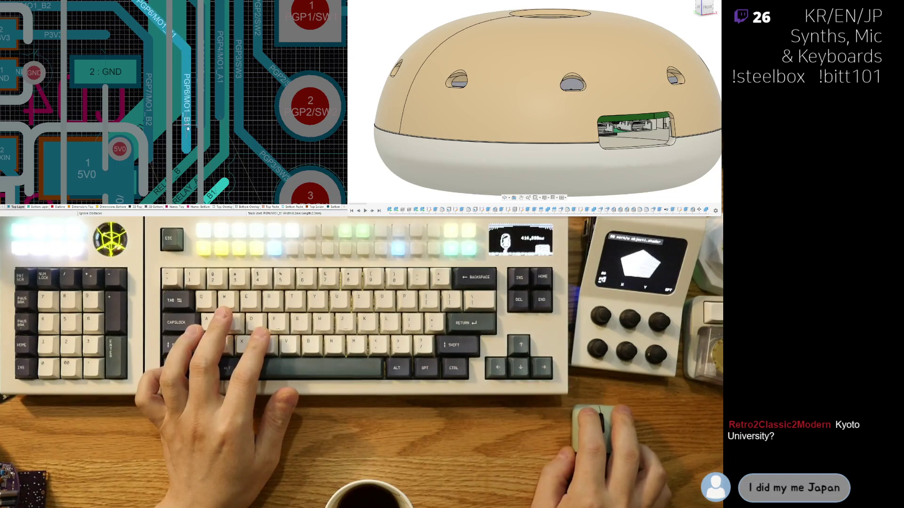
pyautogui.scroll(1, 182, 132)
pyautogui.scroll(1, 177, 120)
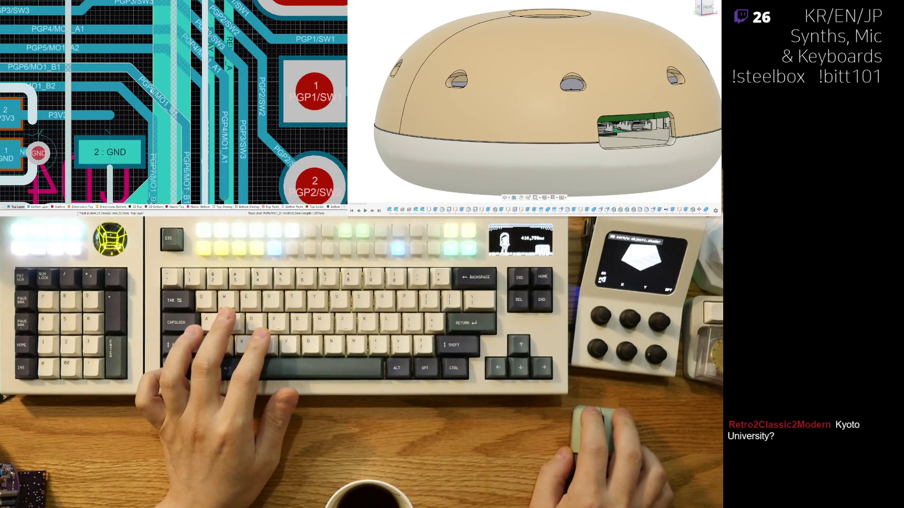
pyautogui.click(168, 80)
pyautogui.press('Escape')
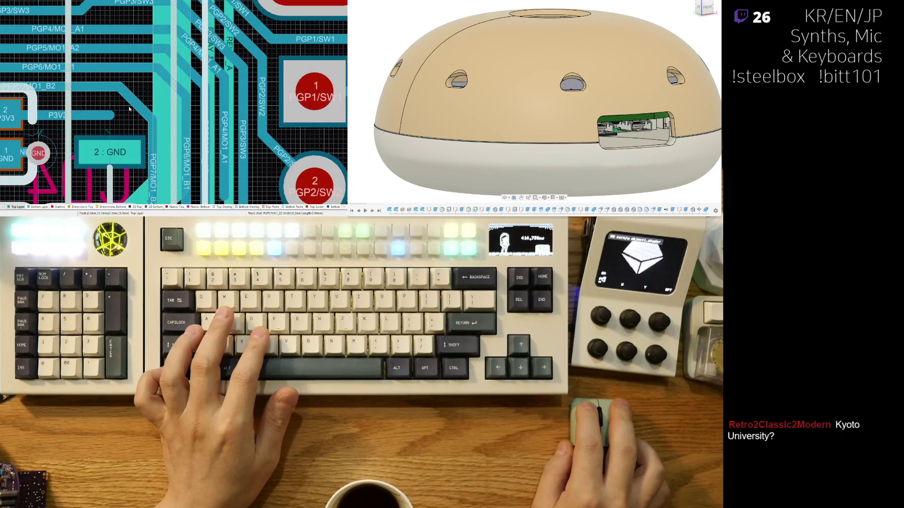
pyautogui.click(152, 143)
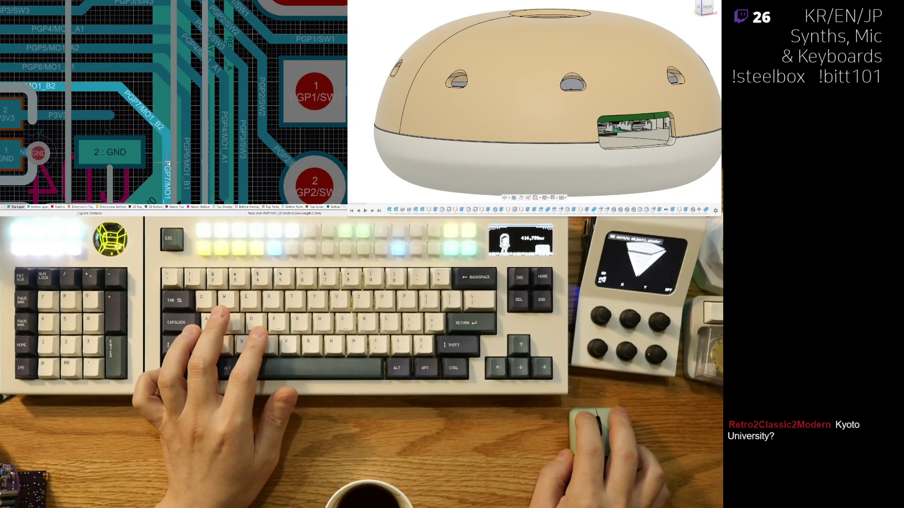
pyautogui.click(168, 164)
pyautogui.press('Escape')
pyautogui.click(146, 107)
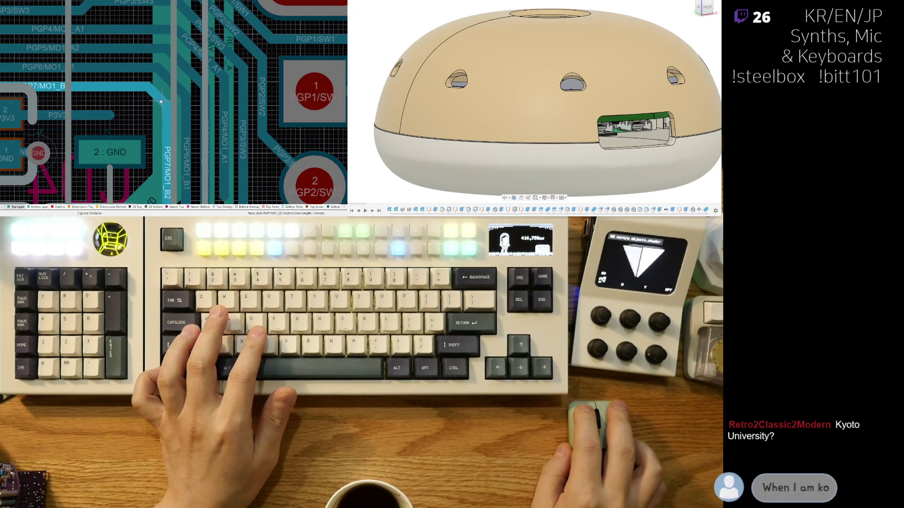
# Step: Stop the PGP7/MO1_B2 route and undo three earlier routing changes, including the PGP1/SW1 jog
pyautogui.press('Escape')
pyautogui.keyDown('ctrl'); pyautogui.scroll(-1, 170, 121); pyautogui.keyUp('ctrl')
pyautogui.keyDown('ctrl'); pyautogui.scroll(-1, 183, 139); pyautogui.keyUp('ctrl')
pyautogui.keyDown('ctrl'); pyautogui.scroll(1, 183, 140); pyautogui.keyUp('ctrl')
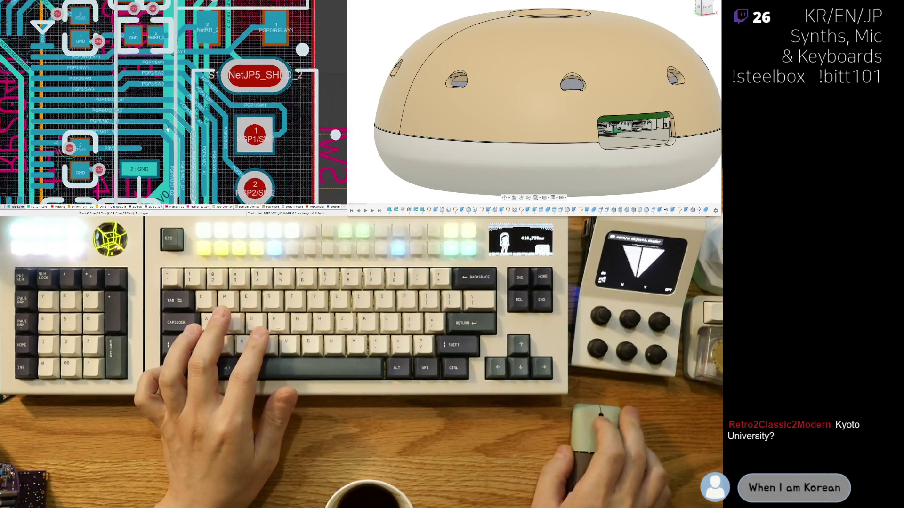
pyautogui.keyDown('ctrl'); pyautogui.scroll(1, 177, 143); pyautogui.keyUp('ctrl')
pyautogui.keyDown('ctrl'); pyautogui.scroll(1, 169, 148); pyautogui.keyUp('ctrl')
pyautogui.keyDown('ctrl'); pyautogui.scroll(1, 159, 154); pyautogui.keyUp('ctrl')
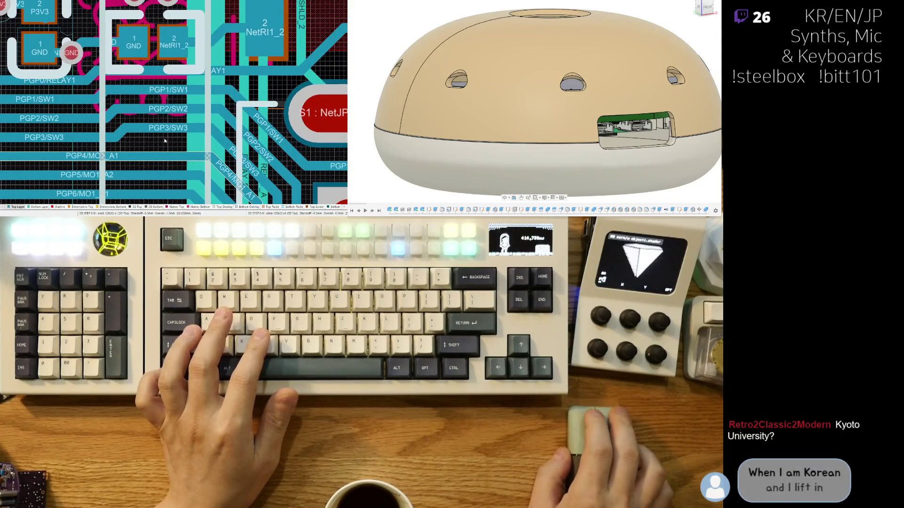
pyautogui.keyDown('ctrl'); pyautogui.scroll(-1, 177, 145); pyautogui.keyUp('ctrl')
pyautogui.keyDown('ctrl'); pyautogui.scroll(-1, 205, 159); pyautogui.keyUp('ctrl')
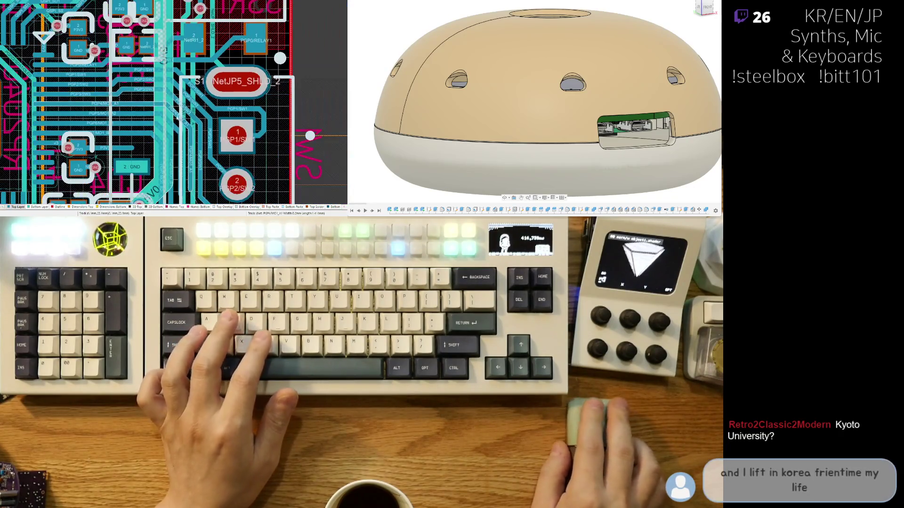
pyautogui.keyDown('ctrl'); pyautogui.scroll(-1, 236, 176); pyautogui.keyUp('ctrl')
pyautogui.keyDown('ctrl'); pyautogui.scroll(2, 236, 177); pyautogui.keyUp('ctrl')
pyautogui.keyDown('ctrl'); pyautogui.scroll(1, 216, 149); pyautogui.keyUp('ctrl')
pyautogui.keyDown('ctrl'); pyautogui.scroll(1, 198, 124); pyautogui.keyUp('ctrl')
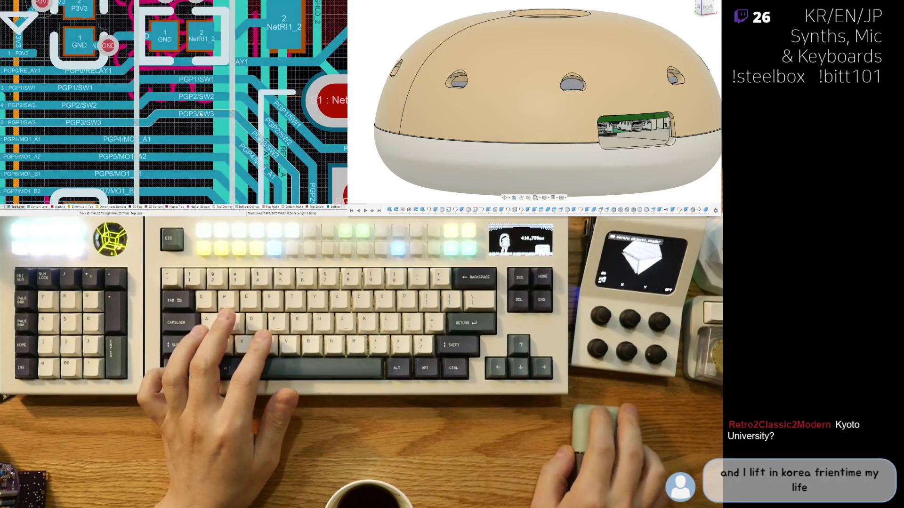
pyautogui.hotkey('ctrl', 'z')
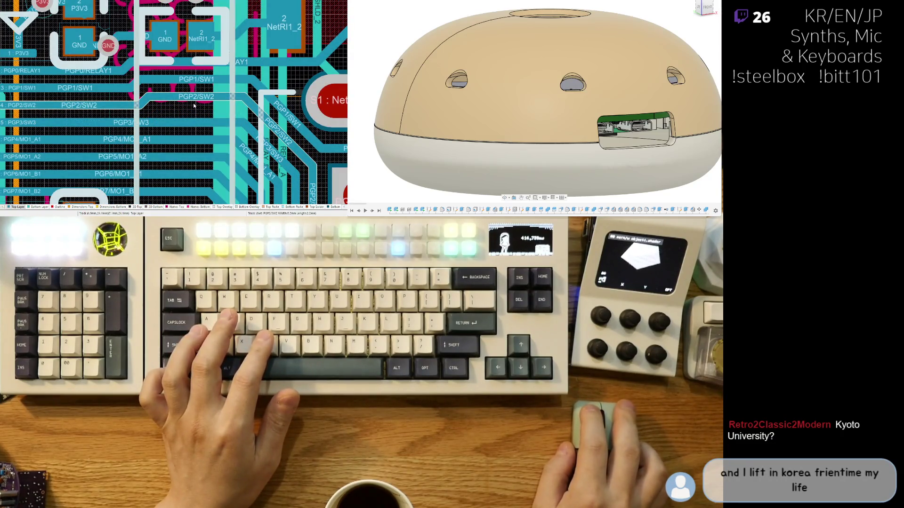
pyautogui.hotkey('ctrl', 'z')
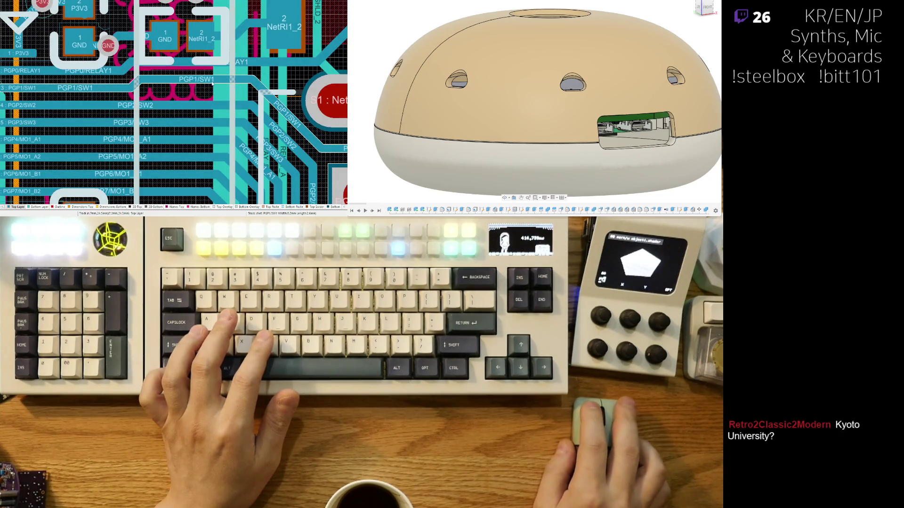
pyautogui.hotkey('ctrl', 'z')
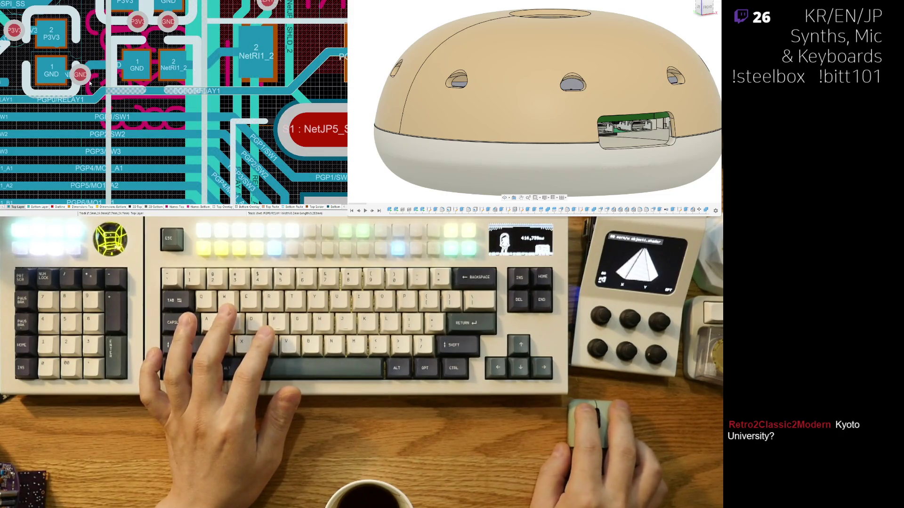
# Step: Move the PGP0/RELAY1 track jog right, commit it, and cancel the unfinished PGP4/MO1_A1 route
pyautogui.moveTo(89, 83); pyautogui.dragTo(184, 104)
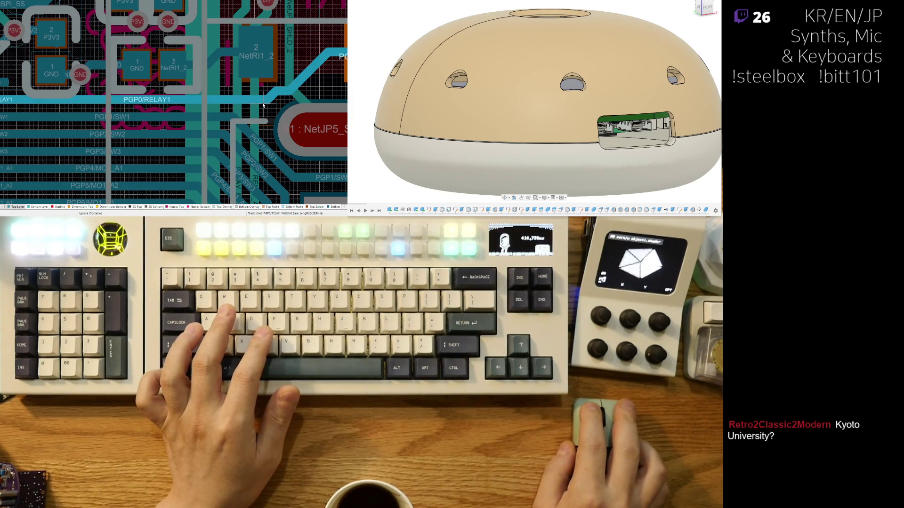
pyautogui.click(263, 106)
pyautogui.moveTo(262, 106); pyautogui.dragTo(235, 40, button='right')
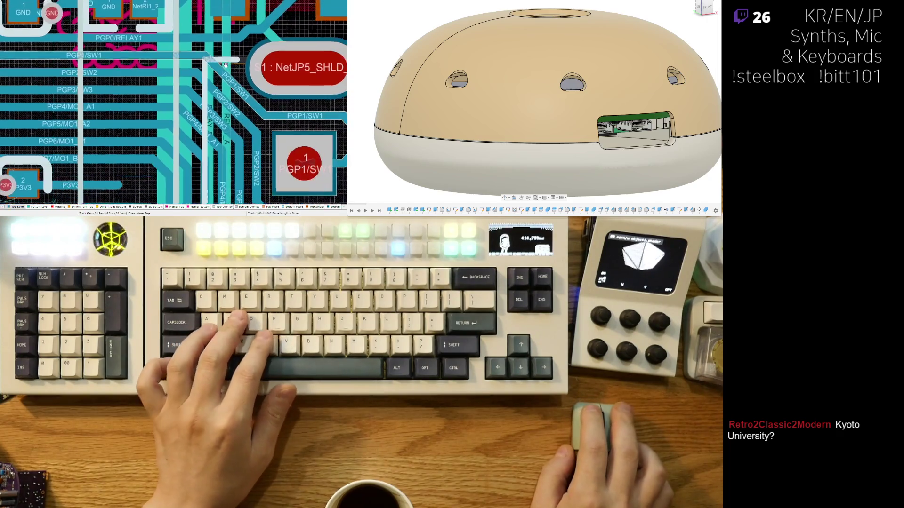
pyautogui.moveTo(230, 158)
pyautogui.mouseDown(button='right')
pyautogui.moveTo(213, 110)
pyautogui.moveTo(183, 138)
pyautogui.mouseUp(button='right')
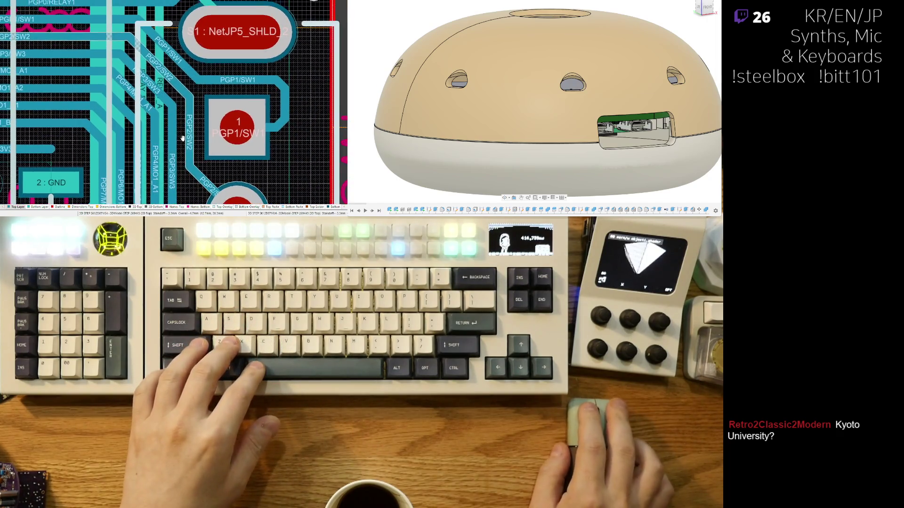
pyautogui.scroll(-3, 201, 178)
pyautogui.scroll(-2, 166, 66)
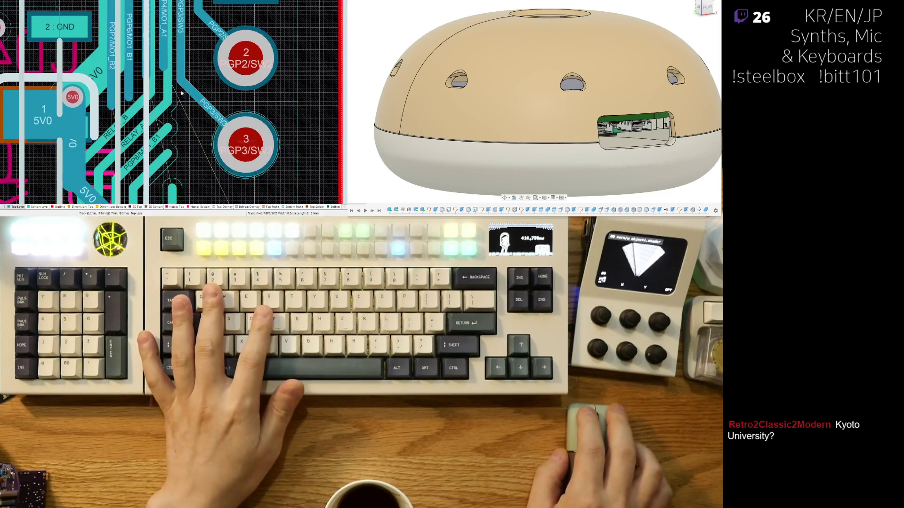
pyautogui.keyDown('ctrl'); pyautogui.scroll(-2, 176, 99); pyautogui.keyUp('ctrl')
pyautogui.keyDown('ctrl'); pyautogui.scroll(-2, 191, 141); pyautogui.keyUp('ctrl')
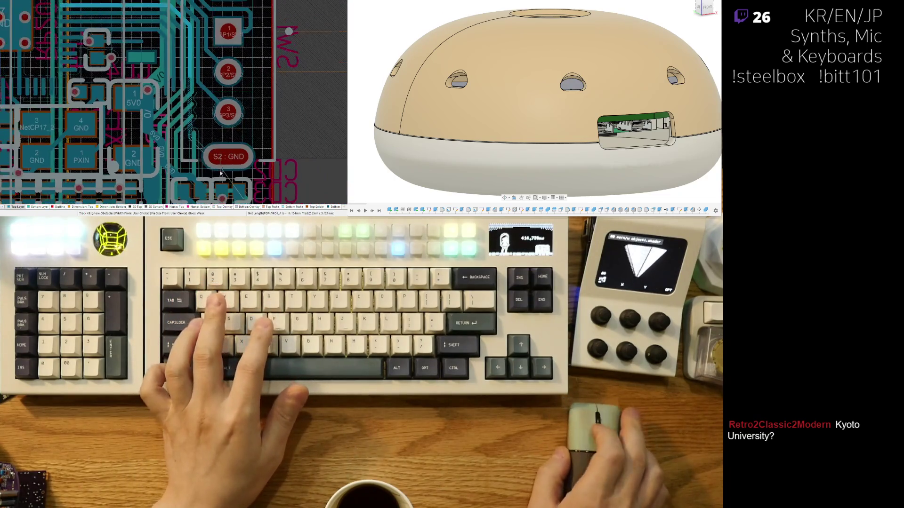
pyautogui.keyDown('ctrl'); pyautogui.scroll(-2, 206, 181); pyautogui.keyUp('ctrl')
pyautogui.keyDown('ctrl'); pyautogui.scroll(2, 217, 122); pyautogui.keyUp('ctrl')
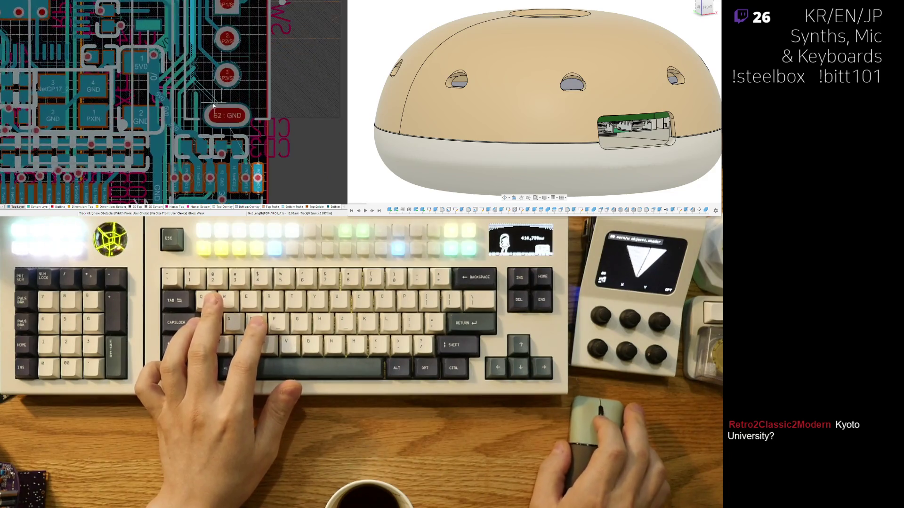
pyautogui.keyDown('ctrl'); pyautogui.scroll(2, 212, 100); pyautogui.keyUp('ctrl')
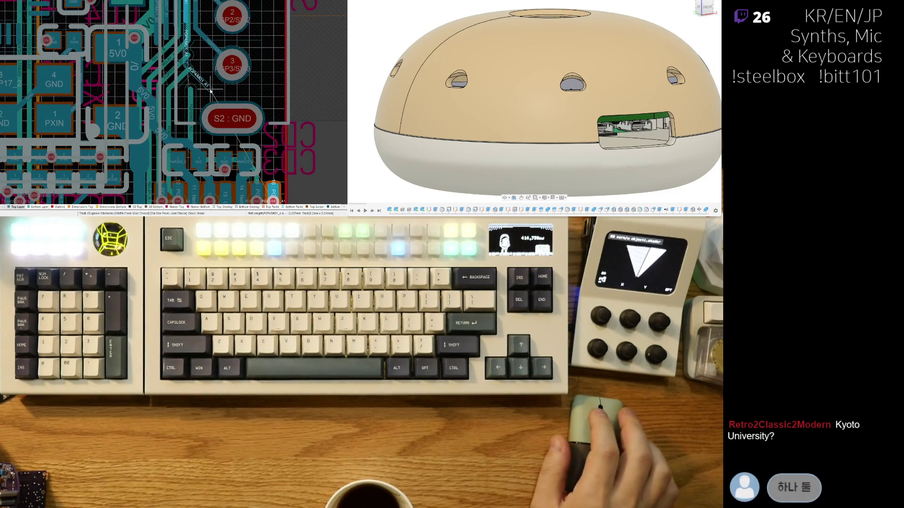
pyautogui.rightClick(210, 90)
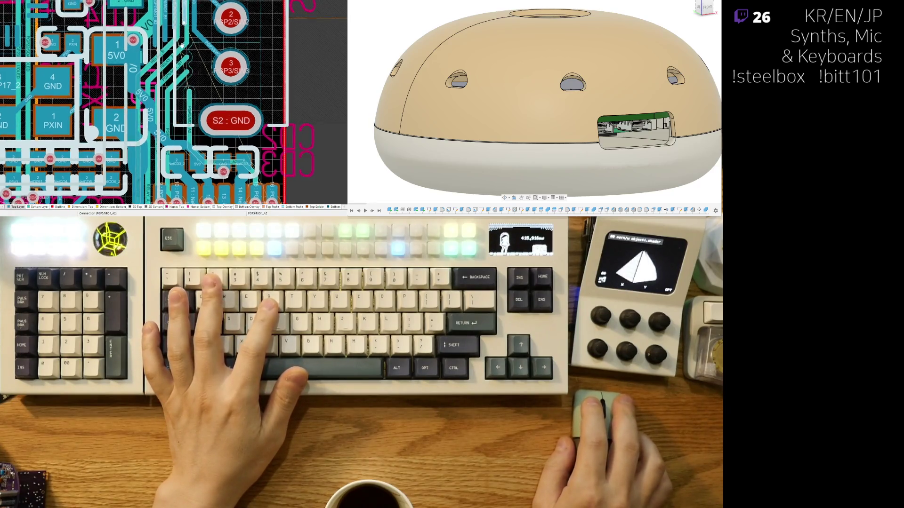
pyautogui.moveTo(186, 29); pyautogui.dragTo(171, 36, button='right')
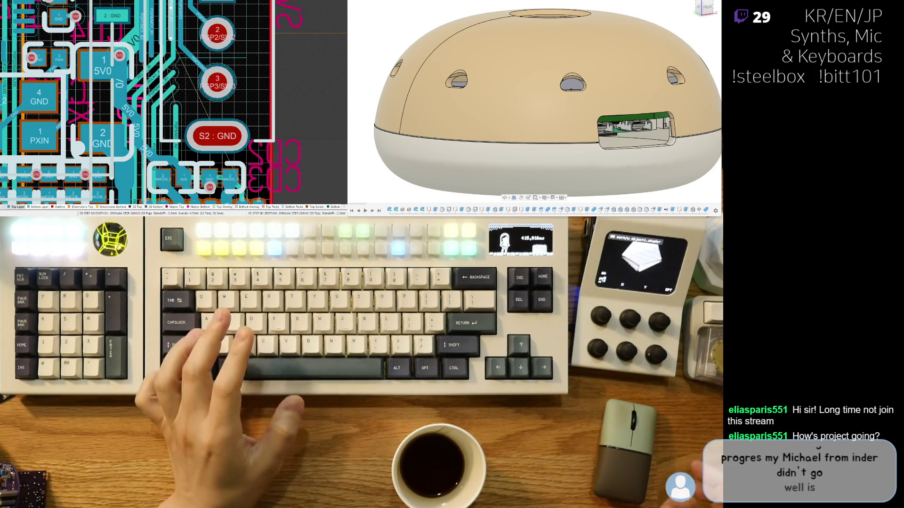
pyautogui.keyDown('ctrl'); pyautogui.scroll(2, 165, 161); pyautogui.keyUp('ctrl')
pyautogui.keyDown('ctrl'); pyautogui.scroll(2, 166, 161); pyautogui.keyUp('ctrl')
pyautogui.scroll(-2, 166, 162)
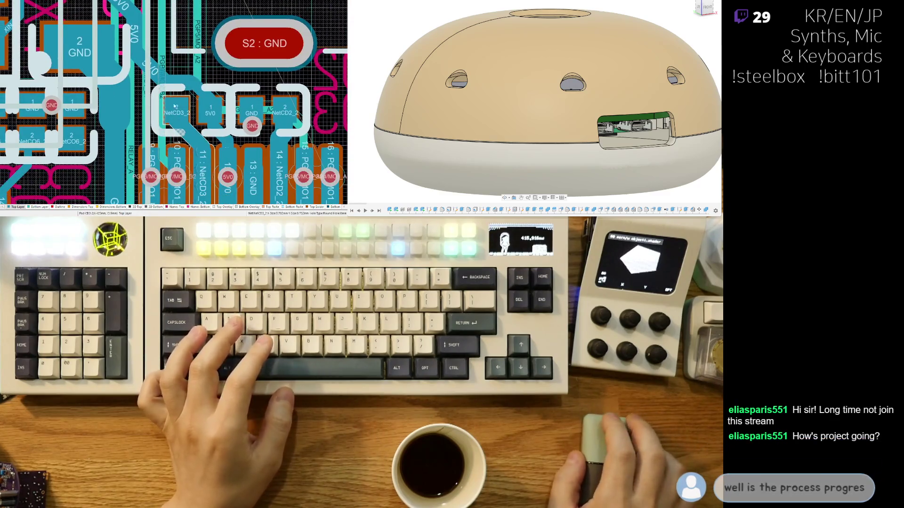
pyautogui.scroll(3, 166, 162)
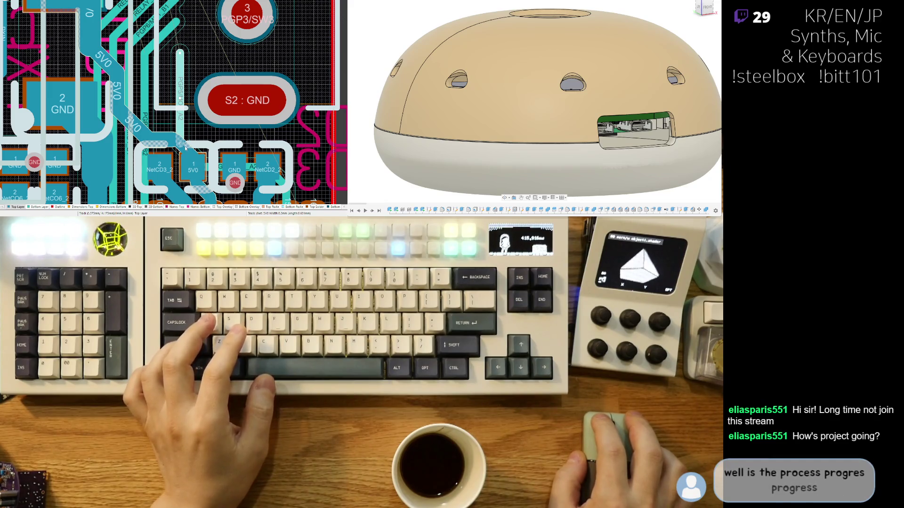
# Step: Route the MO1 track from pad 10 down to the pads and a PGP4/MO1_A1 track up from pad 16
pyautogui.moveTo(186, 151); pyautogui.dragTo(187, 144, button='right')
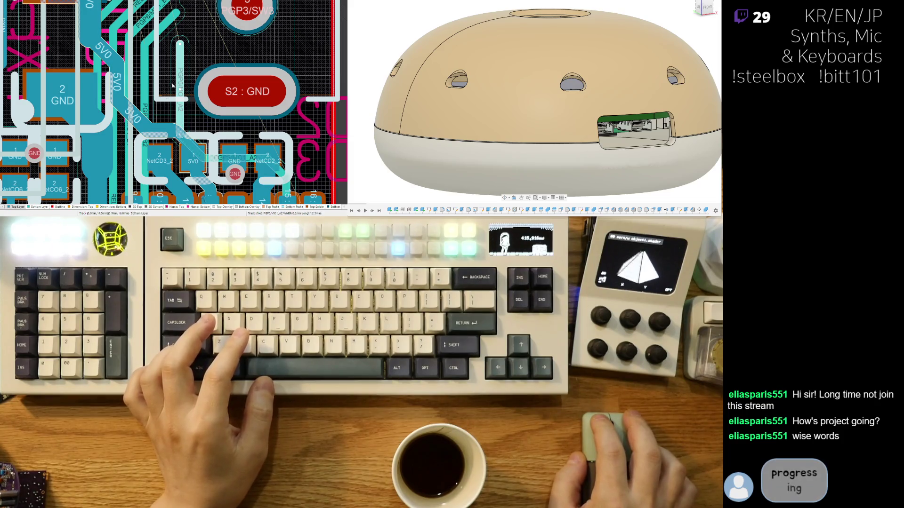
pyautogui.keyDown('ctrl'); pyautogui.scroll(-2, 172, 85); pyautogui.keyUp('ctrl')
pyautogui.keyDown('ctrl'); pyautogui.scroll(-1, 167, 79); pyautogui.keyUp('ctrl')
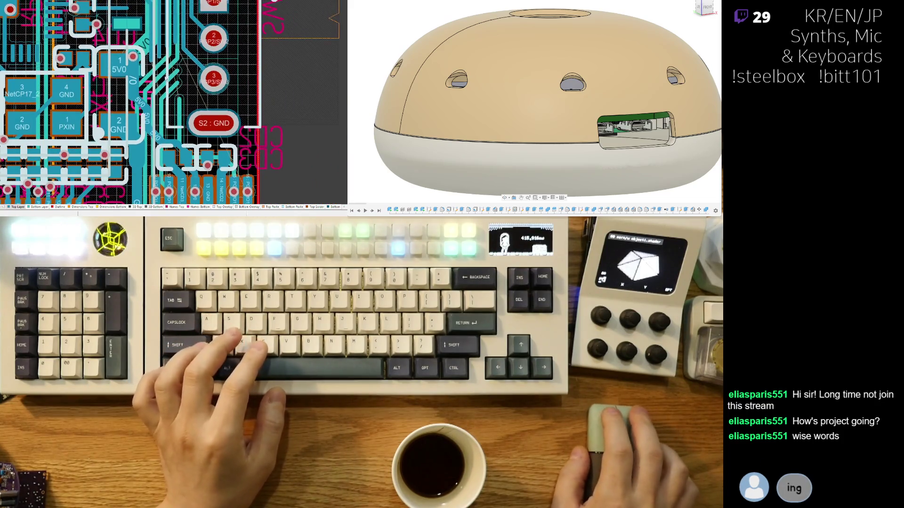
pyautogui.keyDown('ctrl'); pyautogui.scroll(2, 166, 78); pyautogui.keyUp('ctrl')
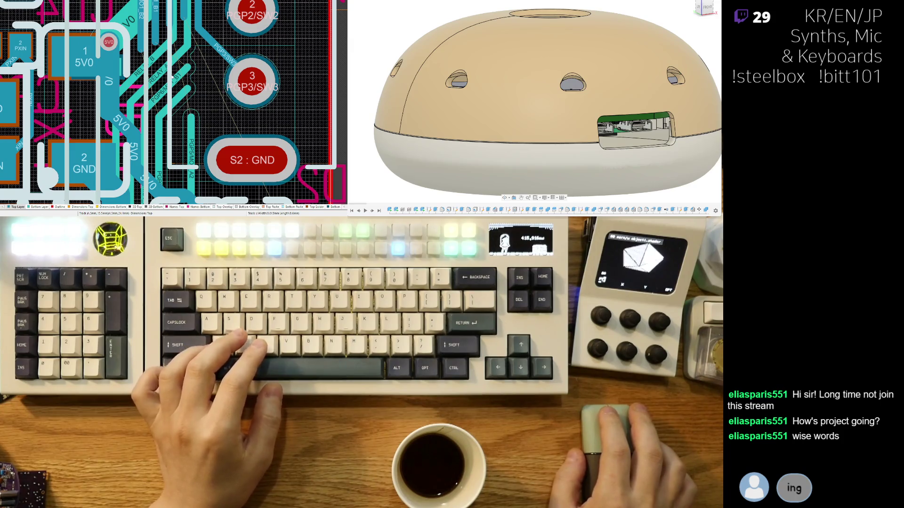
pyautogui.scroll(1, 193, 32)
pyautogui.scroll(-2, 185, 30)
pyautogui.scroll(-3, 179, 28)
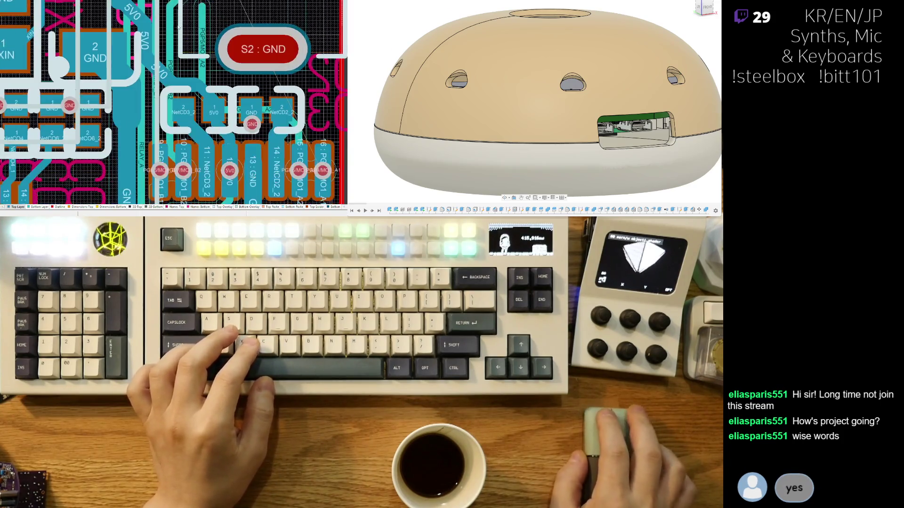
pyautogui.click(186, 70)
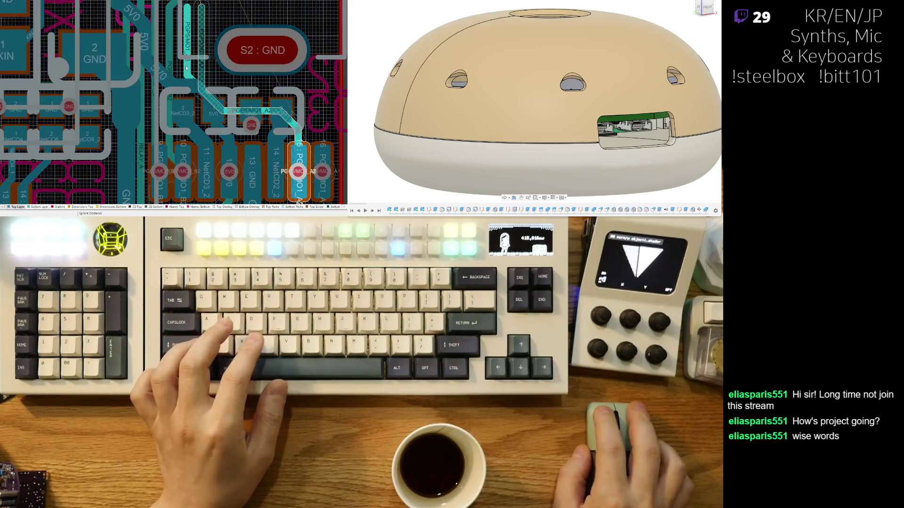
pyautogui.click(243, 107)
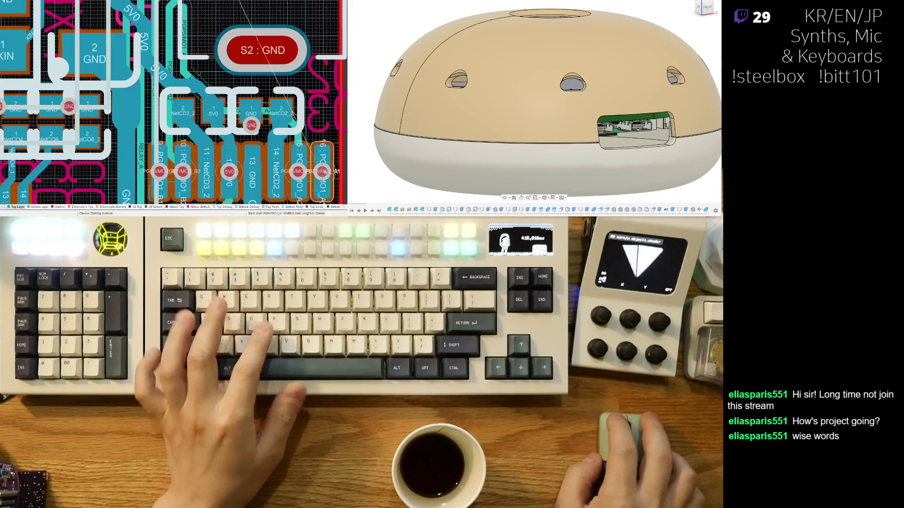
pyautogui.click(322, 169)
pyautogui.click(308, 111)
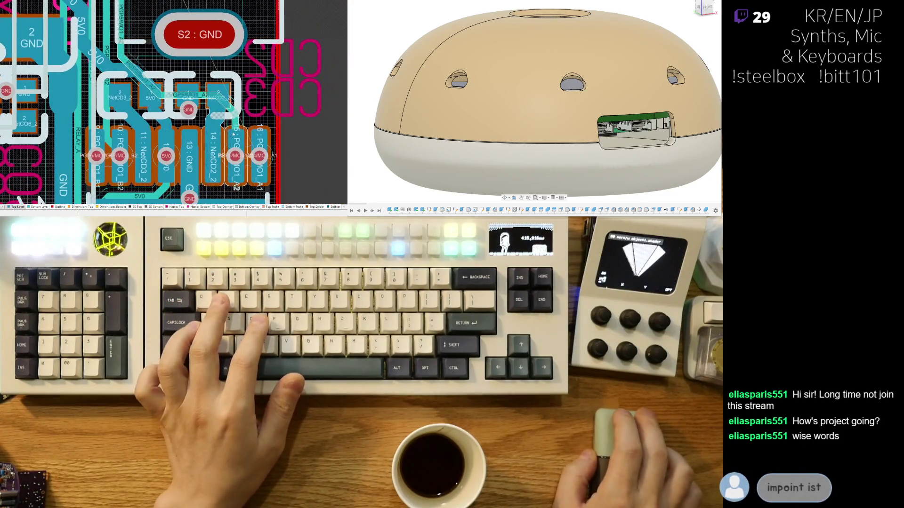
pyautogui.keyDown('ctrl'); pyautogui.scroll(2, 275, 127); pyautogui.keyUp('ctrl')
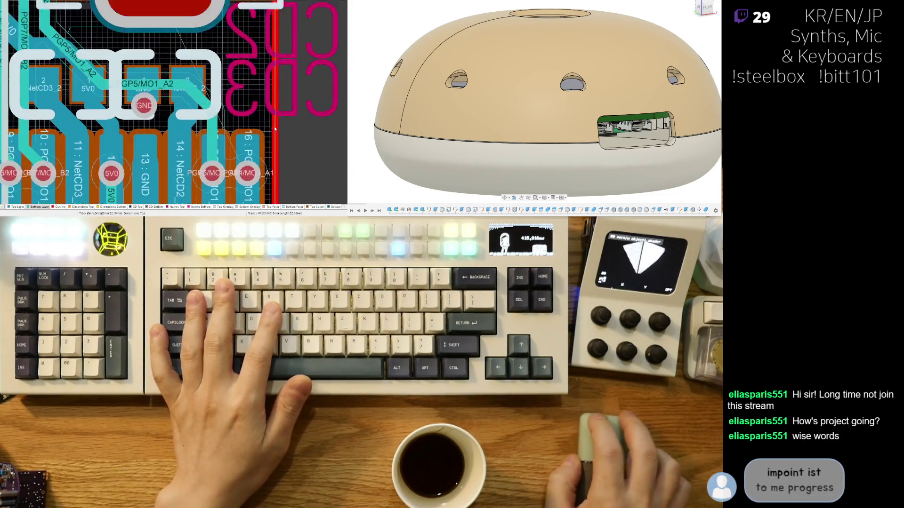
pyautogui.keyDown('ctrl'); pyautogui.scroll(2, 275, 128); pyautogui.keyUp('ctrl')
pyautogui.click(239, 164)
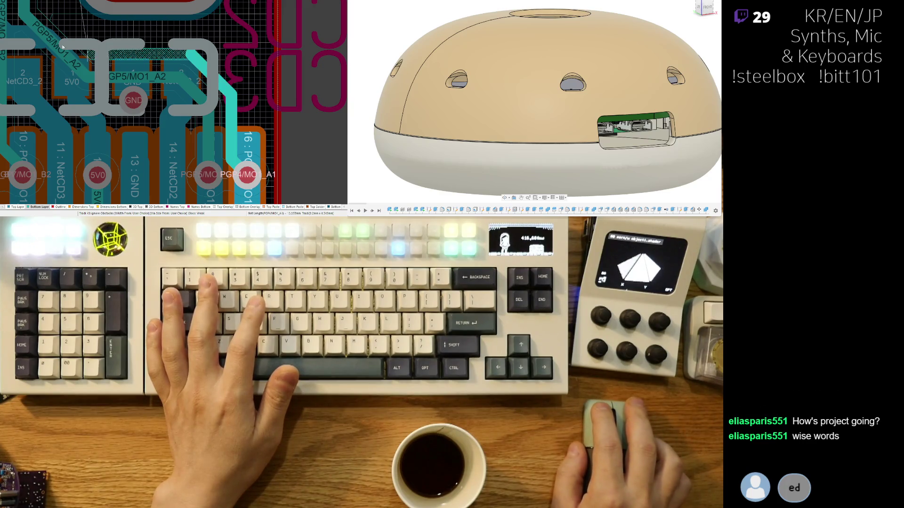
pyautogui.scroll(3, 71, 25)
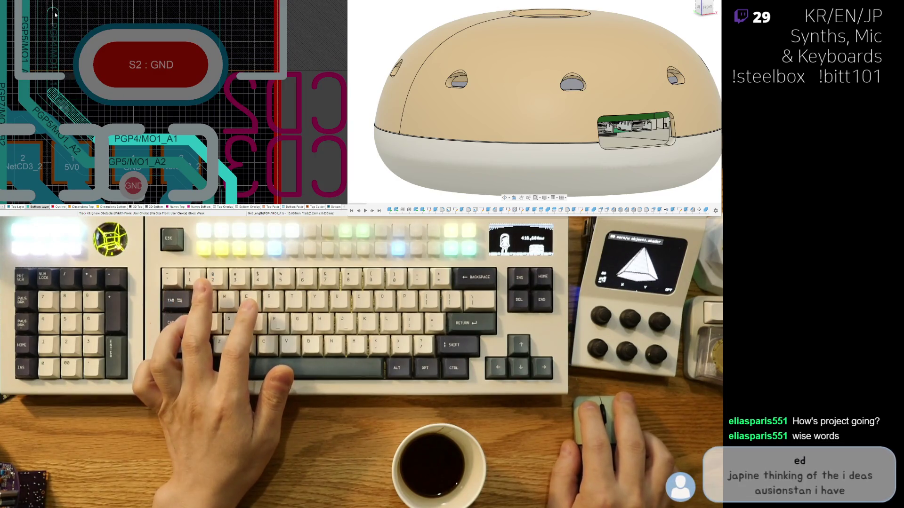
pyautogui.scroll(4, 62, 22)
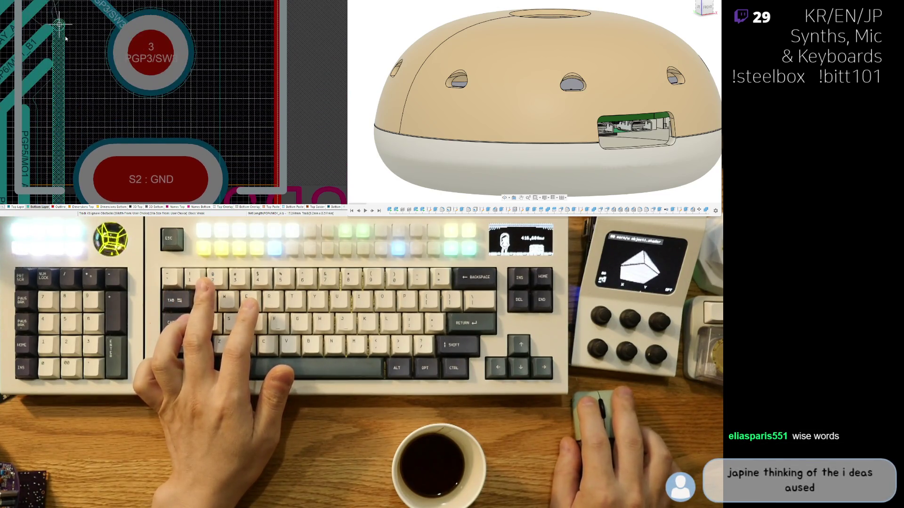
# Step: Place the PGP4/MO1_A1 track segment and cancel a started PGP5/MO1_A2 route
pyautogui.click(59, 103)
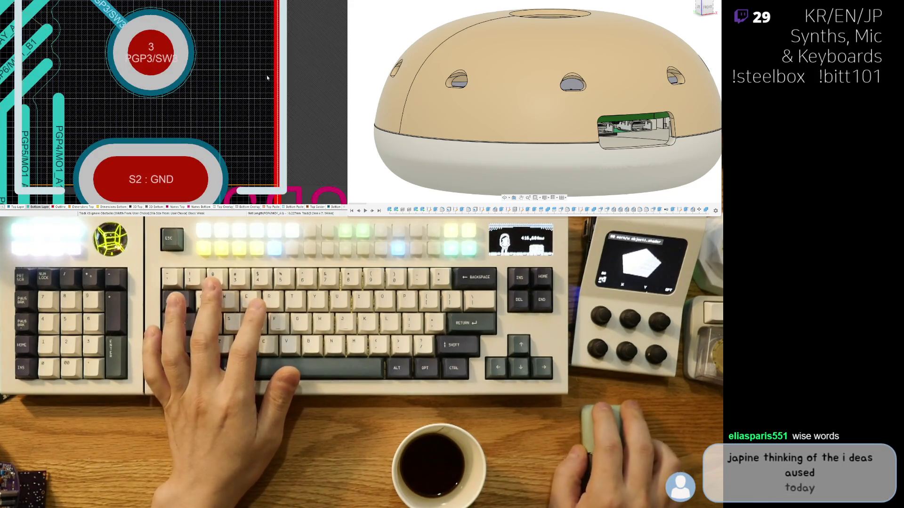
pyautogui.hscroll(-2, 66, 124)
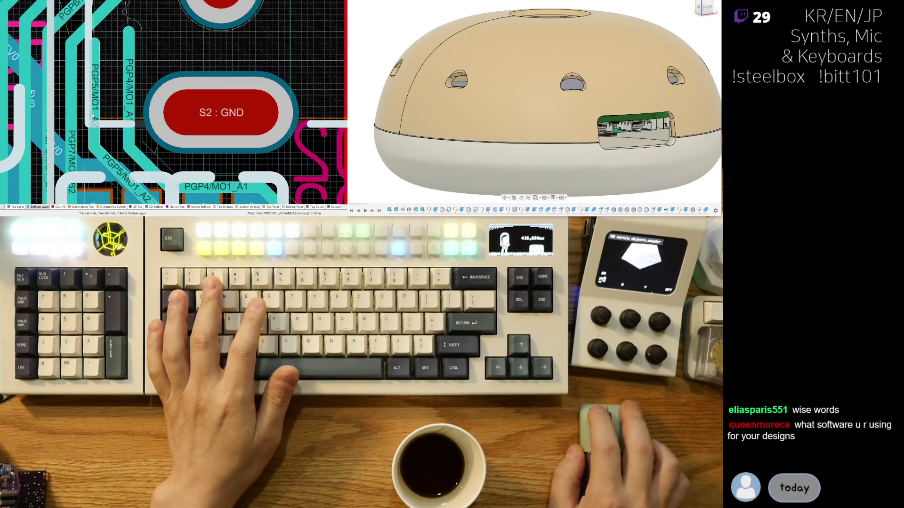
pyautogui.scroll(-2, 103, 126)
pyautogui.click(103, 126)
pyautogui.press('Escape')
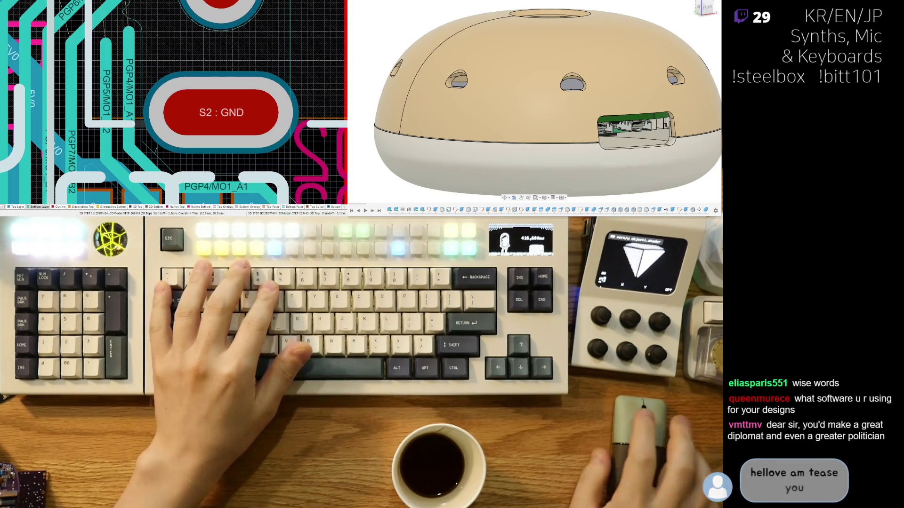
pyautogui.keyDown('ctrl'); pyautogui.scroll(-2, 105, 47); pyautogui.keyUp('ctrl')
pyautogui.keyDown('ctrl'); pyautogui.scroll(1, 105, 48); pyautogui.keyUp('ctrl')
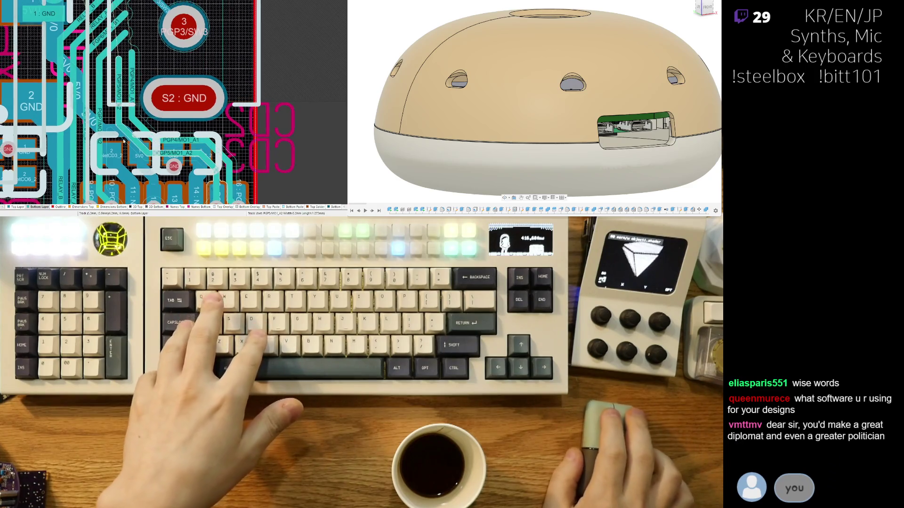
pyautogui.keyDown('ctrl'); pyautogui.scroll(1, 99, 55); pyautogui.keyUp('ctrl')
pyautogui.keyDown('ctrl'); pyautogui.scroll(1, 92, 62); pyautogui.keyUp('ctrl')
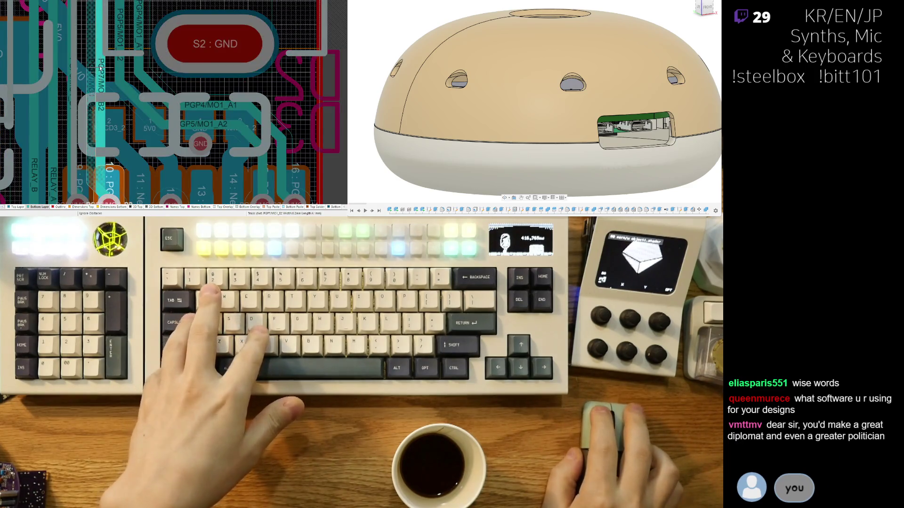
# Step: Connect PGP7/MO1_B2 to pad 10 and route PGP6/MO1_B1 from pad 9 past the S2 ground pad
pyautogui.click(91, 62)
pyautogui.click(78, 186)
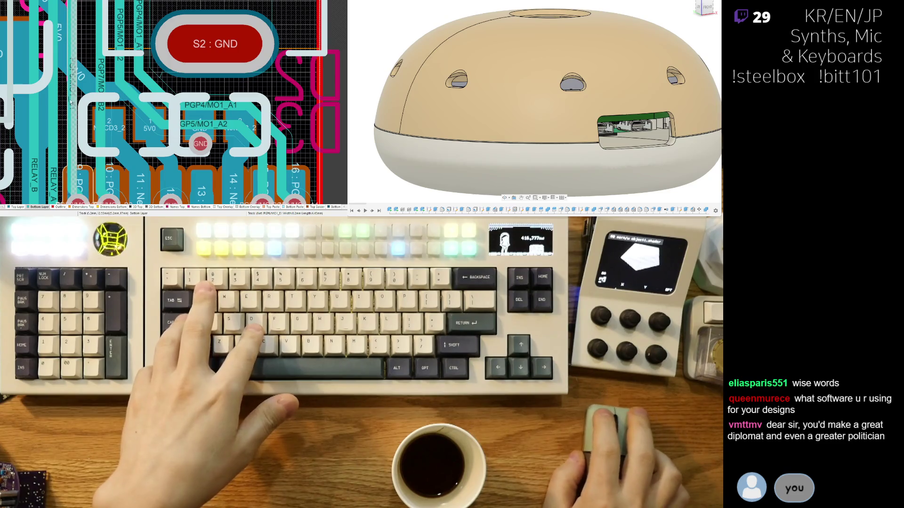
pyautogui.click(82, 108)
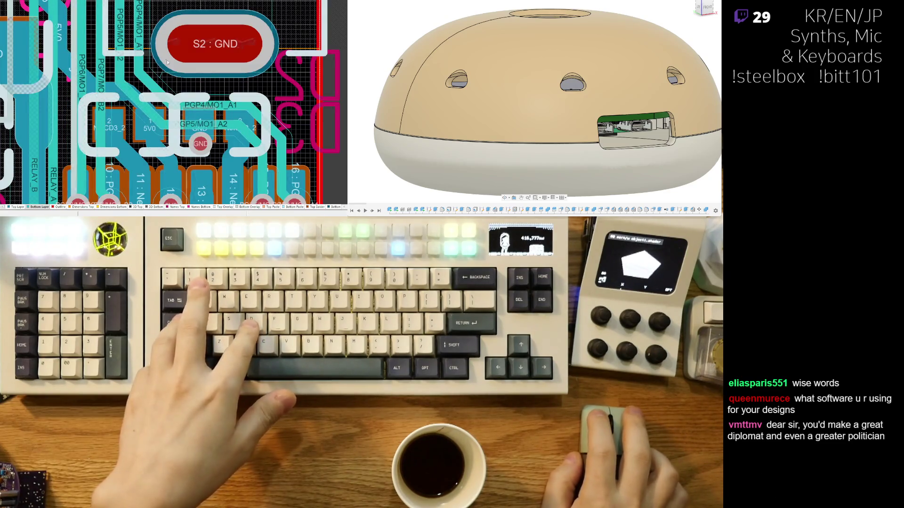
pyautogui.moveTo(164, 14); pyautogui.dragTo(201, 108, button='right')
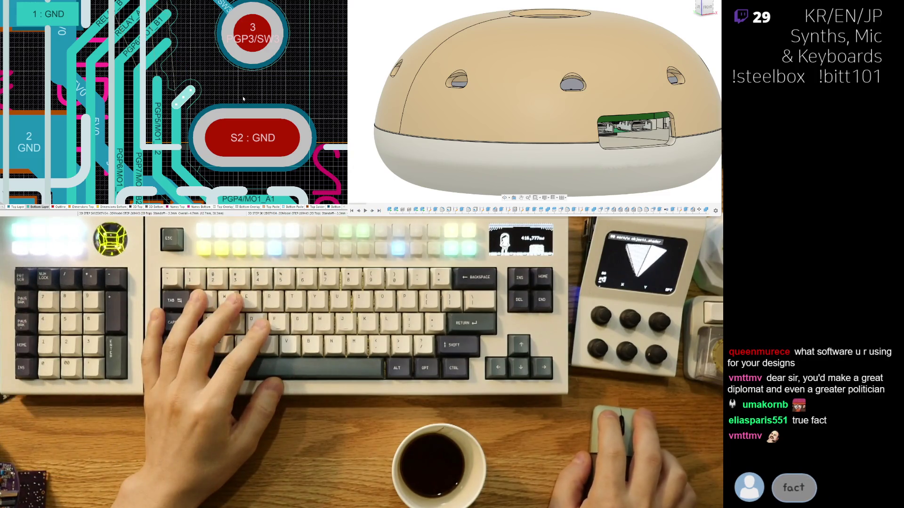
pyautogui.moveTo(195, 104); pyautogui.dragTo(142, 85, button='right')
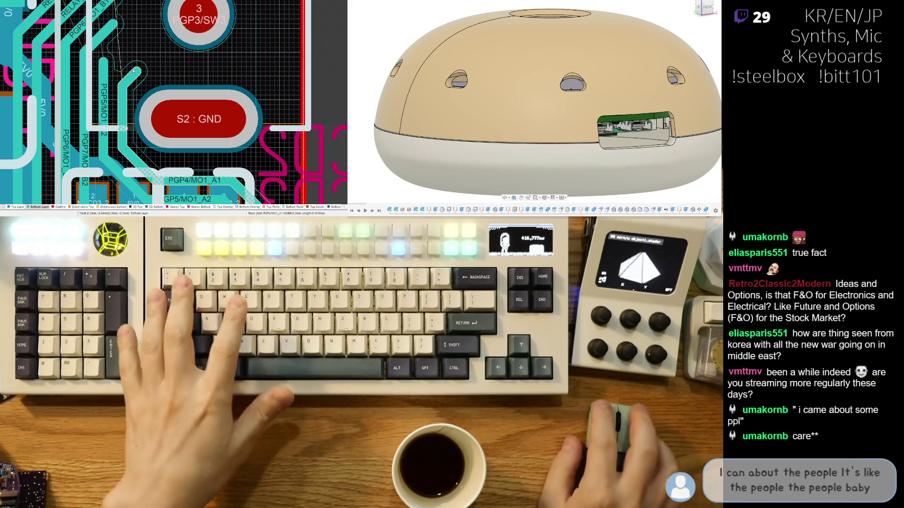
pyautogui.scroll(2, 134, 77)
pyautogui.click(108, 99)
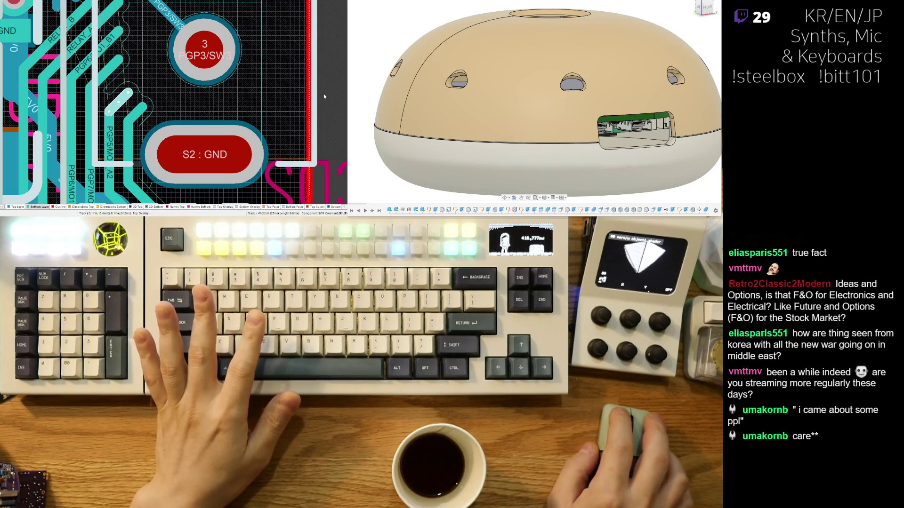
pyautogui.scroll(-3, 217, 74)
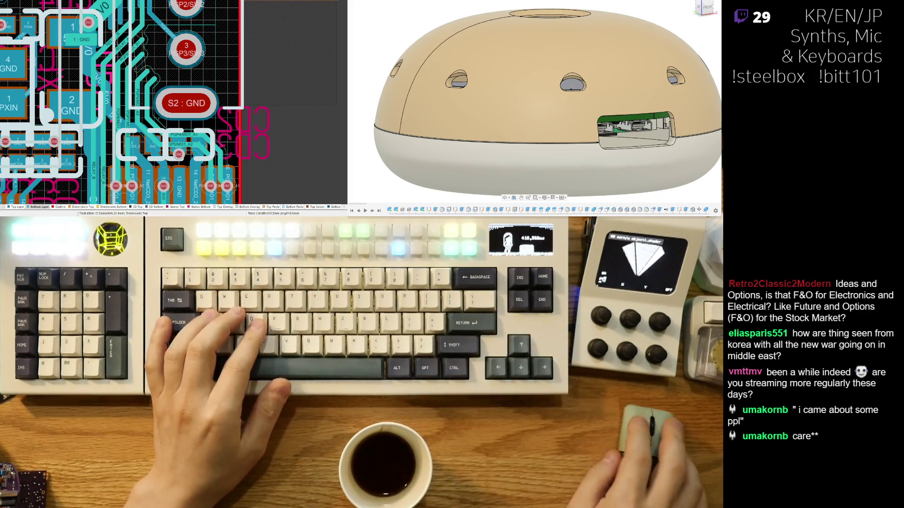
pyautogui.keyDown('ctrl'); pyautogui.scroll(2, 175, 96); pyautogui.keyUp('ctrl')
pyautogui.keyDown('ctrl'); pyautogui.scroll(1, 175, 96); pyautogui.keyUp('ctrl')
pyautogui.keyDown('ctrl'); pyautogui.scroll(-2, 176, 97); pyautogui.keyUp('ctrl')
pyautogui.keyDown('ctrl'); pyautogui.scroll(2, 184, 106); pyautogui.keyUp('ctrl')
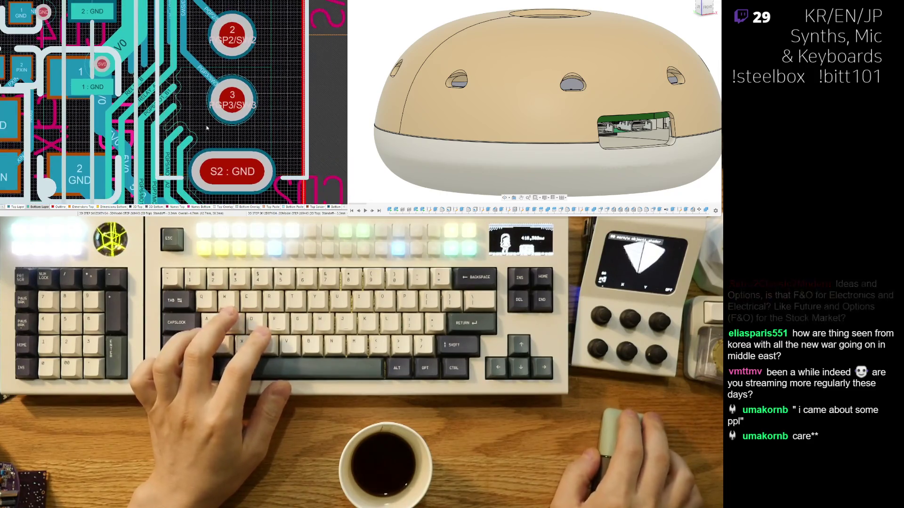
pyautogui.keyDown('ctrl'); pyautogui.scroll(1, 189, 117); pyautogui.keyUp('ctrl')
pyautogui.keyDown('ctrl'); pyautogui.scroll(-2, 189, 117); pyautogui.keyUp('ctrl')
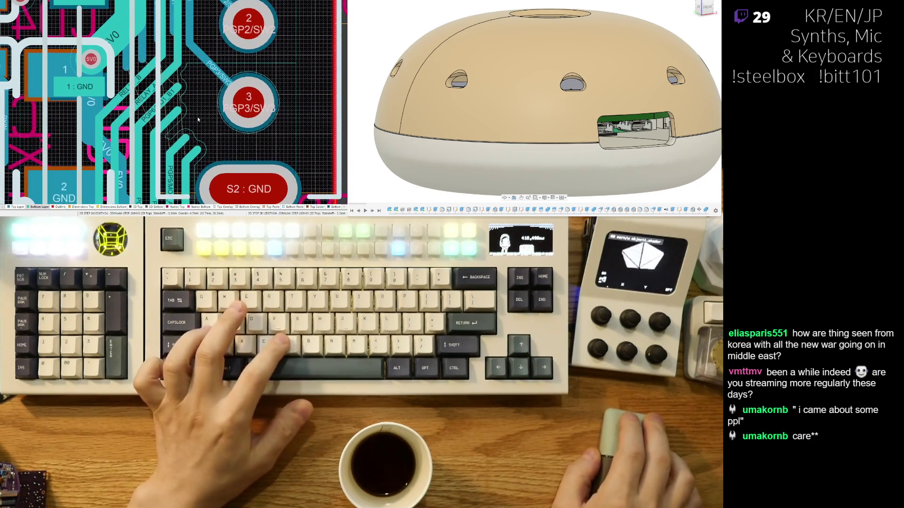
pyautogui.keyDown('ctrl'); pyautogui.scroll(-1, 197, 117); pyautogui.keyUp('ctrl')
pyautogui.keyDown('ctrl'); pyautogui.scroll(1, 209, 74); pyautogui.keyUp('ctrl')
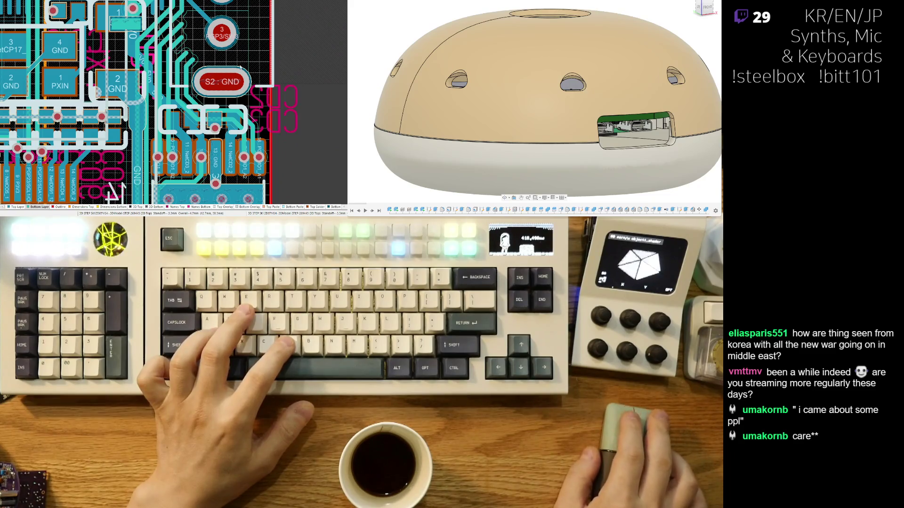
pyautogui.press('3')
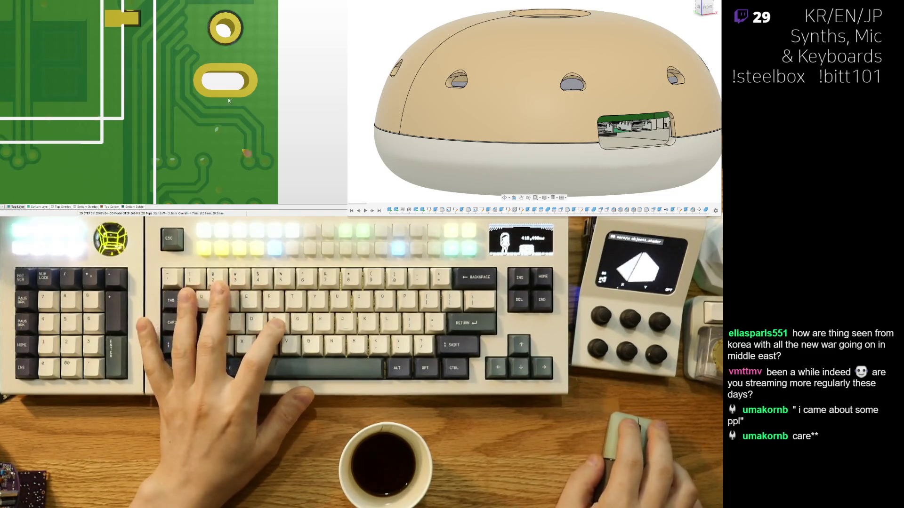
pyautogui.press('2')
pyautogui.keyDown('ctrl'); pyautogui.scroll(1, 240, 131); pyautogui.keyUp('ctrl')
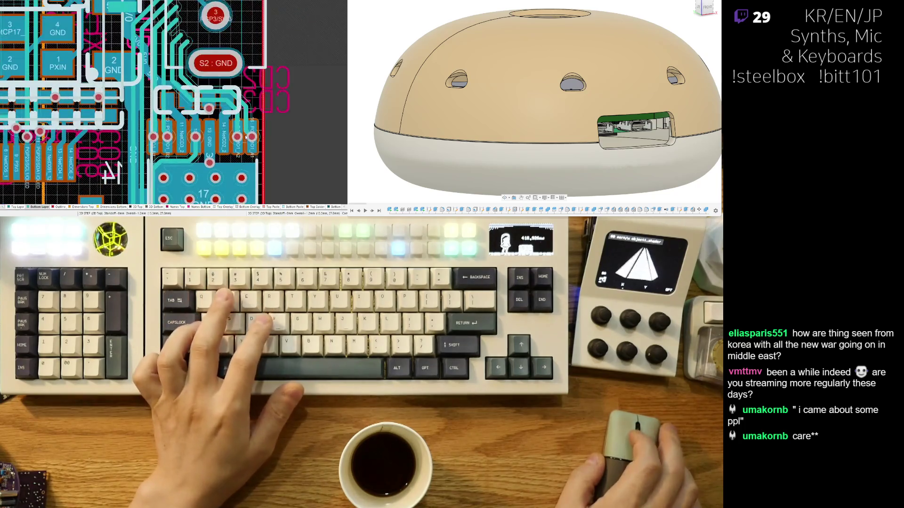
pyautogui.keyDown('ctrl'); pyautogui.scroll(1, 238, 125); pyautogui.keyUp('ctrl')
pyautogui.scroll(1, 237, 125)
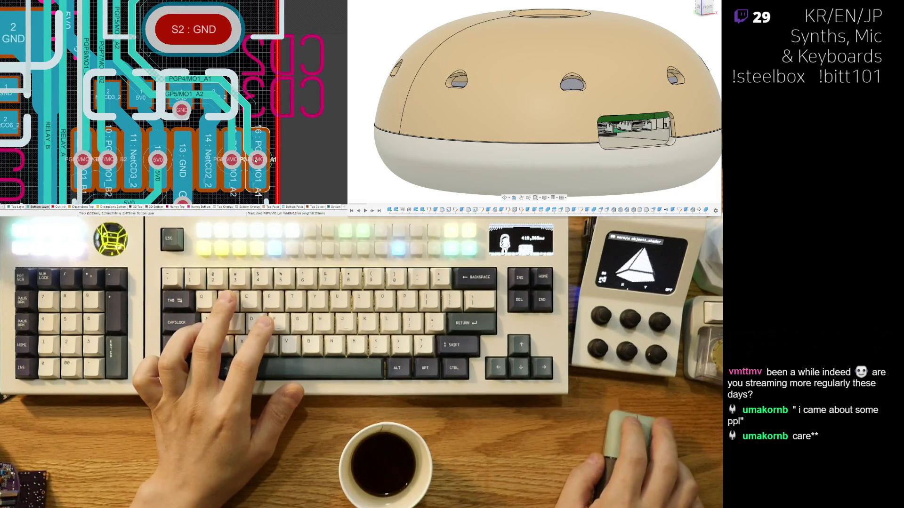
# Step: Redraw the PGP4/MO1_A1 track from pad 16 and straighten its run to the pad
pyautogui.click(221, 151)
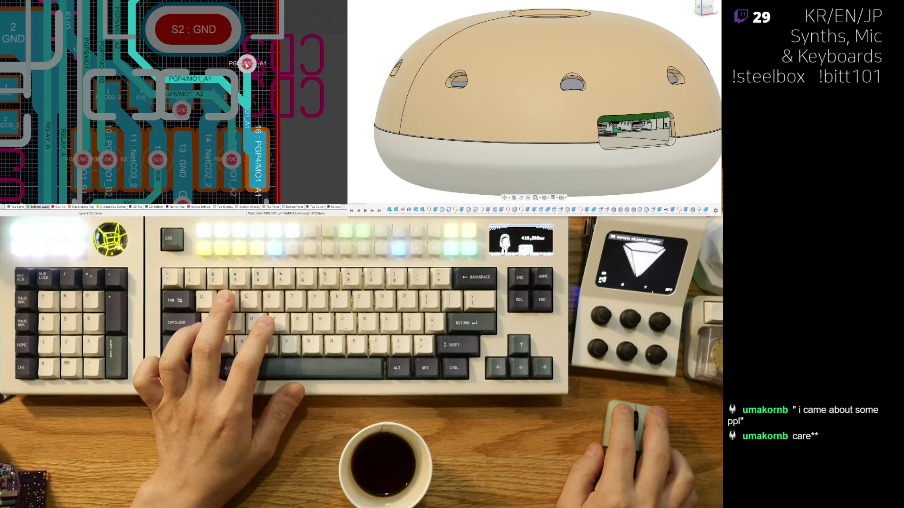
pyautogui.click(247, 63)
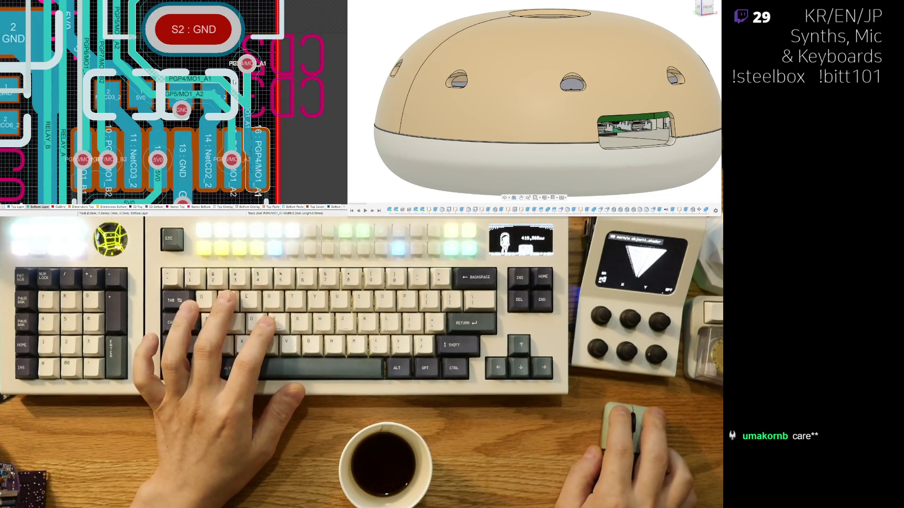
pyautogui.click(233, 82)
pyautogui.click(225, 71)
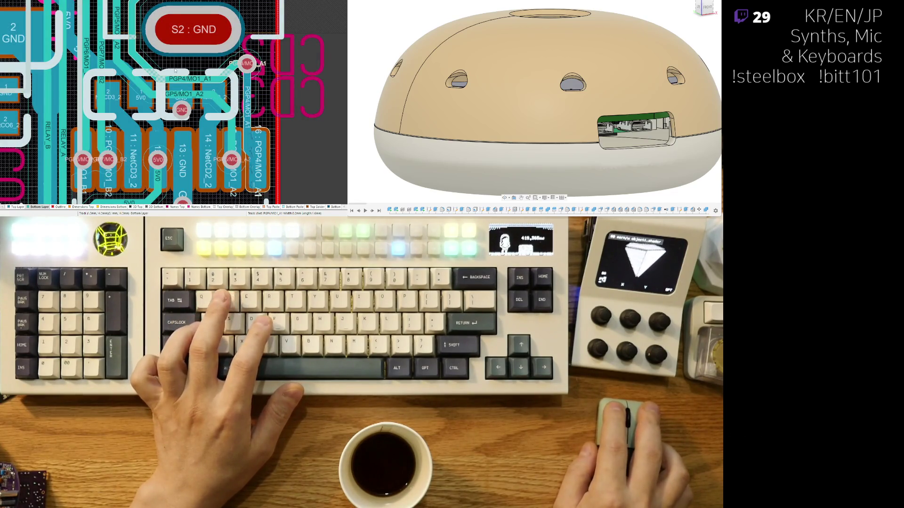
# Step: Reroute the PGP4/MO1_A1 net near the GND via and the PGP5/MO1_A2 track around the connector pads
pyautogui.click(195, 74)
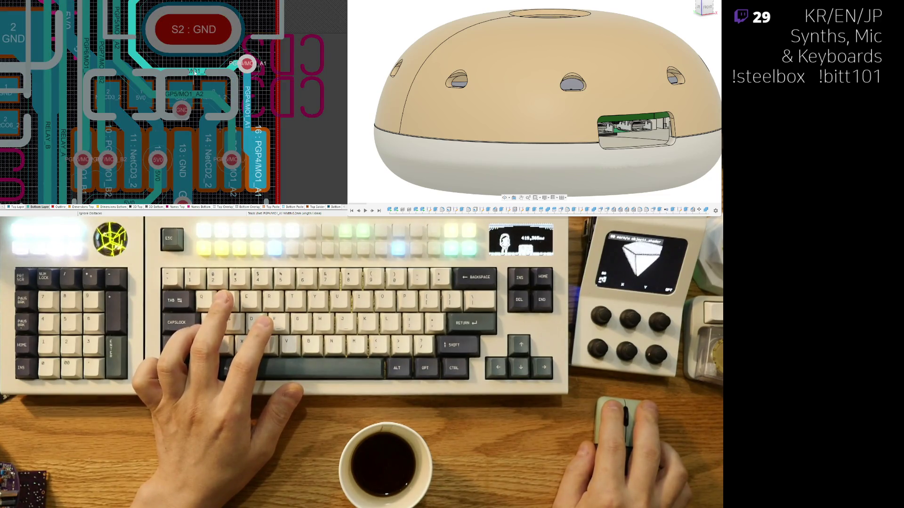
pyautogui.click(195, 73)
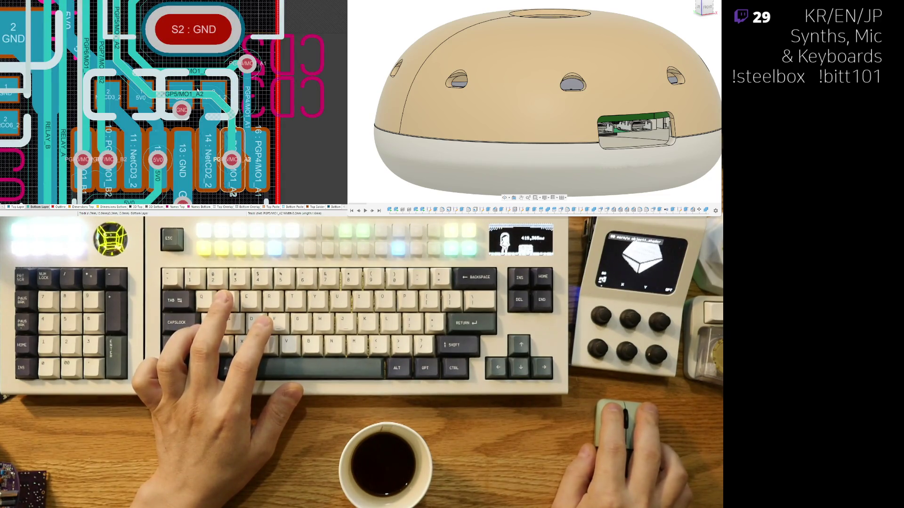
pyautogui.click(199, 94)
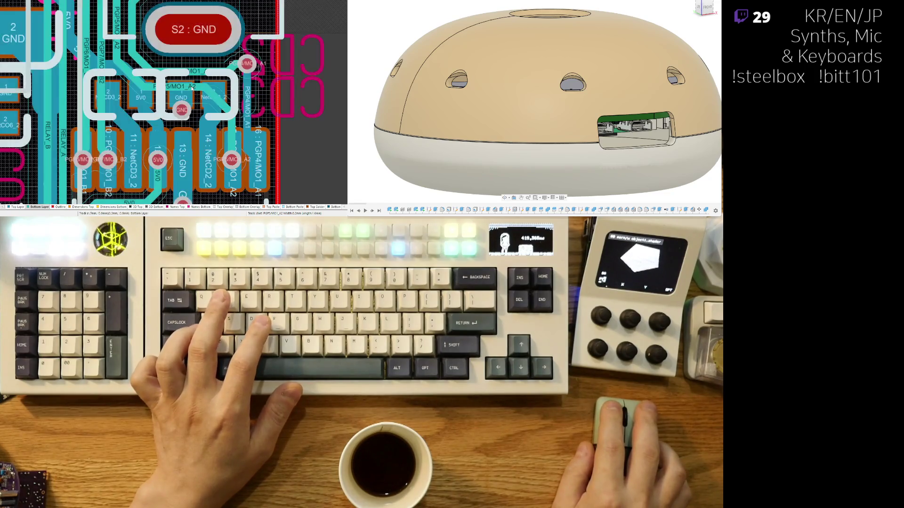
pyautogui.click(224, 96)
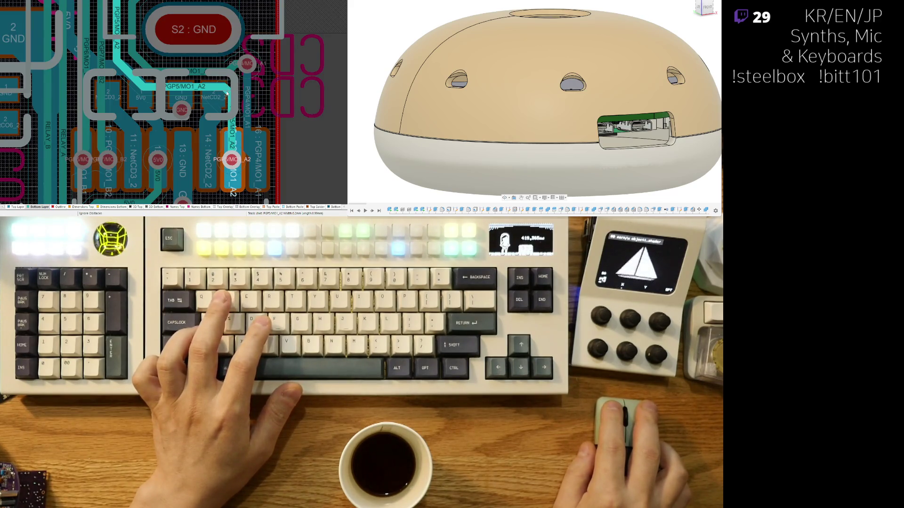
pyautogui.click(226, 94)
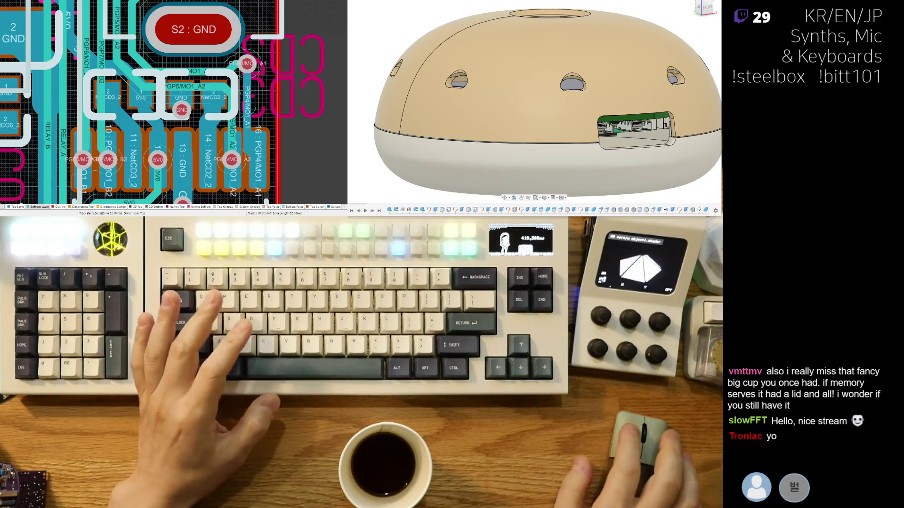
pyautogui.keyDown('ctrl'); pyautogui.scroll(3, 243, 120); pyautogui.keyUp('ctrl')
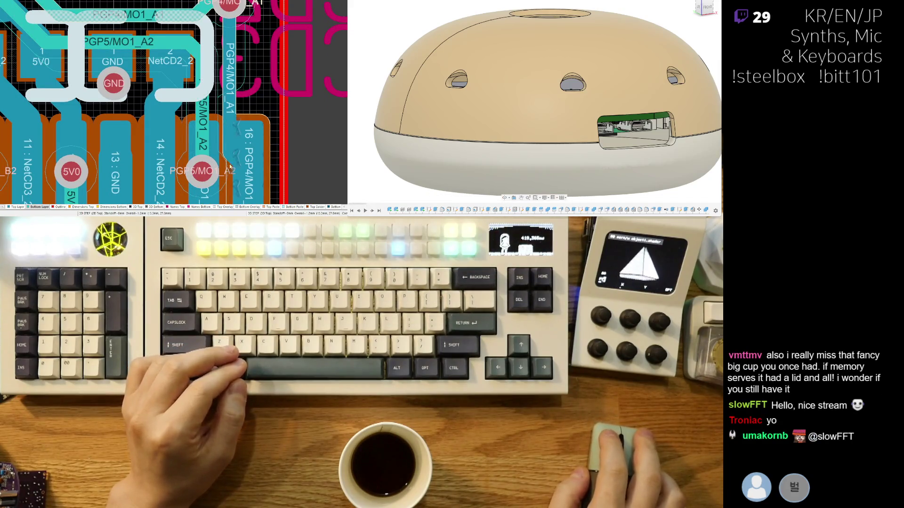
# Step: Slide the vertical PGP4/MO1_A1 track right and straighten the PGP5/MO1_A2 segment beside it
pyautogui.moveTo(229, 167); pyautogui.dragTo(243, 64)
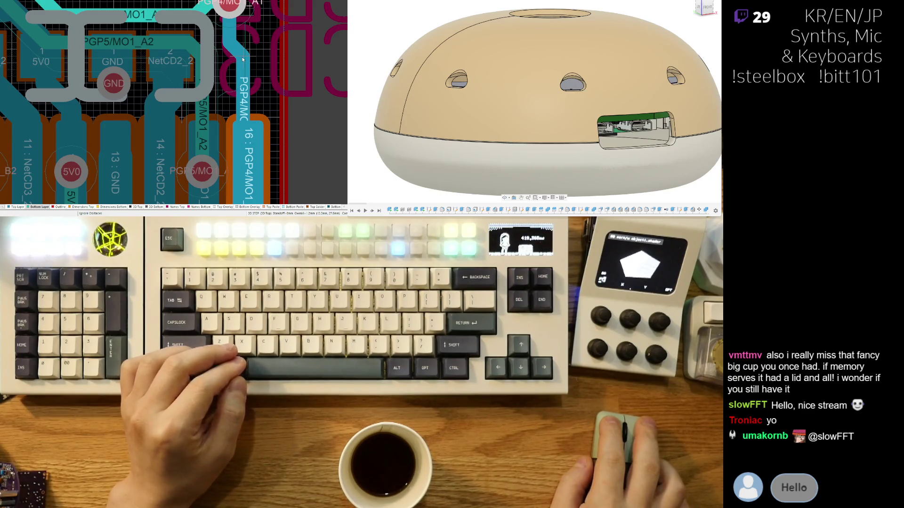
pyautogui.moveTo(242, 60); pyautogui.dragTo(242, 69)
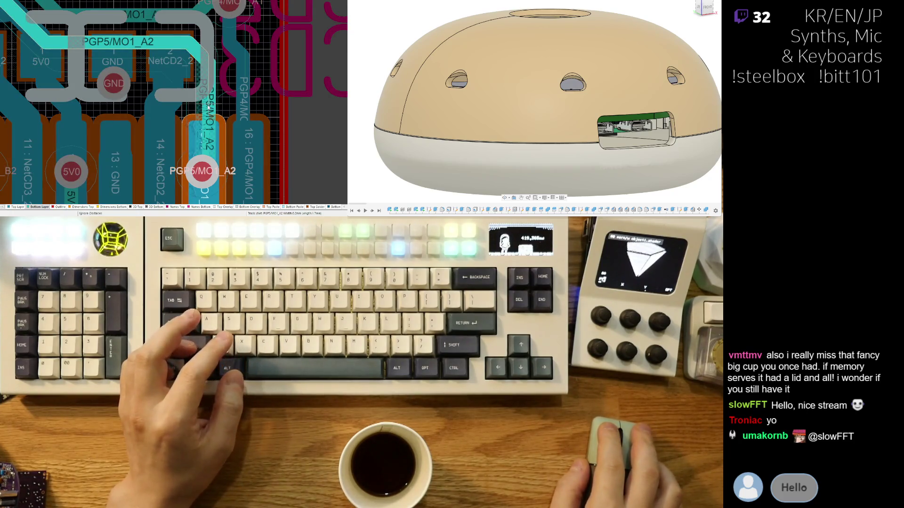
pyautogui.moveTo(202, 95); pyautogui.dragTo(206, 100)
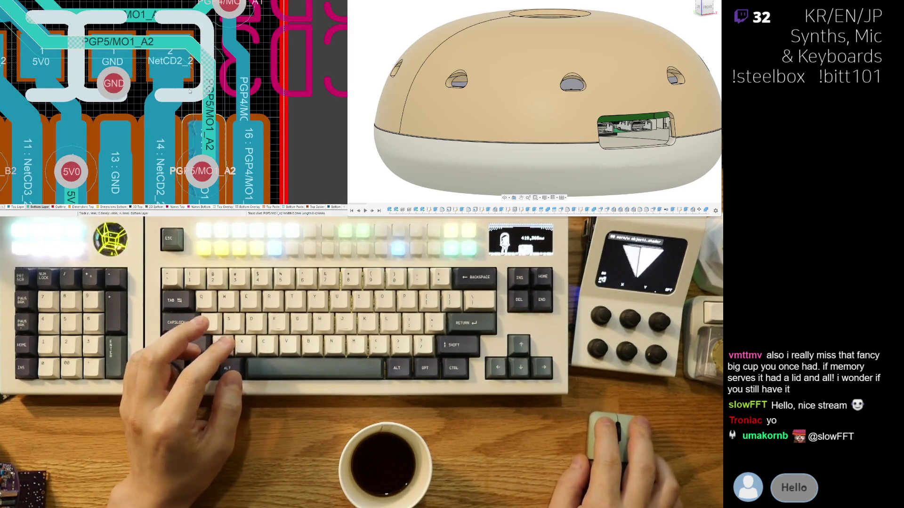
pyautogui.moveTo(190, 92); pyautogui.dragTo(202, 48)
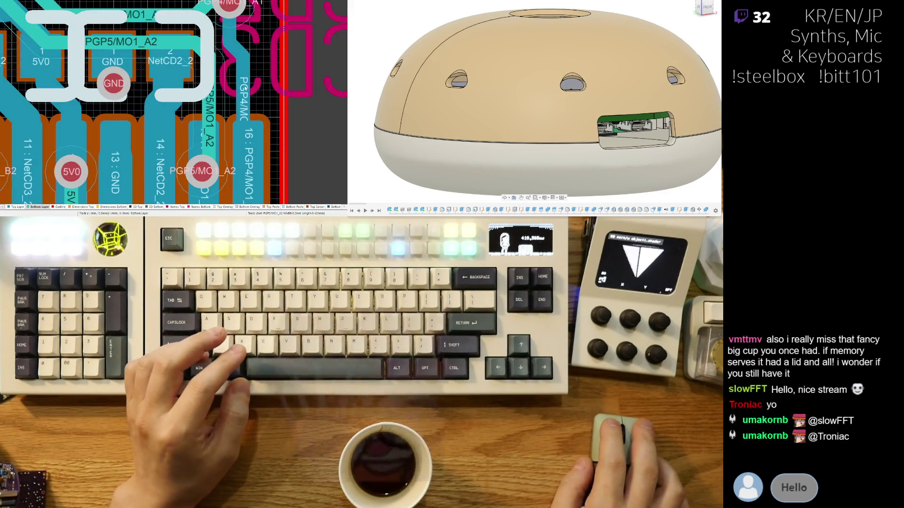
pyautogui.keyDown('ctrl'); pyautogui.scroll(-2, 177, 87); pyautogui.keyUp('ctrl')
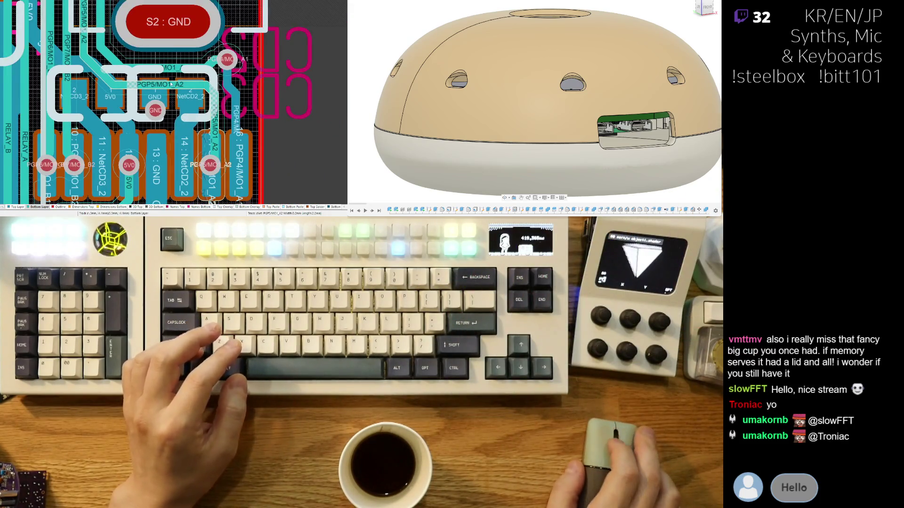
pyautogui.scroll(2, 171, 84)
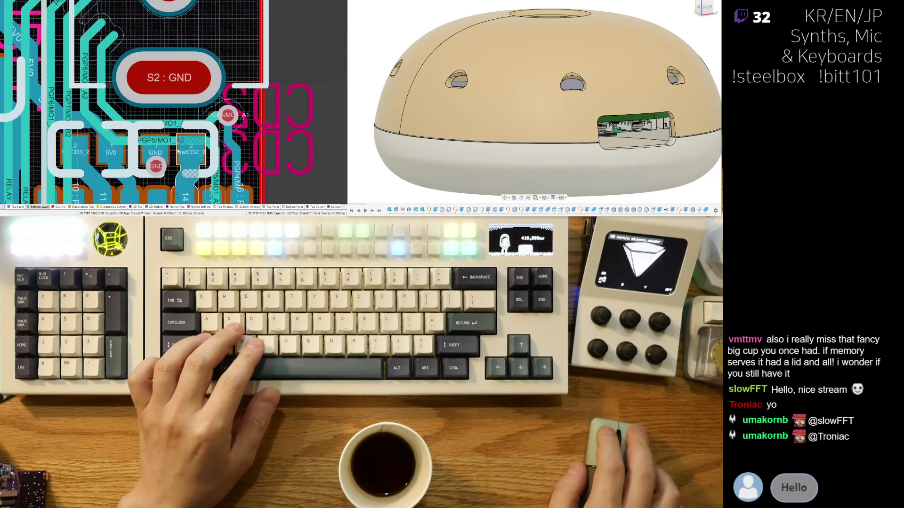
pyautogui.keyDown('ctrl'); pyautogui.scroll(-3, 171, 84); pyautogui.keyUp('ctrl')
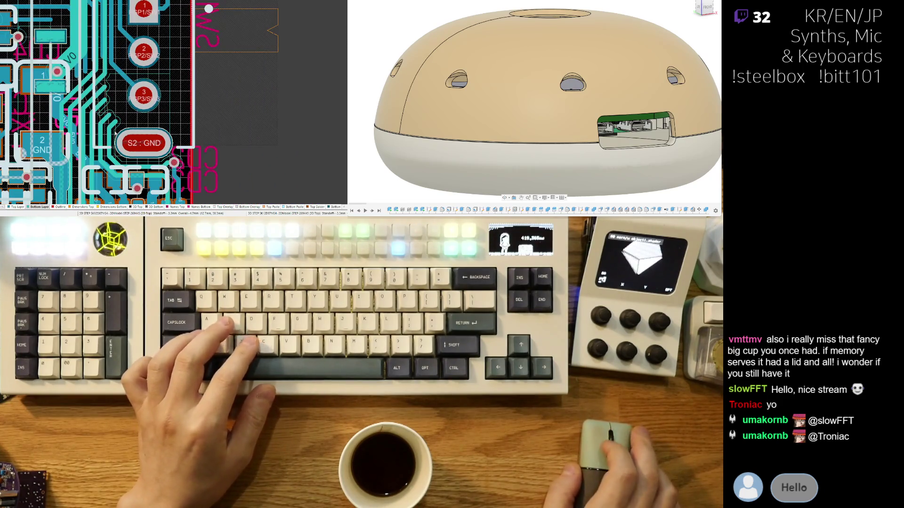
# Step: Check the adjusted tracks in the 3D view and return to the 2D layout
pyautogui.press('3')
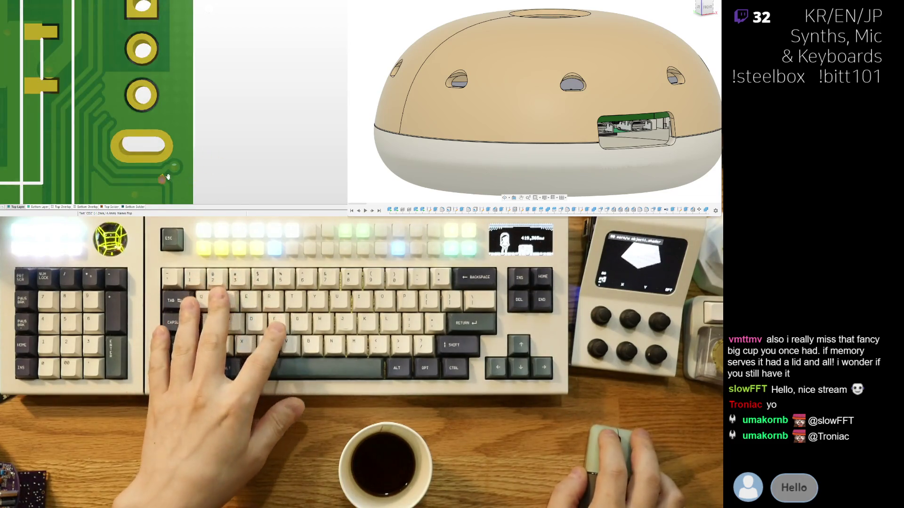
pyautogui.keyDown('ctrl'); pyautogui.scroll(-2, 168, 177); pyautogui.keyUp('ctrl')
pyautogui.keyDown('ctrl'); pyautogui.scroll(-2, 191, 163); pyautogui.keyUp('ctrl')
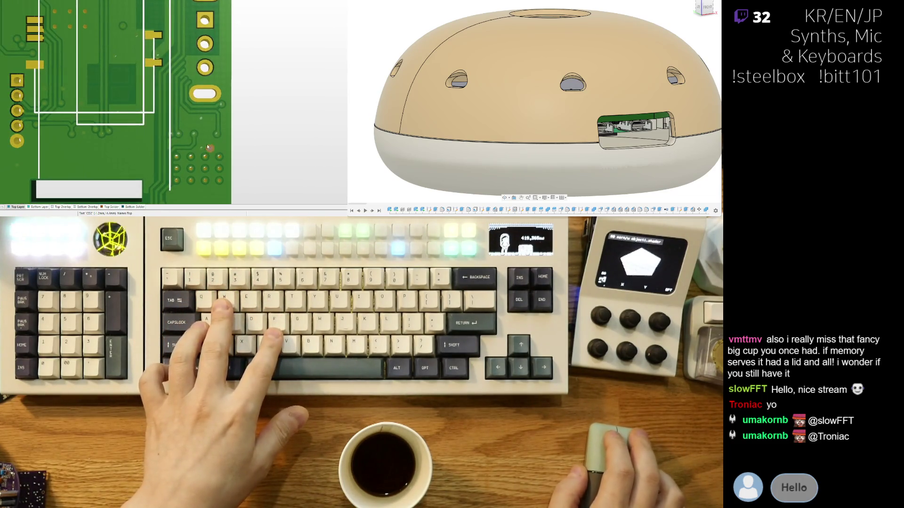
pyautogui.moveTo(198, 143); pyautogui.dragTo(195, 77, button='right')
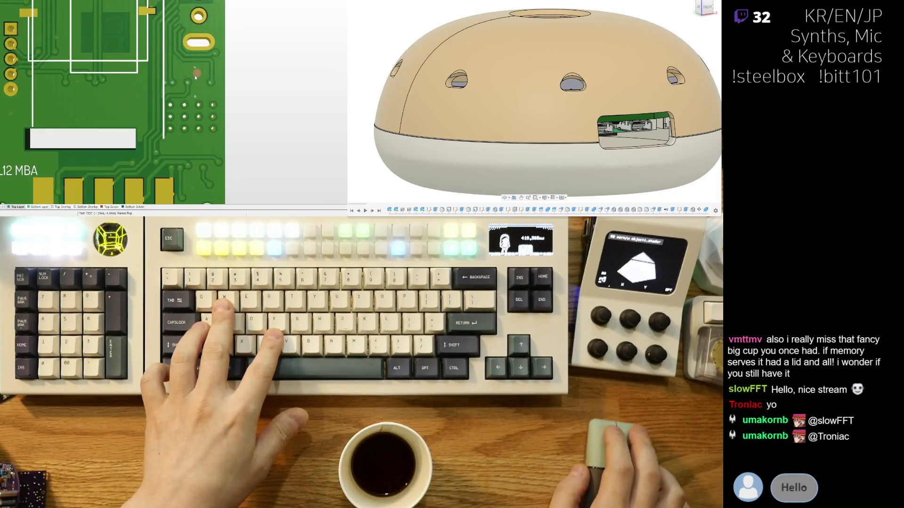
pyautogui.press('2')
pyautogui.keyDown('ctrl'); pyautogui.scroll(2, 177, 88); pyautogui.keyUp('ctrl')
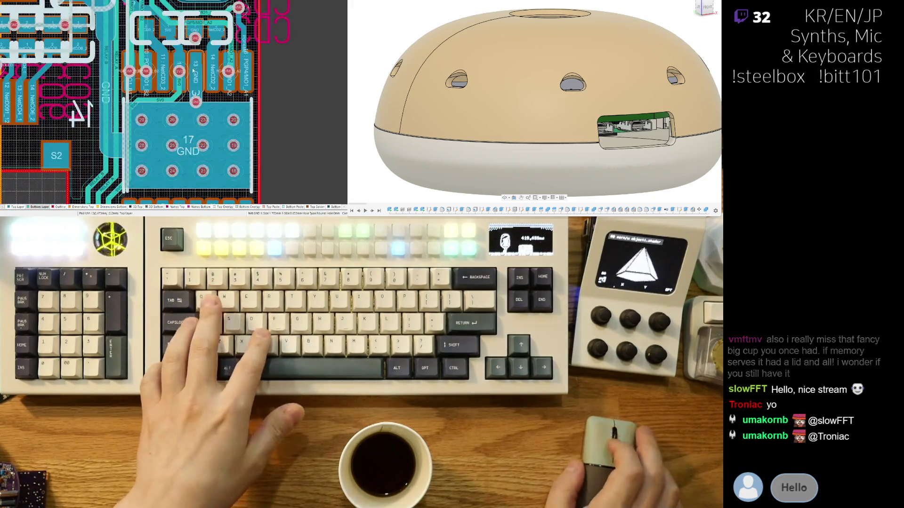
pyautogui.keyDown('ctrl'); pyautogui.scroll(2, 170, 93); pyautogui.keyUp('ctrl')
pyautogui.keyDown('ctrl'); pyautogui.scroll(-2, 176, 95); pyautogui.keyUp('ctrl')
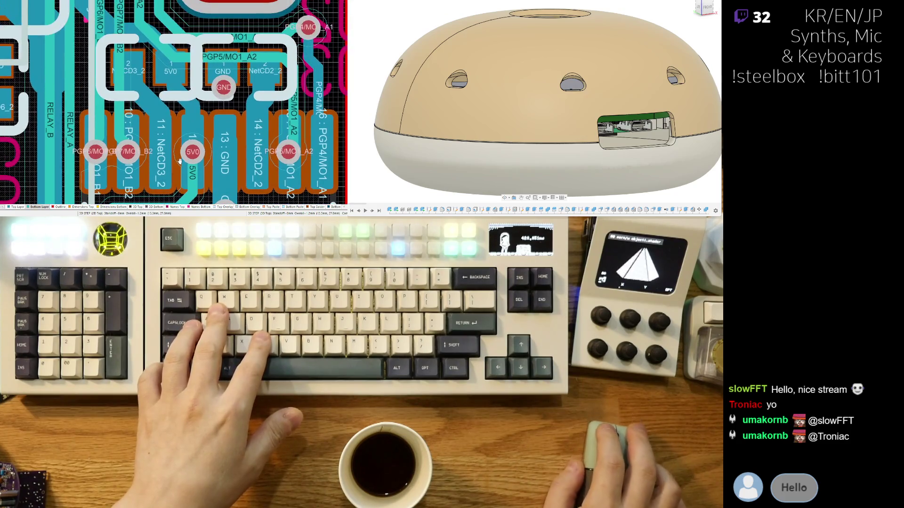
pyautogui.keyDown('ctrl'); pyautogui.scroll(2, 187, 98); pyautogui.keyUp('ctrl')
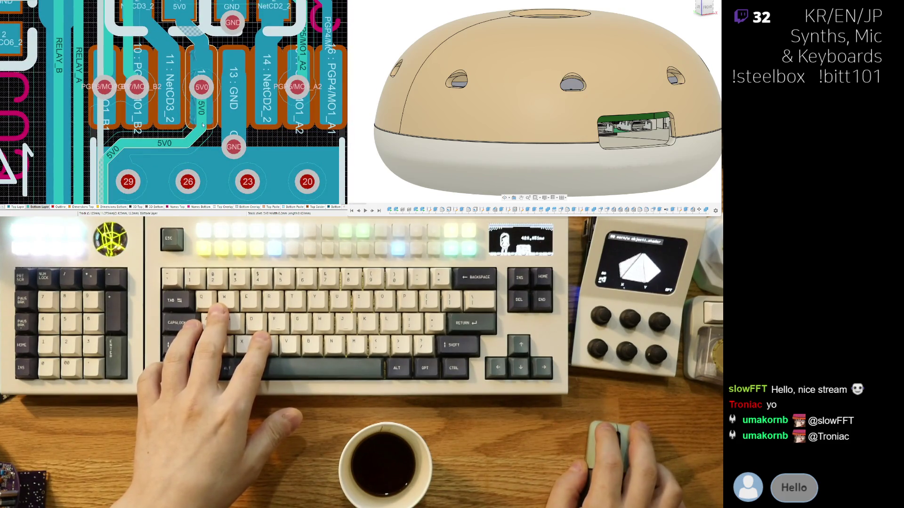
# Step: Bend the 5V0 trace at pad 12 diagonally toward the lower 5V0 track above vias 29–20
pyautogui.moveTo(191, 140); pyautogui.dragTo(203, 108)
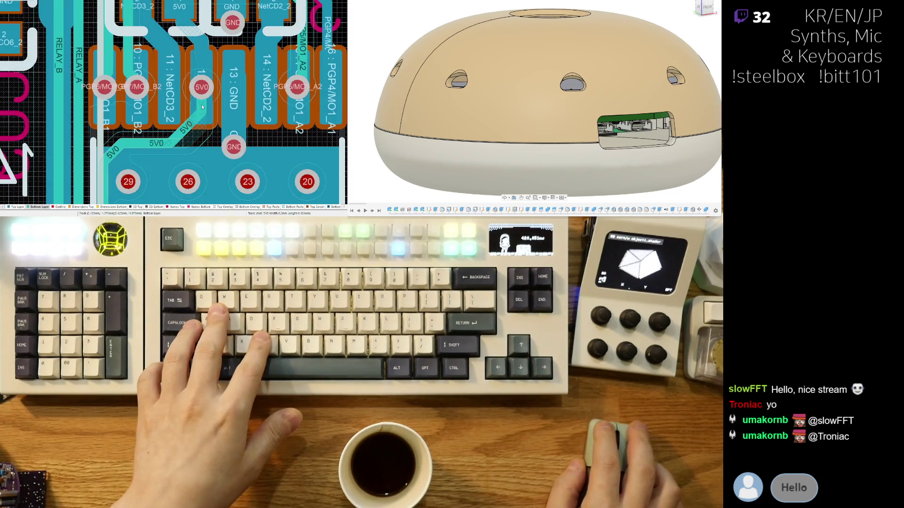
pyautogui.click(202, 102)
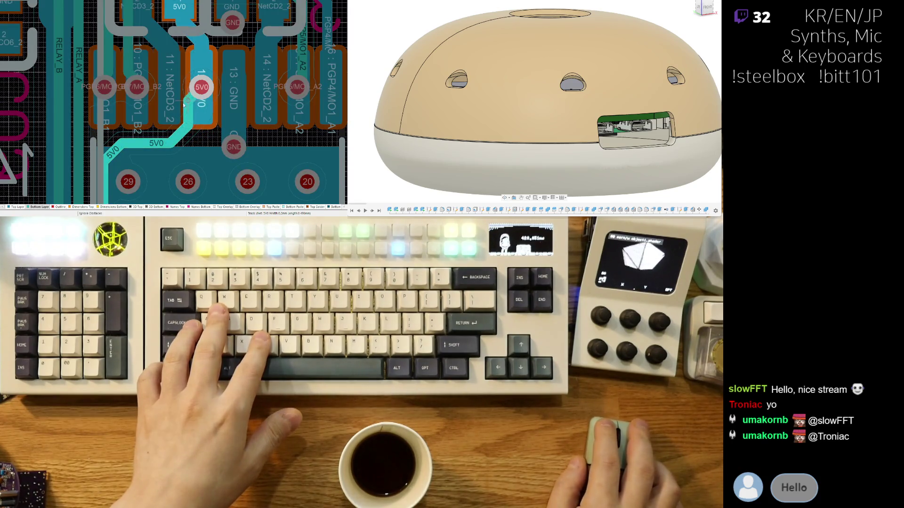
pyautogui.rightClick(182, 105)
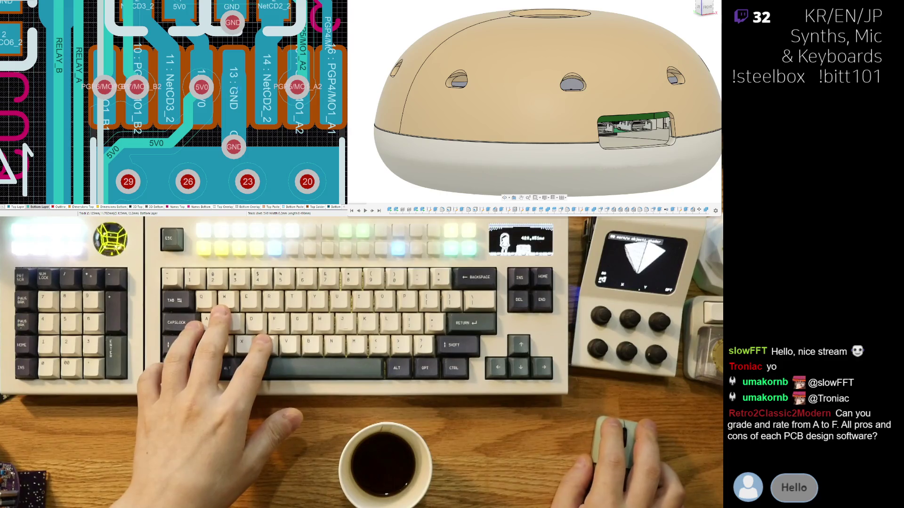
pyautogui.click(188, 173)
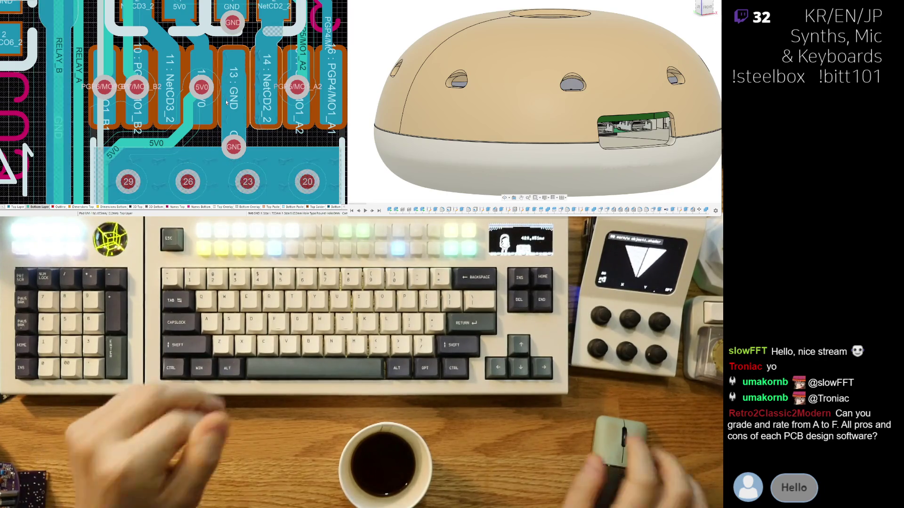
# Step: Drag the 5V0 track into a single diagonal run from the lower 5V0 track up to pad 12 past pad 11
pyautogui.moveTo(227, 102); pyautogui.dragTo(180, 121)
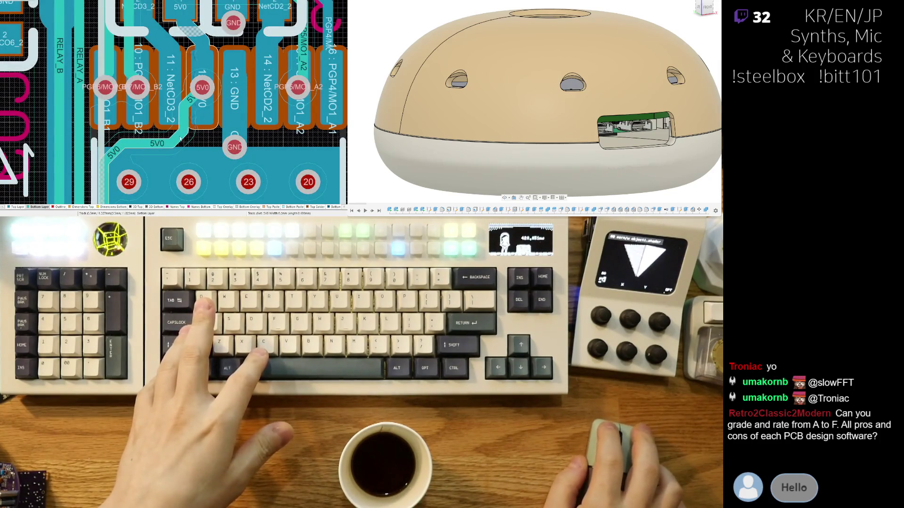
pyautogui.moveTo(179, 140); pyautogui.dragTo(163, 134)
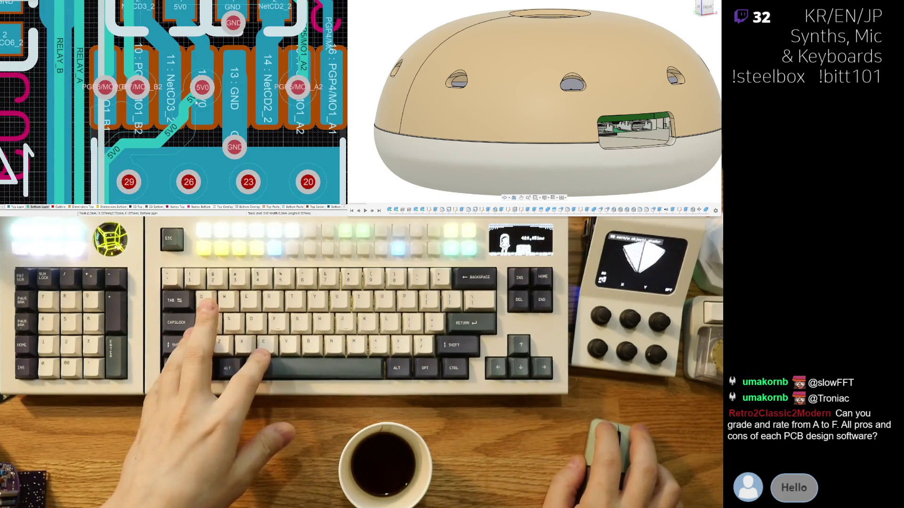
pyautogui.moveTo(199, 100); pyautogui.dragTo(174, 114)
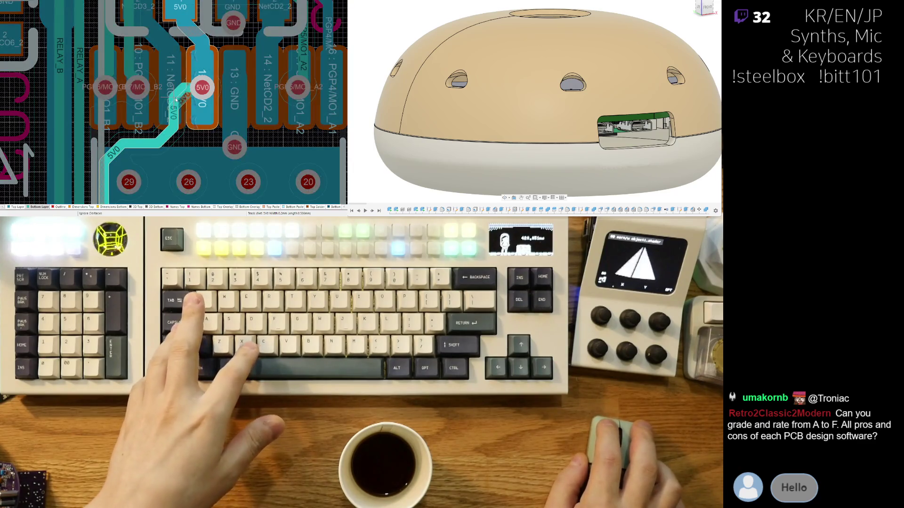
pyautogui.moveTo(185, 99); pyautogui.dragTo(177, 115)
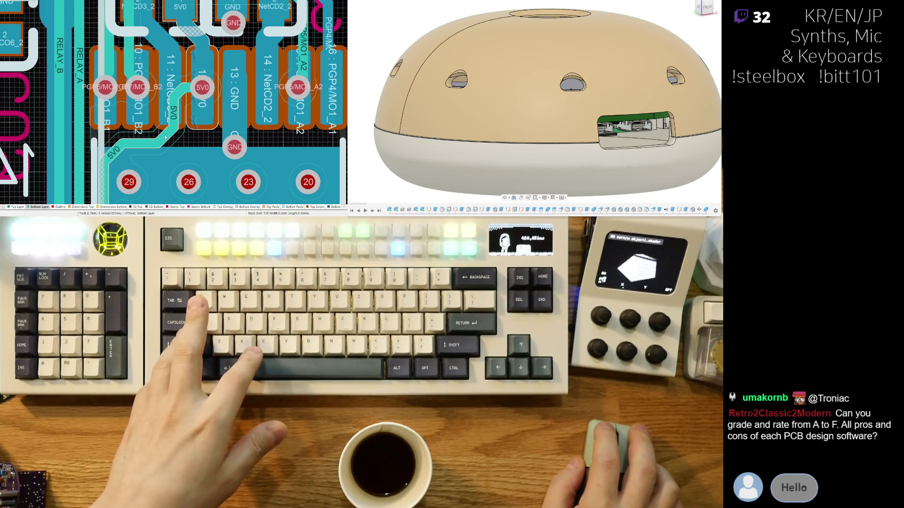
pyautogui.moveTo(166, 138); pyautogui.dragTo(163, 132)
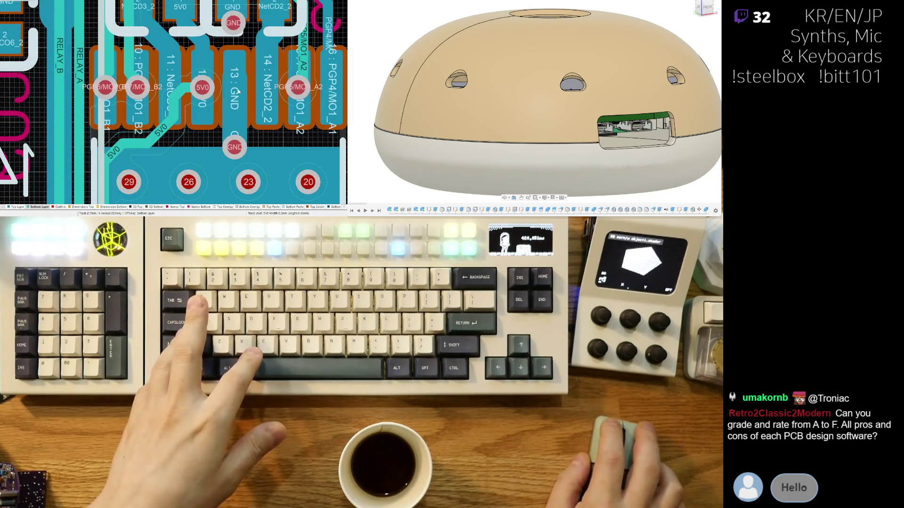
pyautogui.moveTo(181, 110); pyautogui.dragTo(180, 98)
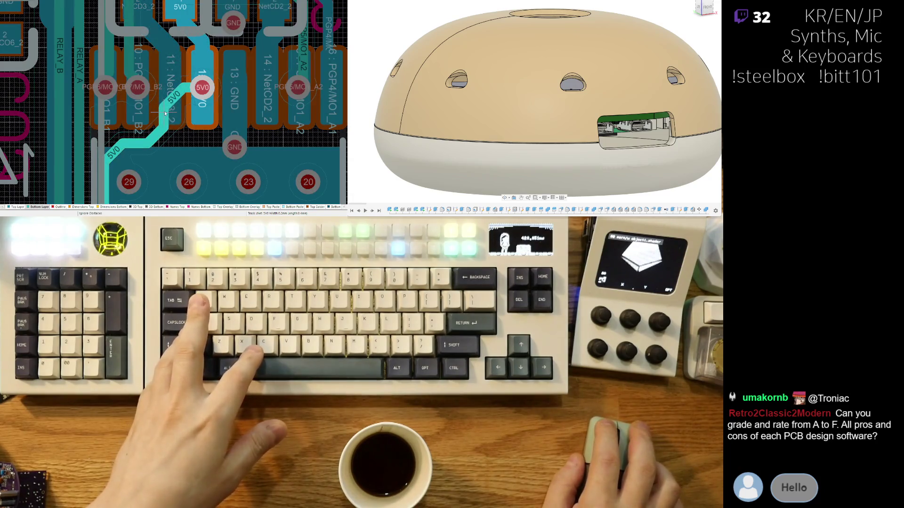
# Step: Undo and redo the diagonal 5V0 route to compare, keep it, and pick the track up at the pad
pyautogui.hotkey('ctrl', 'z')
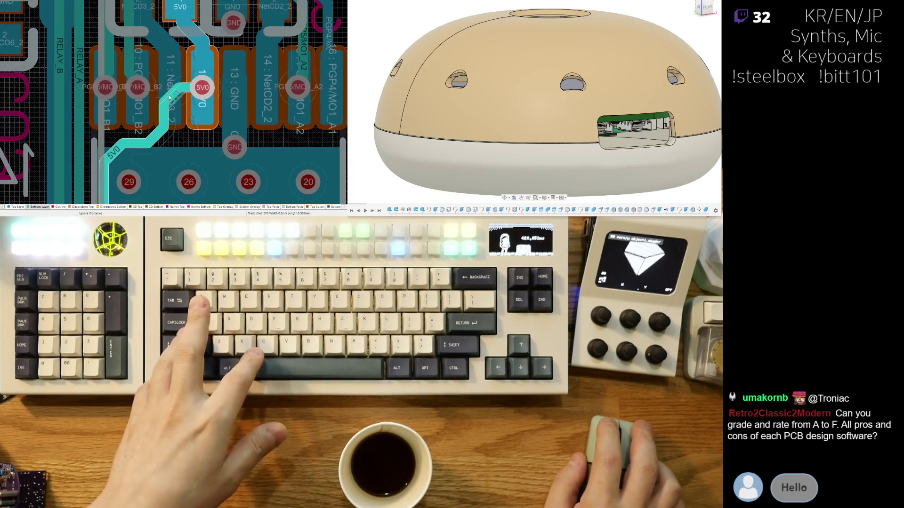
pyautogui.hotkey('ctrl', 'y')
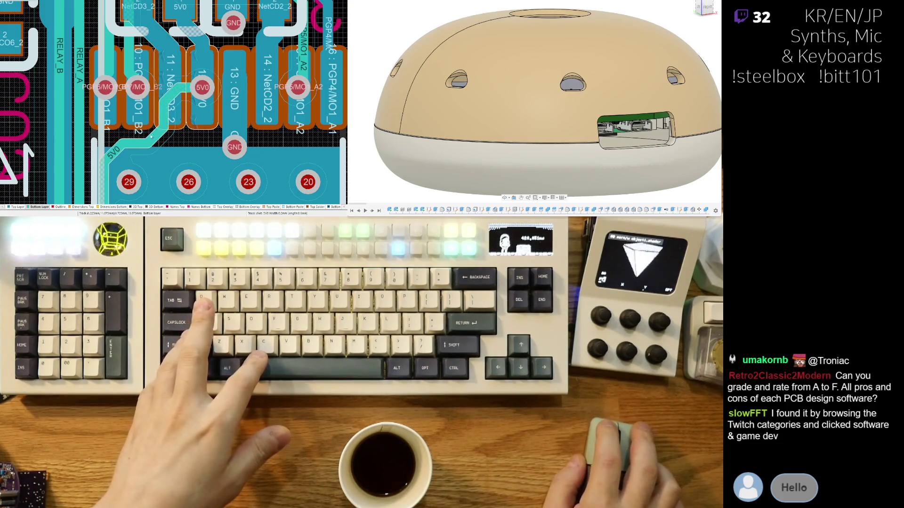
pyautogui.hotkey('ctrl', 'z')
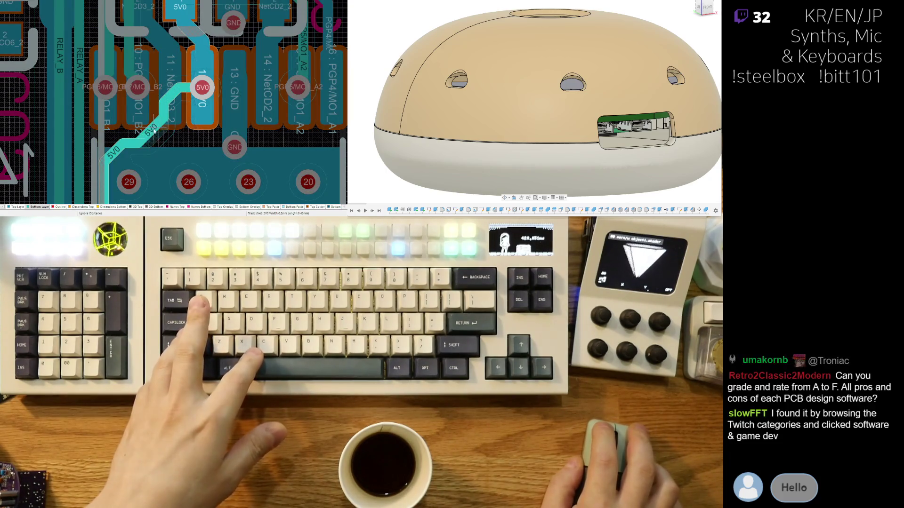
pyautogui.hotkey('ctrl', 'y')
pyautogui.moveTo(130, 142); pyautogui.dragTo(117, 141)
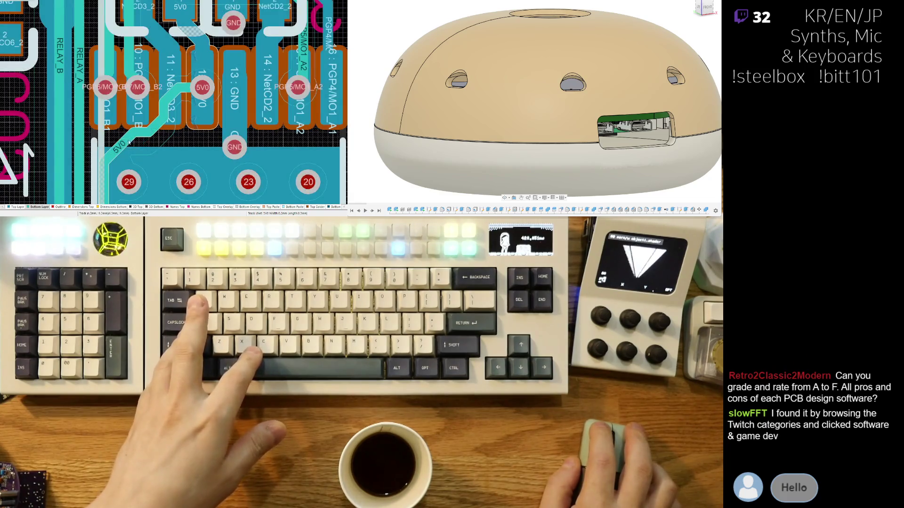
# Step: Re-lay the 5V0 track from pad 12 as a horizontal run followed by a diagonal past pad 11
pyautogui.click(117, 141)
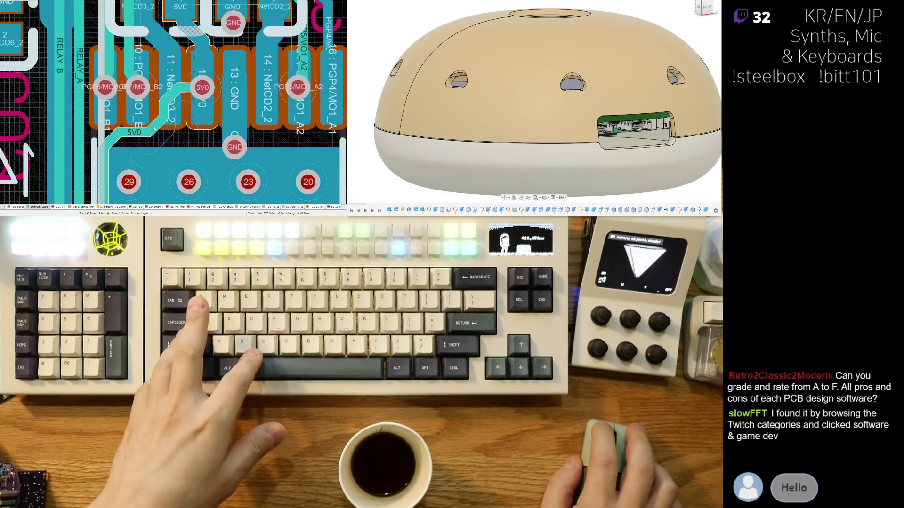
pyautogui.click(153, 128)
pyautogui.click(154, 124)
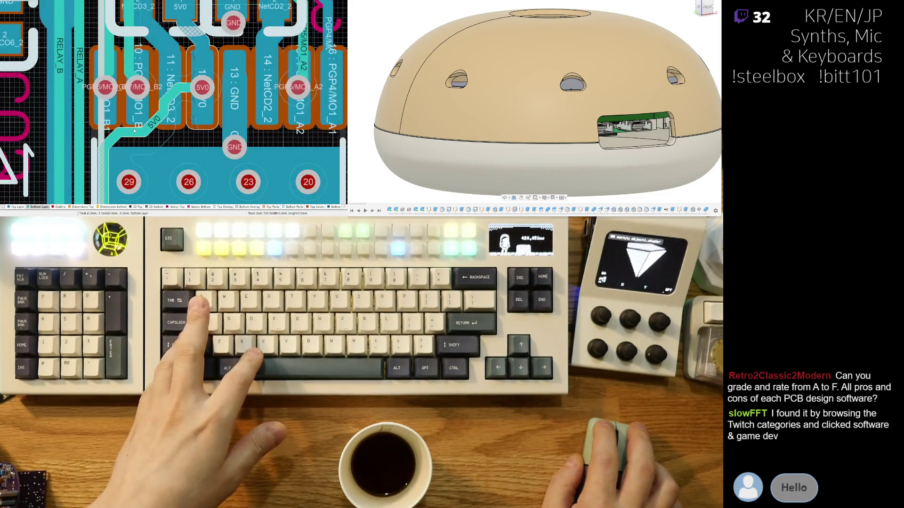
pyautogui.click(137, 131)
pyautogui.click(119, 134)
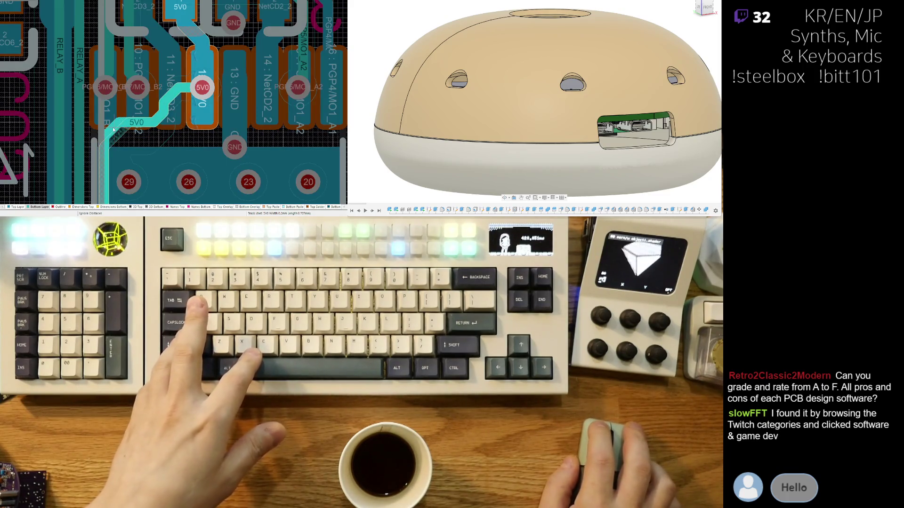
pyautogui.click(150, 124)
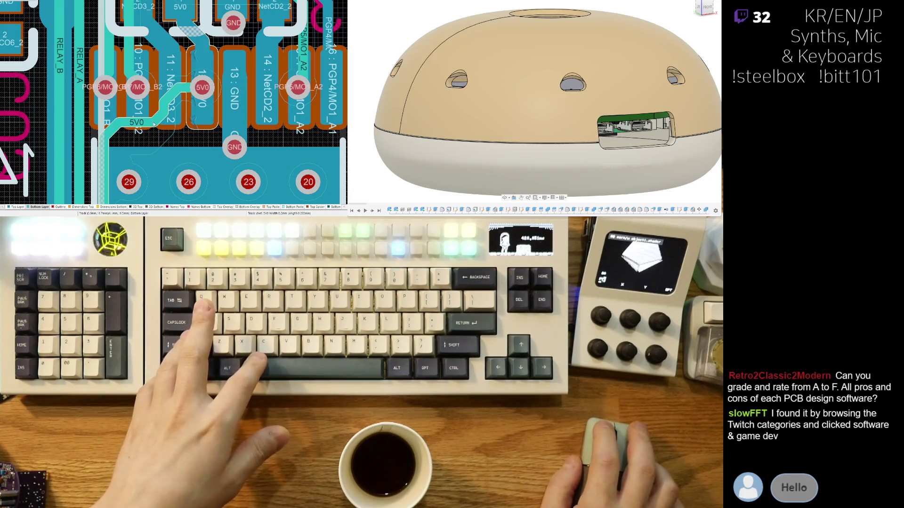
# Step: Lower the horizontal-and-diagonal 5V0 run and redraw the diagonal up to pad 12, undoing one bad segment
pyautogui.click(173, 99)
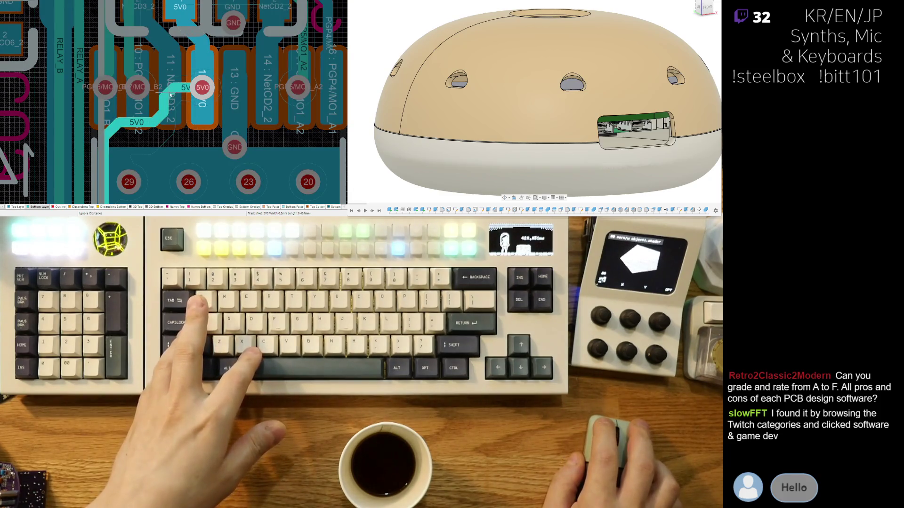
pyautogui.click(165, 111)
pyautogui.click(169, 95)
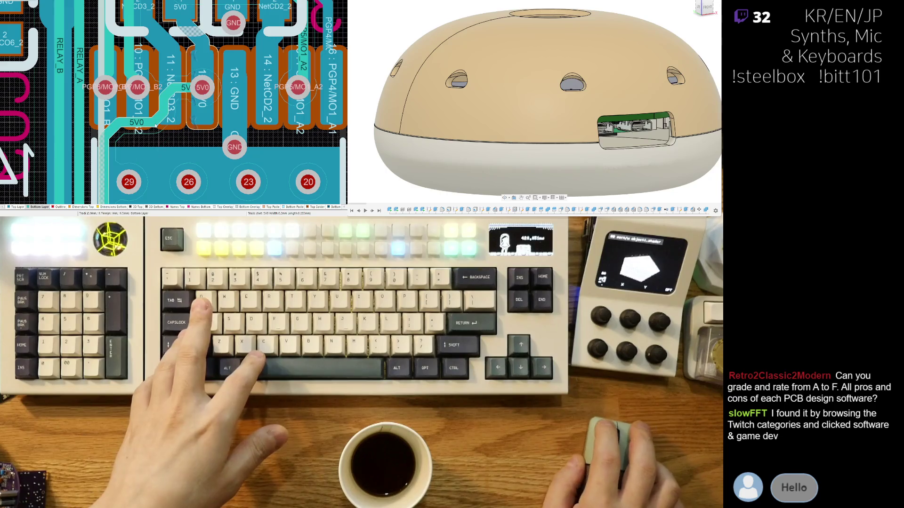
pyautogui.hotkey('ctrl', 'z')
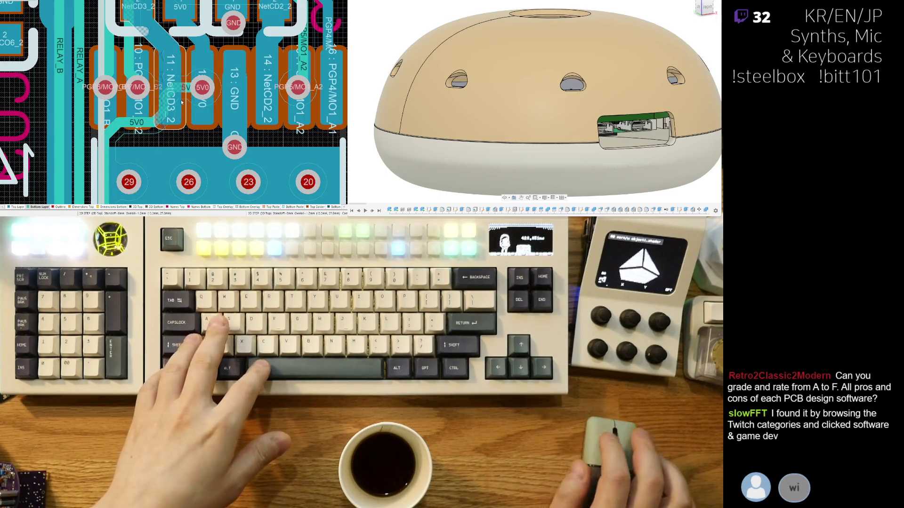
pyautogui.click(186, 90)
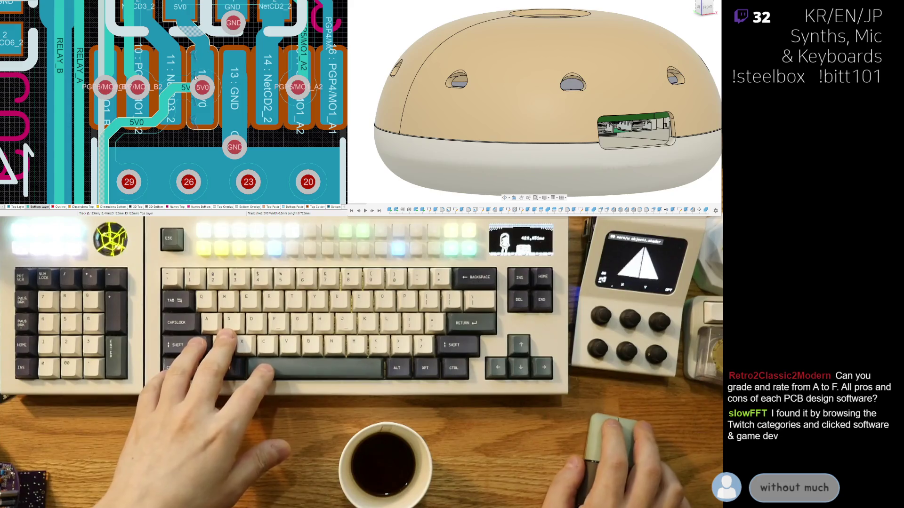
pyautogui.hotkey('shift', 'r')
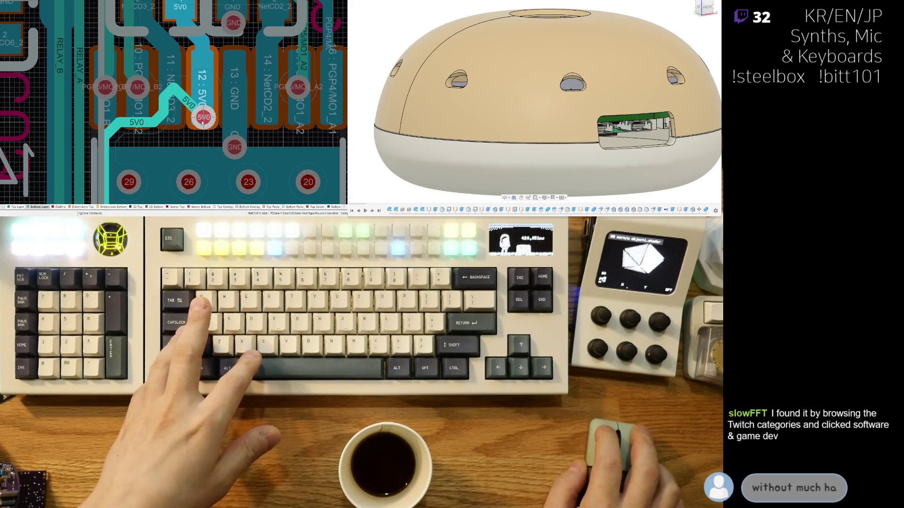
# Step: Commit the via below pad 12 and angle, then straighten, the 5V0 track into it
pyautogui.click(201, 120)
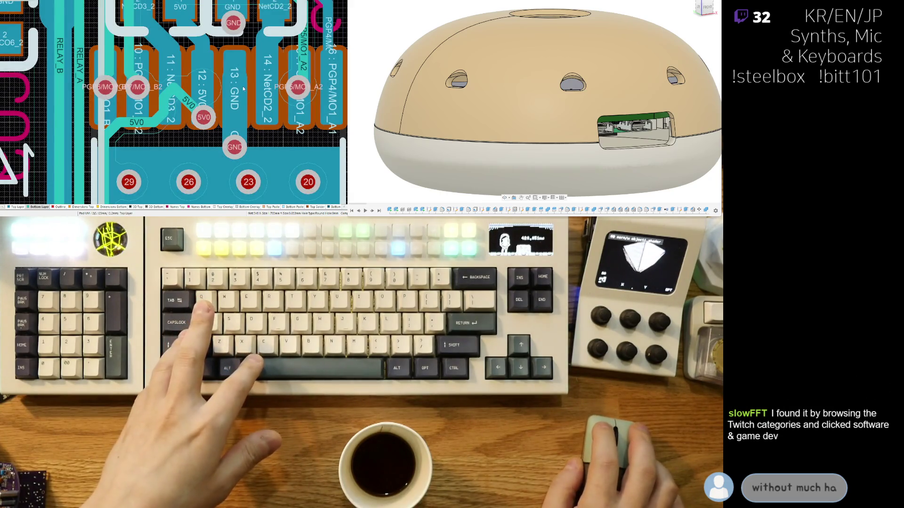
pyautogui.click(175, 96)
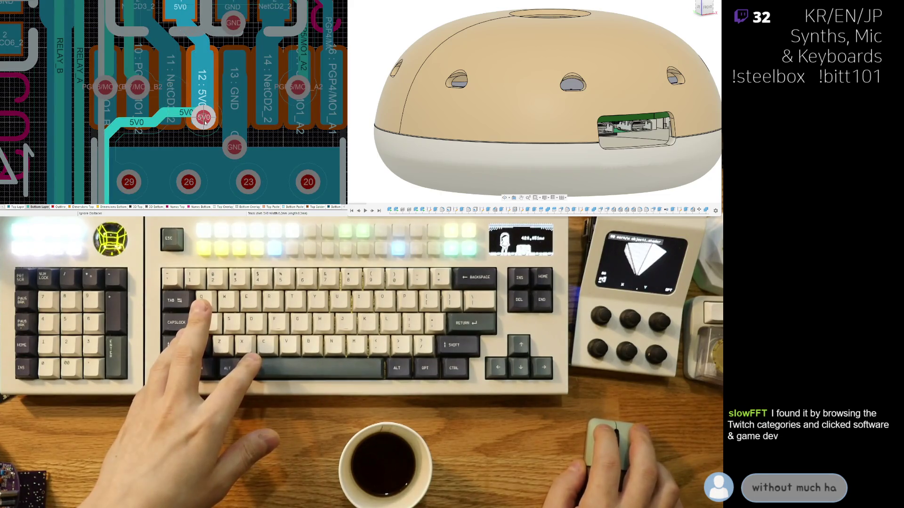
pyautogui.click(204, 121)
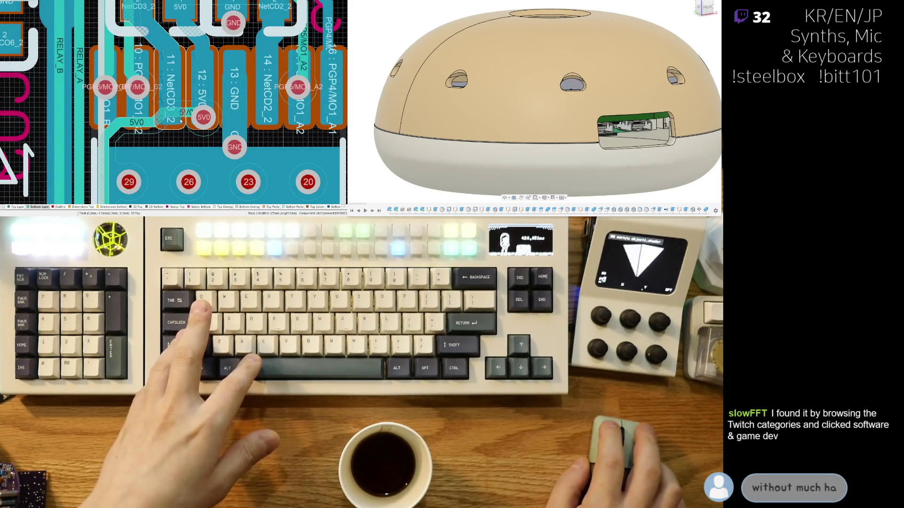
pyautogui.click(170, 122)
pyautogui.click(204, 122)
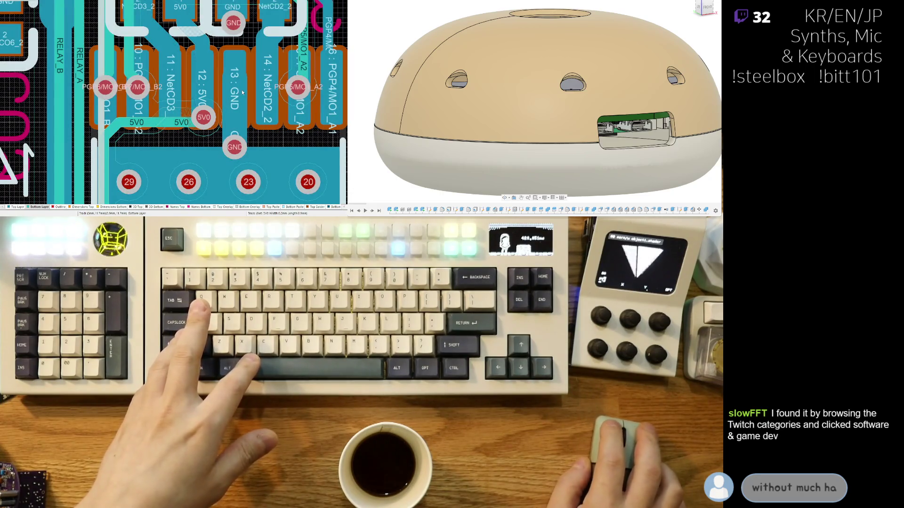
pyautogui.click(204, 118)
pyautogui.click(160, 124)
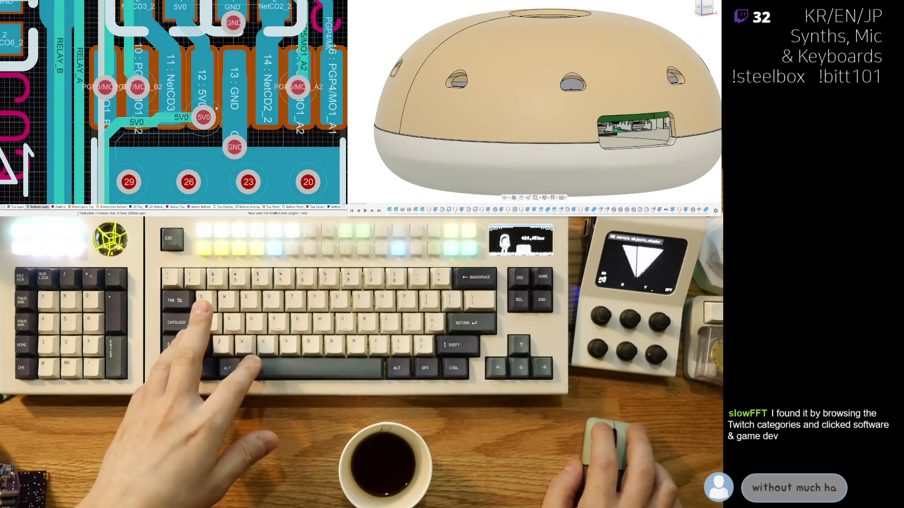
pyautogui.click(205, 119)
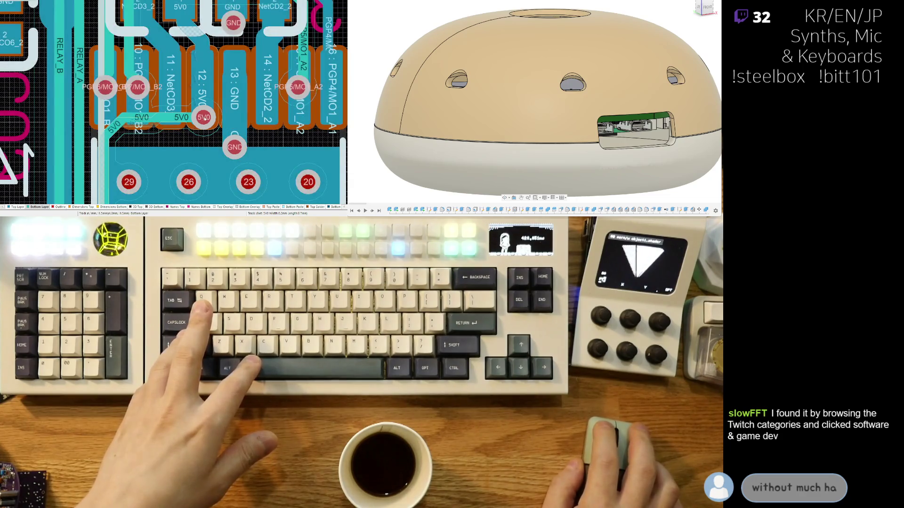
pyautogui.click(181, 115)
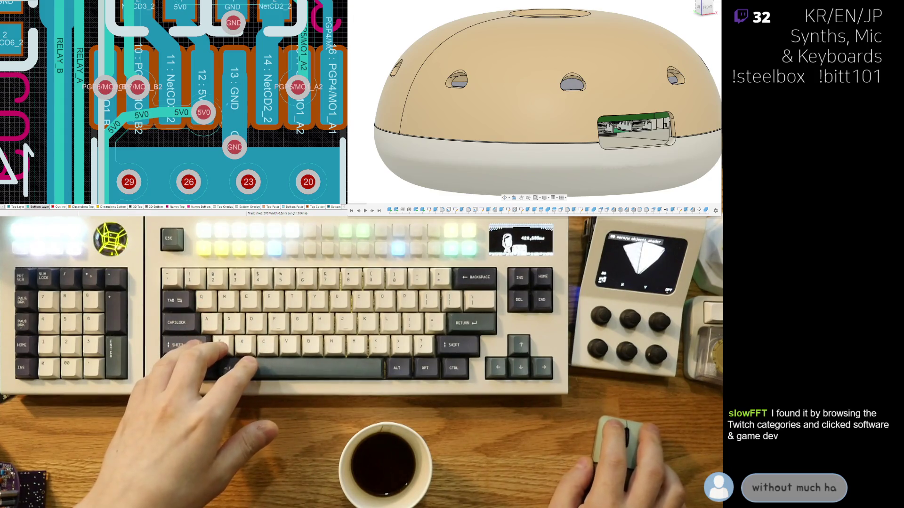
# Step: Discard the bad 5V0 reroute and route a fresh track (Ctrl+W) from the 5V0 end straight into the via
pyautogui.hotkey('ctrl', 'z')
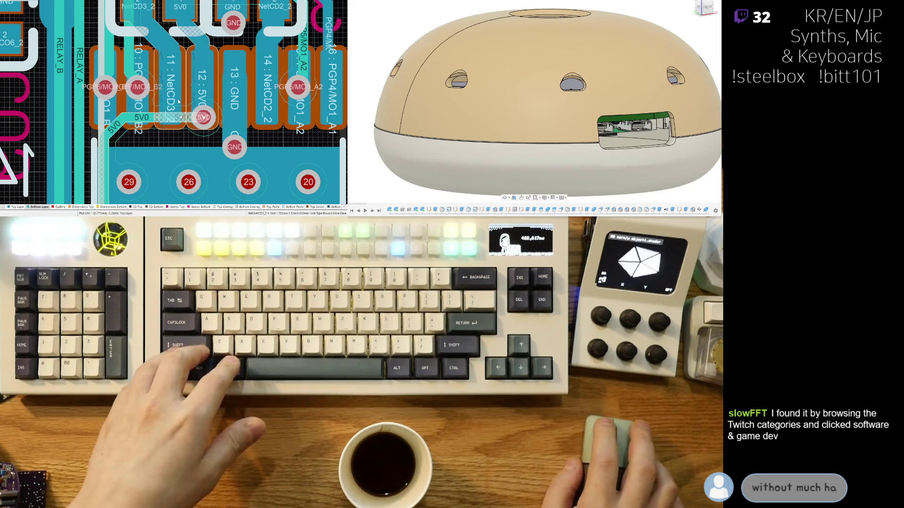
pyautogui.press('Delete')
pyautogui.hotkey('ctrl', 'w')
pyautogui.click(160, 120)
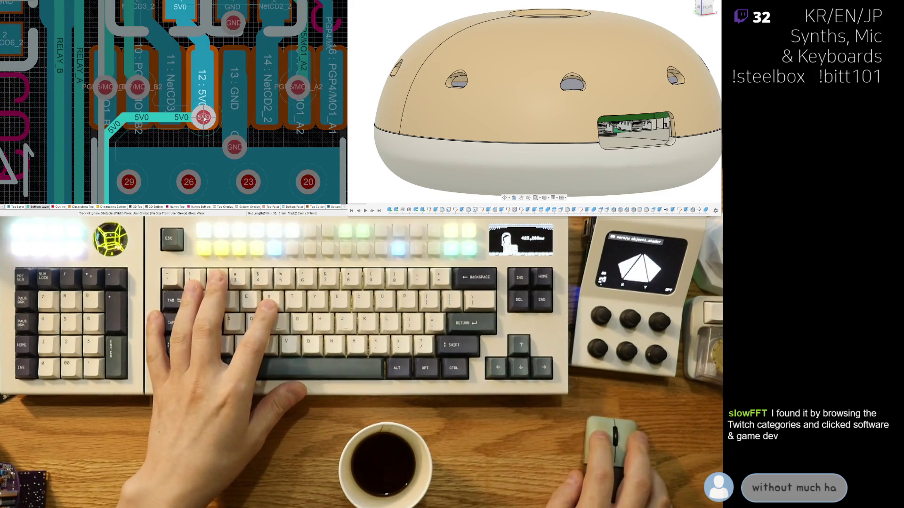
pyautogui.click(205, 119)
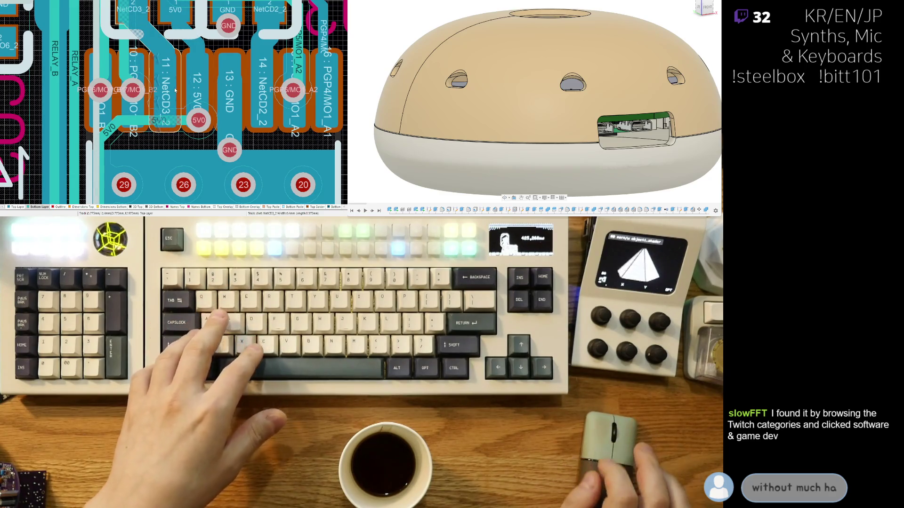
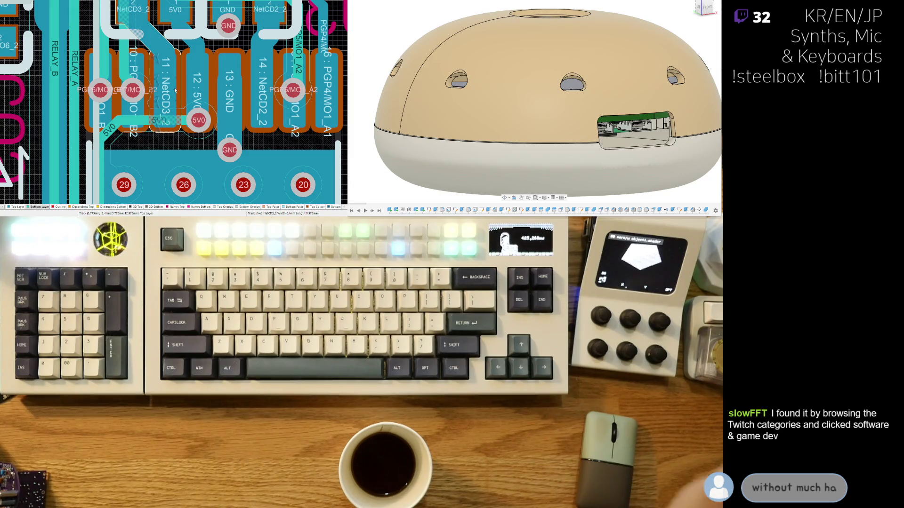
# Step: Run the 5V0 track straight into its via and delete the stray diagonal track by the 5V0 pad
pyautogui.click(175, 88)
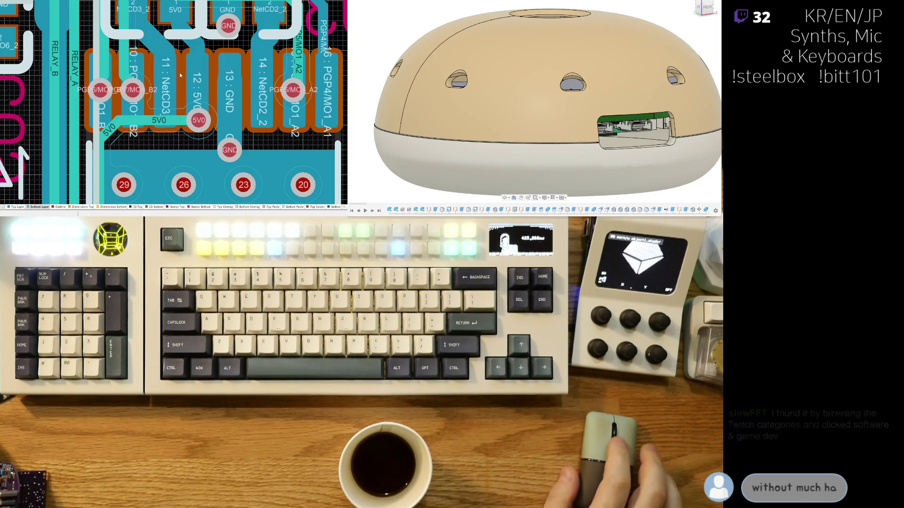
pyautogui.moveTo(198, 93); pyautogui.dragTo(178, 117, button='right')
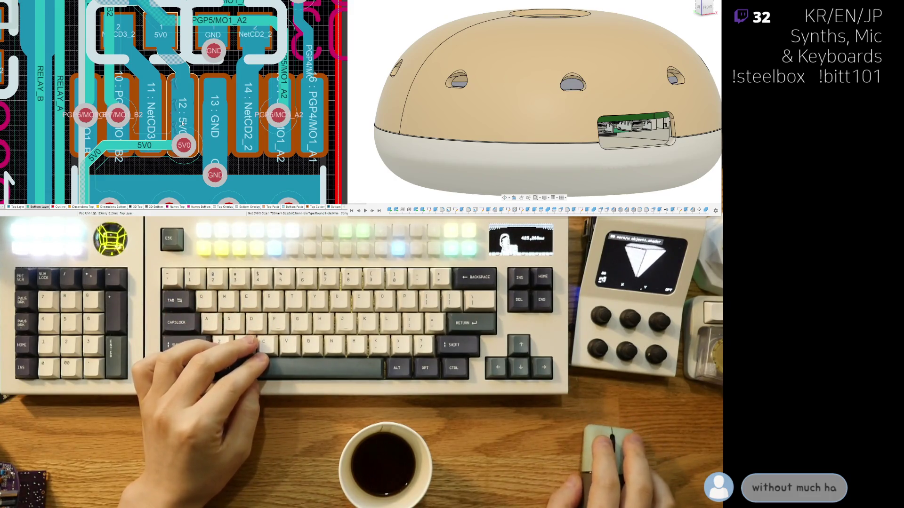
pyautogui.scroll(2, 179, 117)
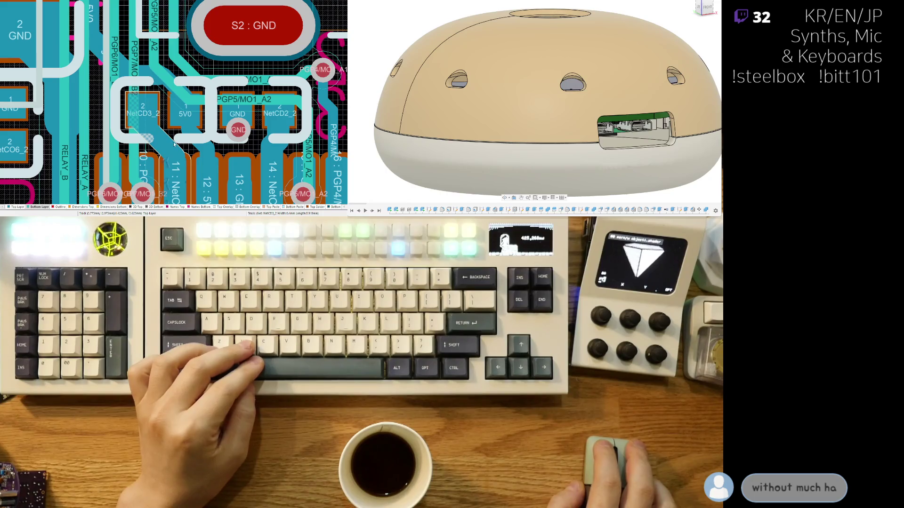
pyautogui.moveTo(198, 148); pyautogui.dragTo(189, 152, button='right')
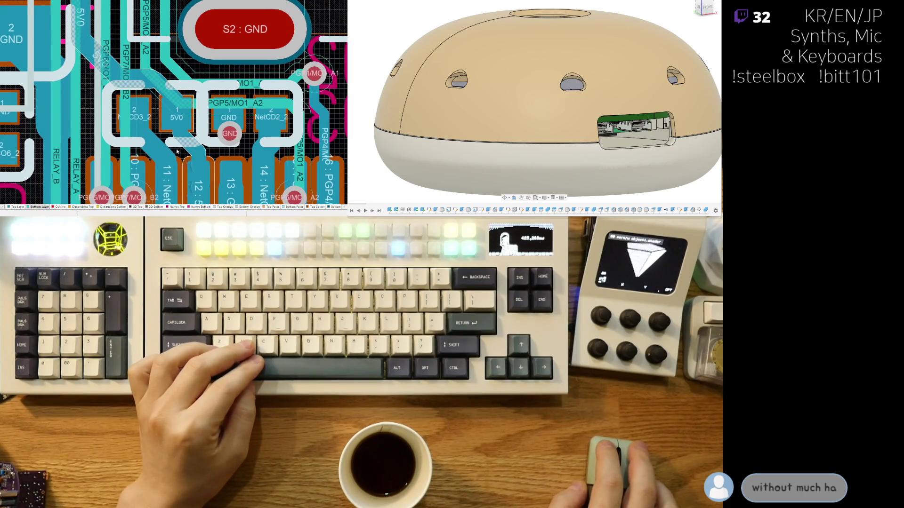
pyautogui.click(152, 138)
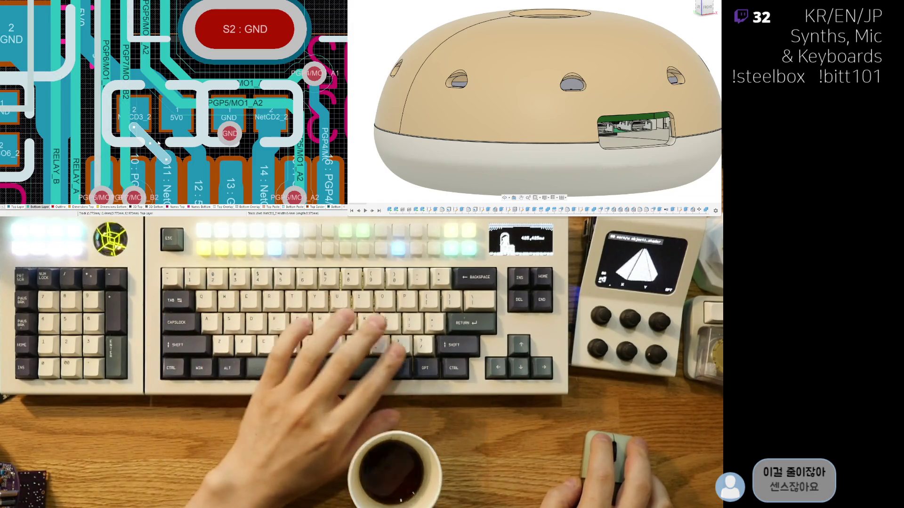
pyautogui.press('Delete')
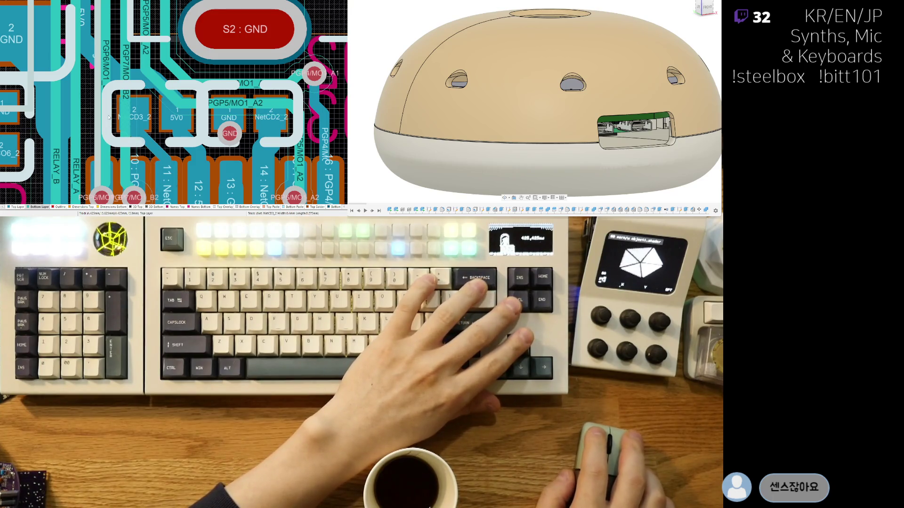
# Step: Cancel the stray route, then shift the 5V0/NetCD3_2 and GND/NetCD2_2 parts slightly left
pyautogui.moveTo(110, 112); pyautogui.dragTo(196, 143)
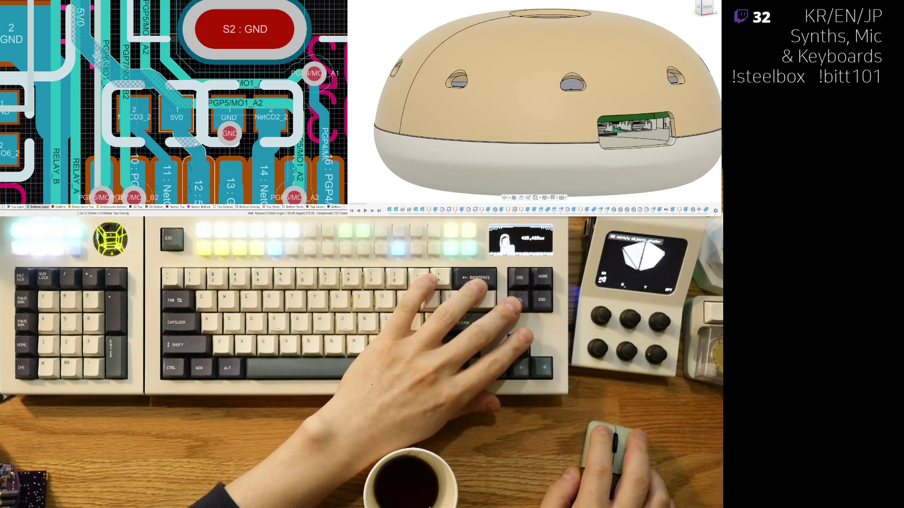
pyautogui.press('BackSpace')
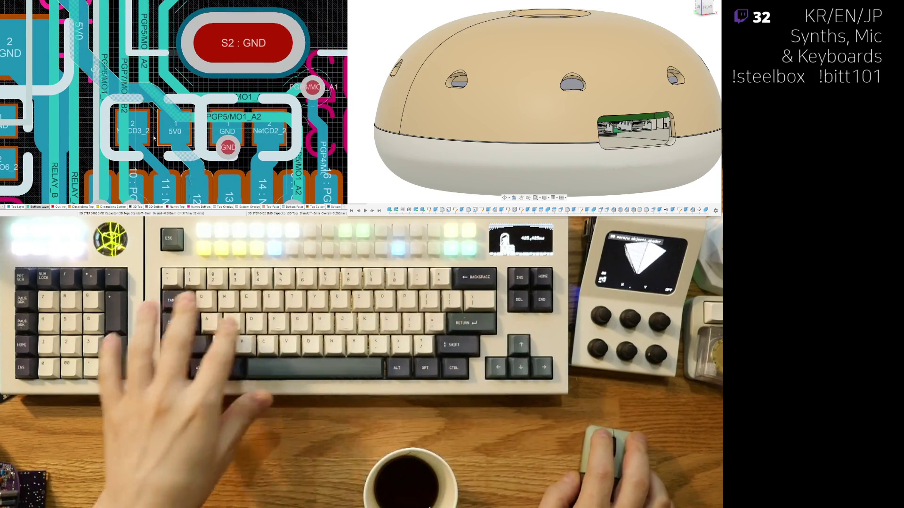
pyautogui.moveTo(155, 133); pyautogui.dragTo(150, 129)
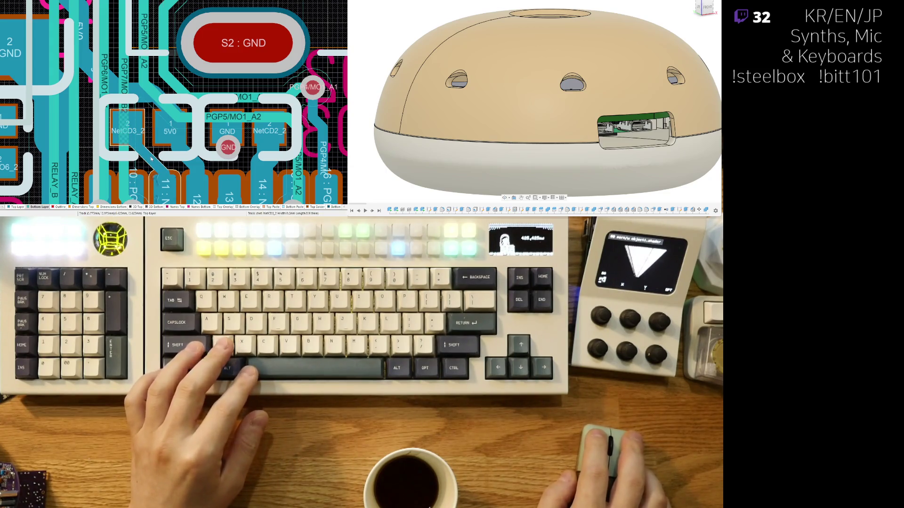
pyautogui.click(140, 146)
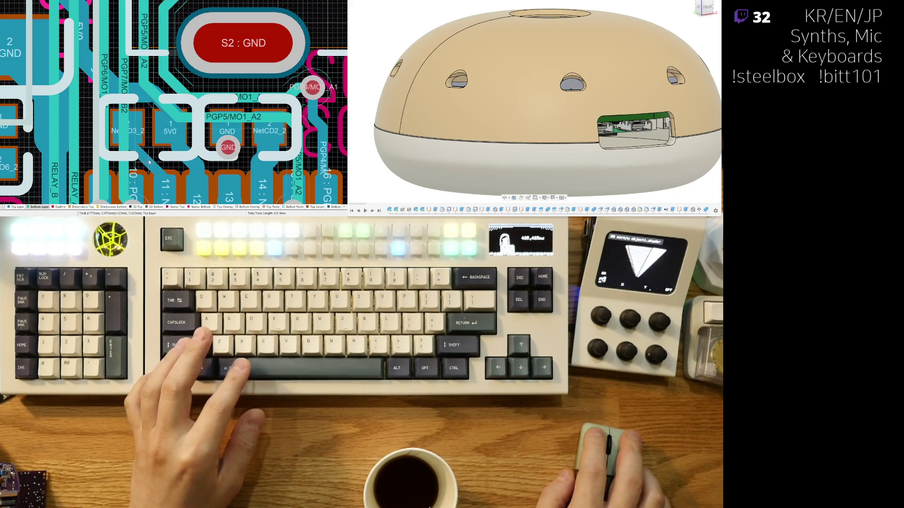
pyautogui.moveTo(249, 129); pyautogui.dragTo(243, 129)
pyautogui.click(243, 129)
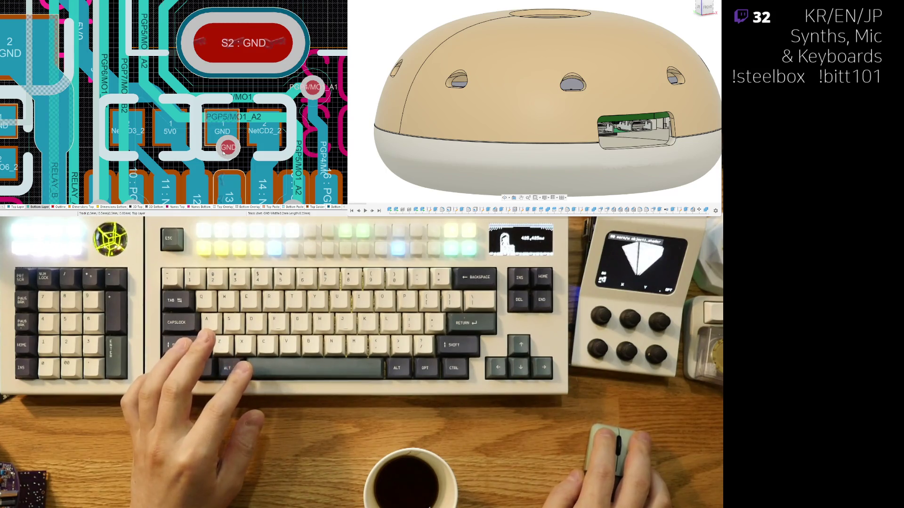
# Step: Nudge the GND via left and reshape the NetCD2_2 track to follow it
pyautogui.moveTo(228, 147); pyautogui.dragTo(224, 149)
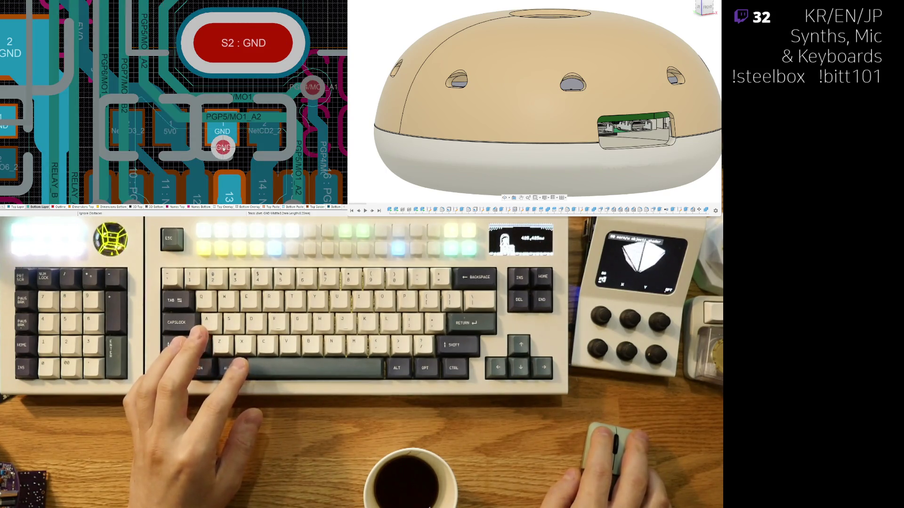
pyautogui.click(271, 149)
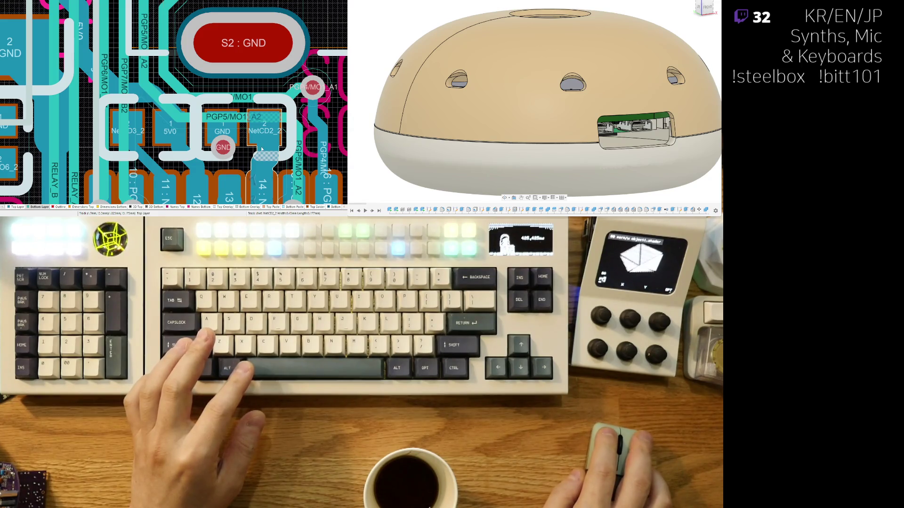
pyautogui.moveTo(268, 147); pyautogui.dragTo(265, 149)
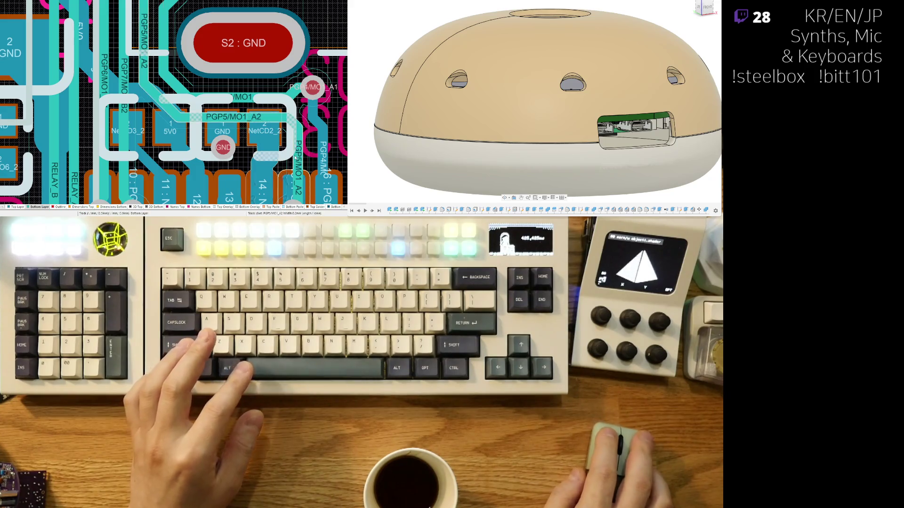
pyautogui.click(252, 150)
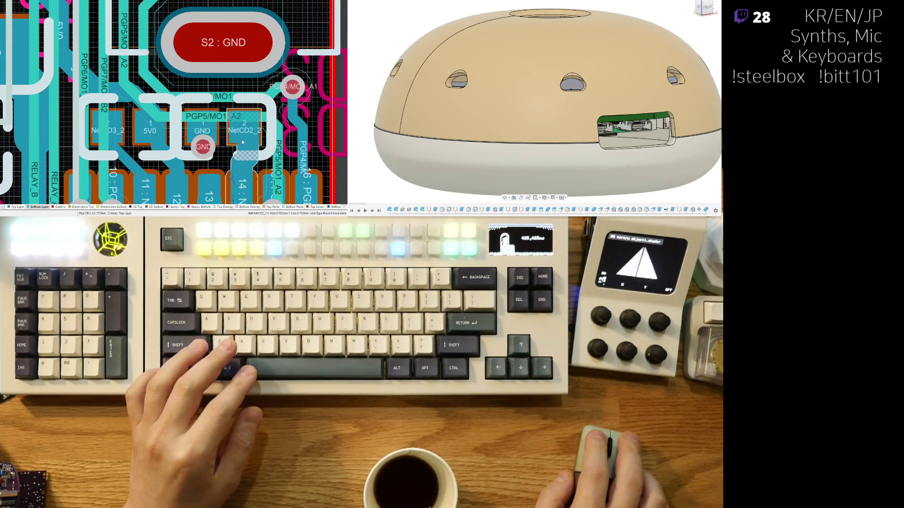
# Step: Settle the NetCD2_2 and PGP5/MO1_A2 reroutes with undo/redo, then reposition the PGP4 via and its track segment
pyautogui.hotkey('ctrl', 'z')
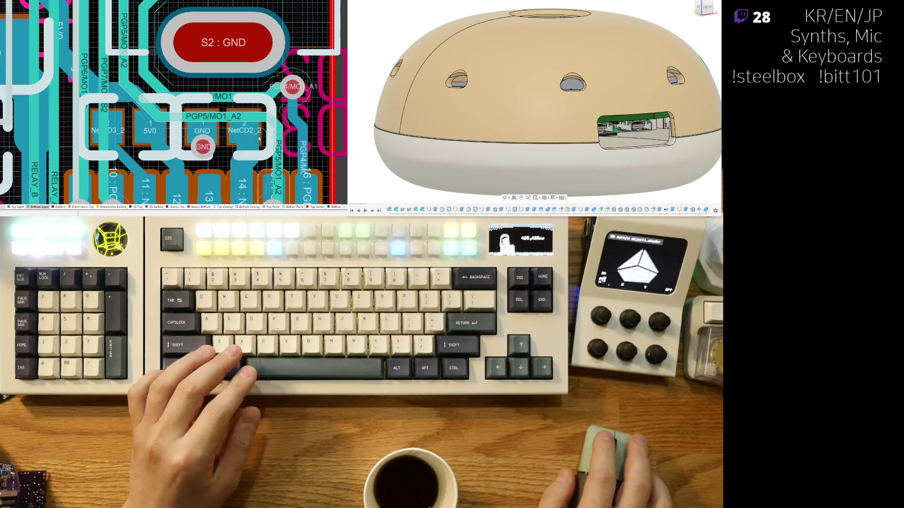
pyautogui.hotkey('ctrl', 'z')
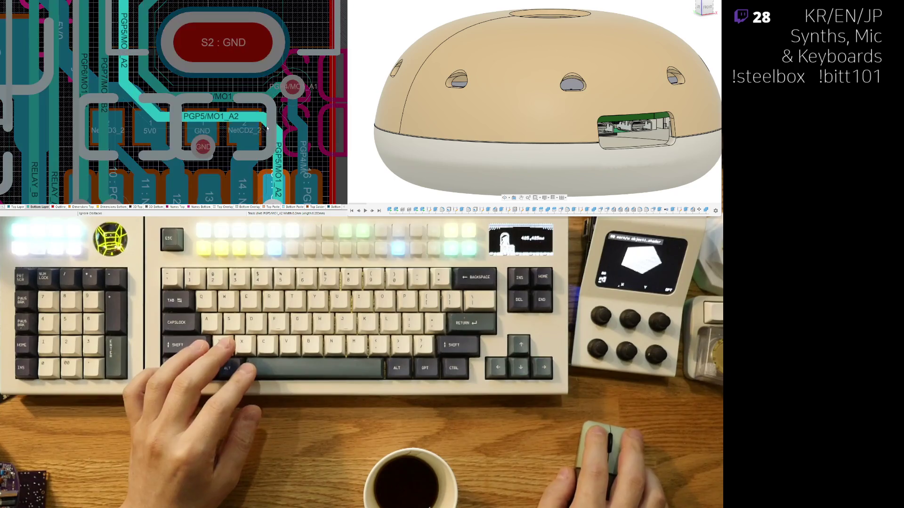
pyautogui.hotkey('ctrl', 'z')
pyautogui.hotkey('ctrl', 'z')
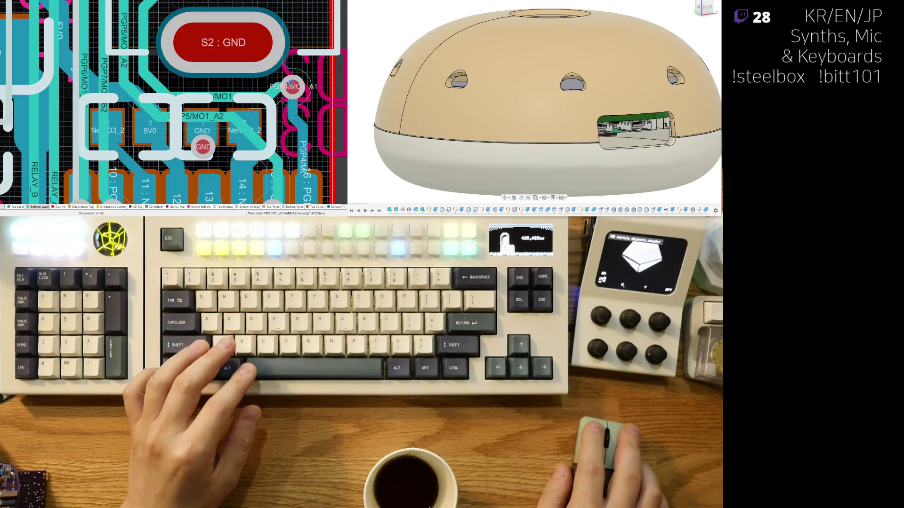
pyautogui.click(281, 97)
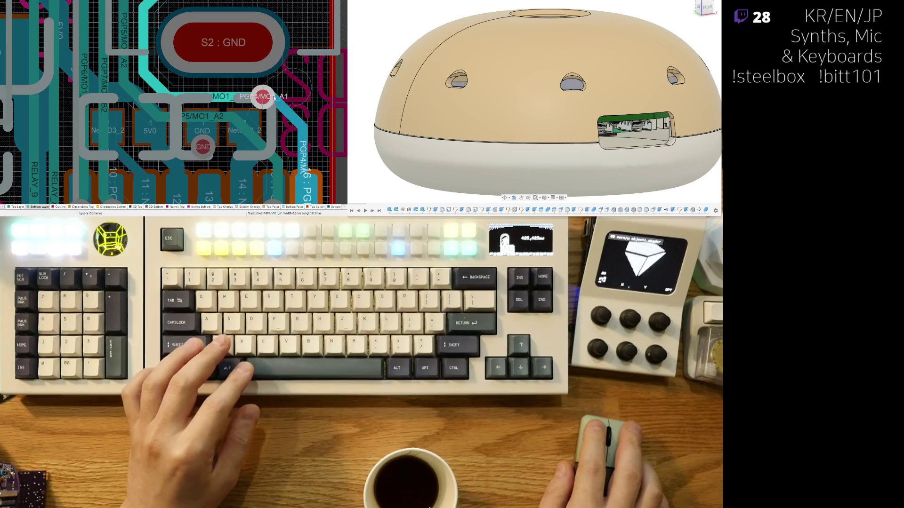
pyautogui.click(278, 97)
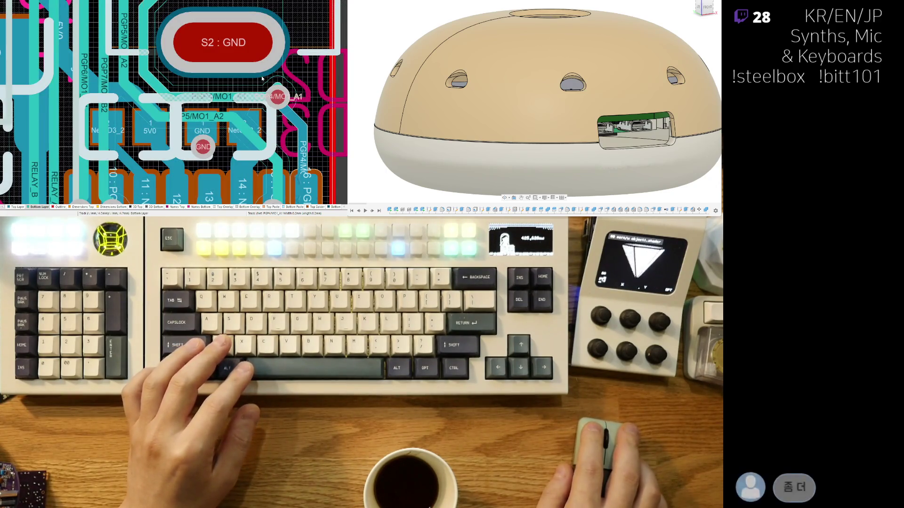
pyautogui.click(279, 98)
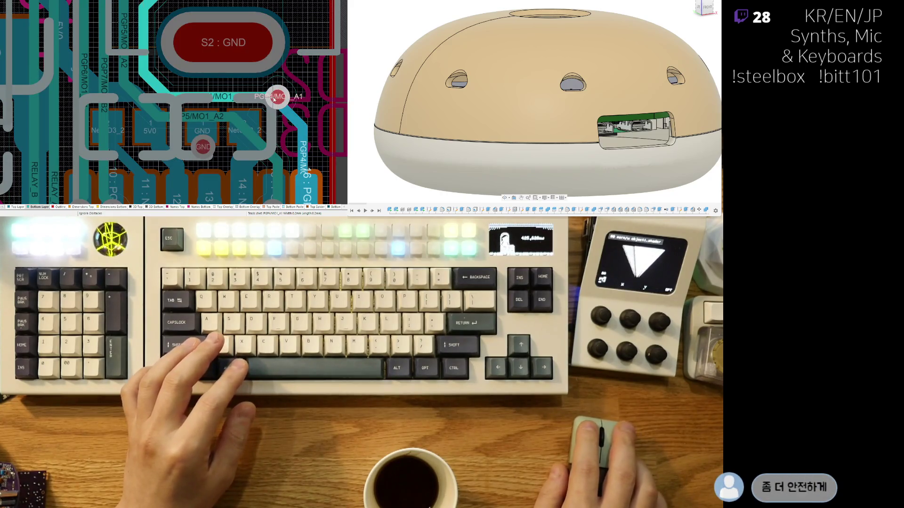
pyautogui.click(278, 88)
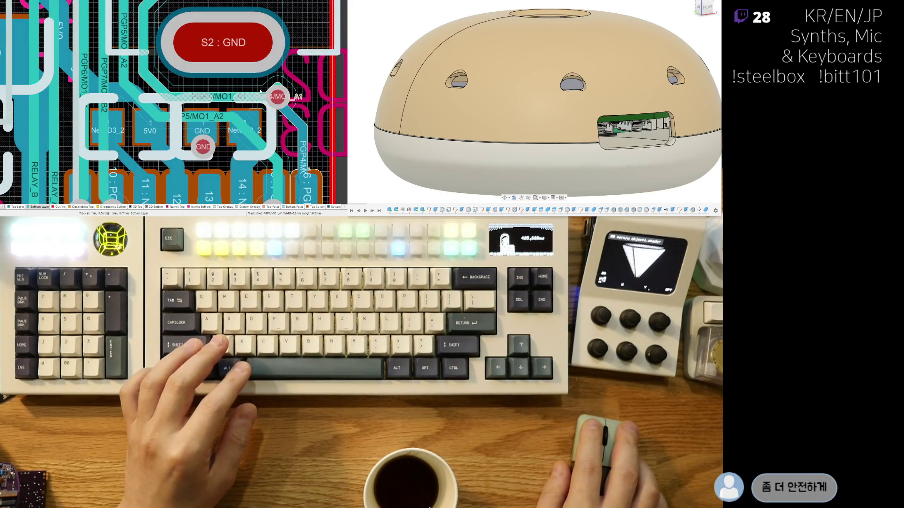
# Step: Select the MO1 track segment by the via, start reshaping it around the GND pad, and box-select the via area
pyautogui.click(247, 79)
pyautogui.click(268, 97)
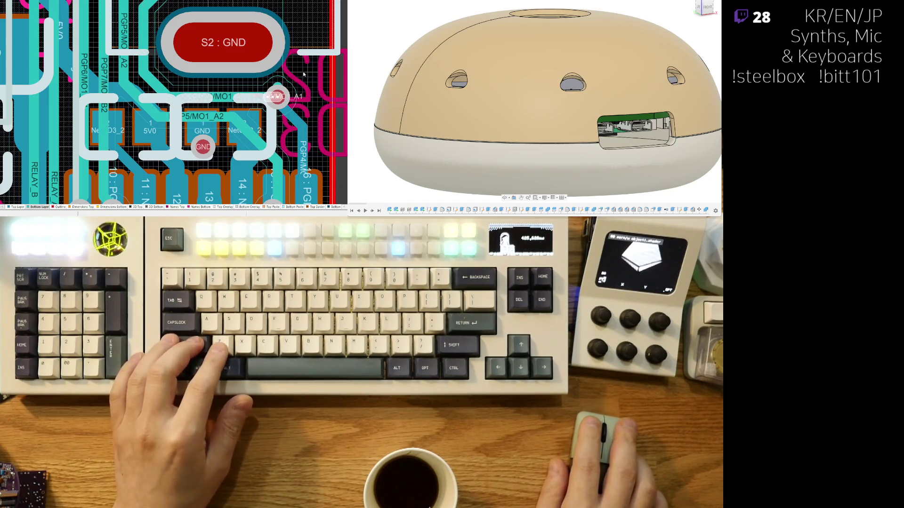
pyautogui.keyDown('ctrl'); pyautogui.click(284, 96); pyautogui.keyUp('ctrl')
pyautogui.moveTo(286, 97); pyautogui.dragTo(243, 98, button='right')
pyautogui.moveTo(249, 78); pyautogui.dragTo(219, 110)
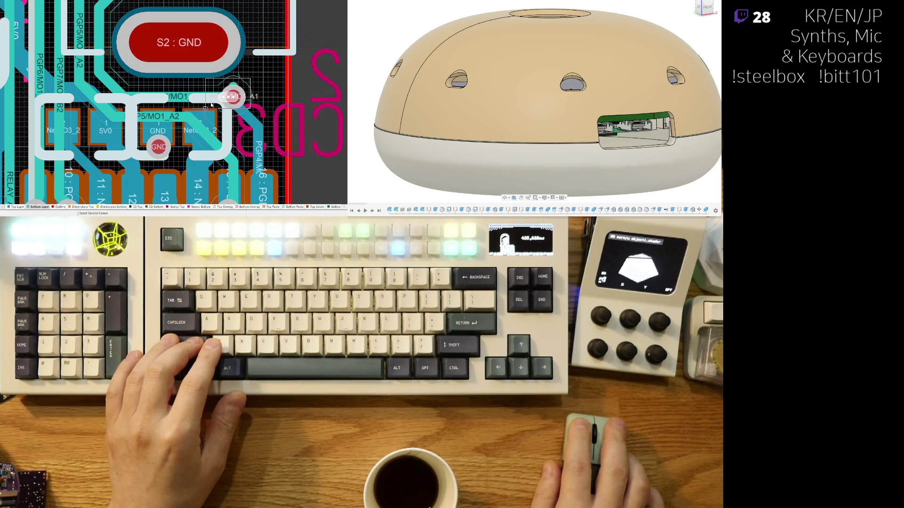
# Step: Move the PGP4 MO1 track near the S2 pad and start dragging the PGP4/MO1_A1 via with its track segments
pyautogui.click(240, 110)
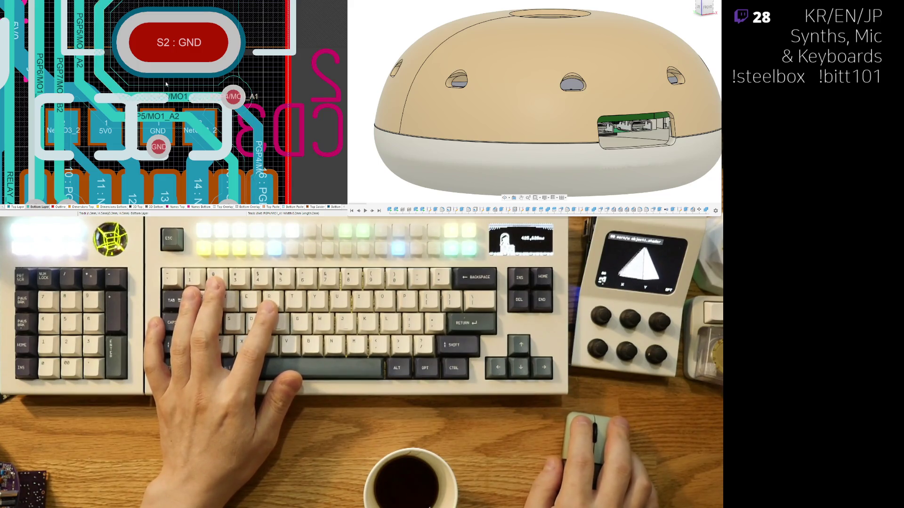
pyautogui.click(99, 51)
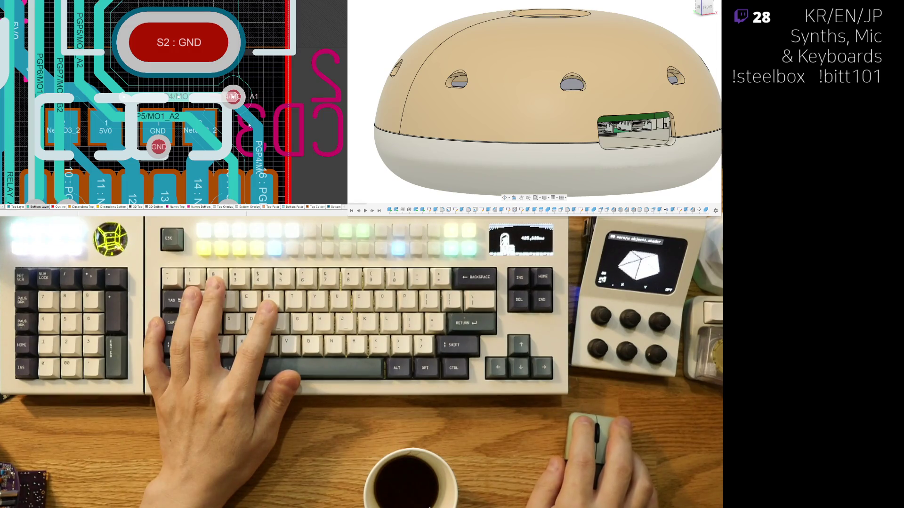
pyautogui.click(274, 77)
pyautogui.click(273, 81)
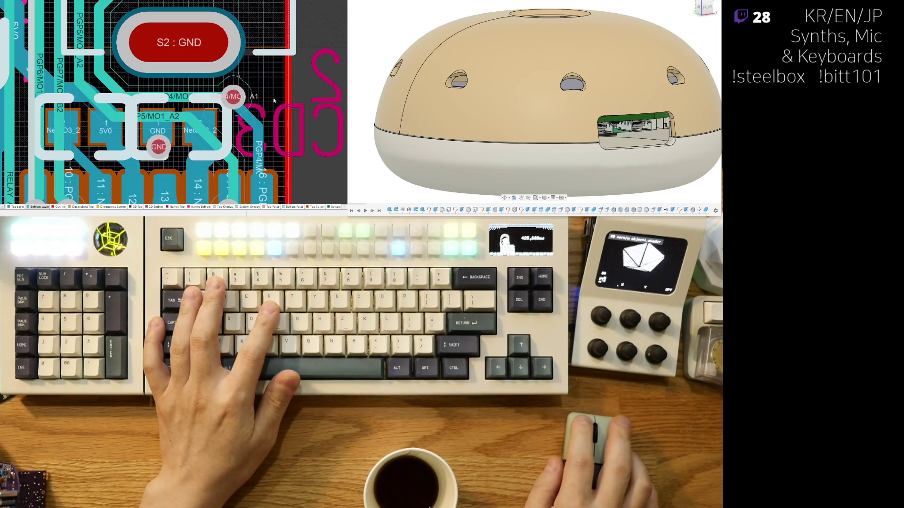
pyautogui.click(247, 118)
pyautogui.click(244, 115)
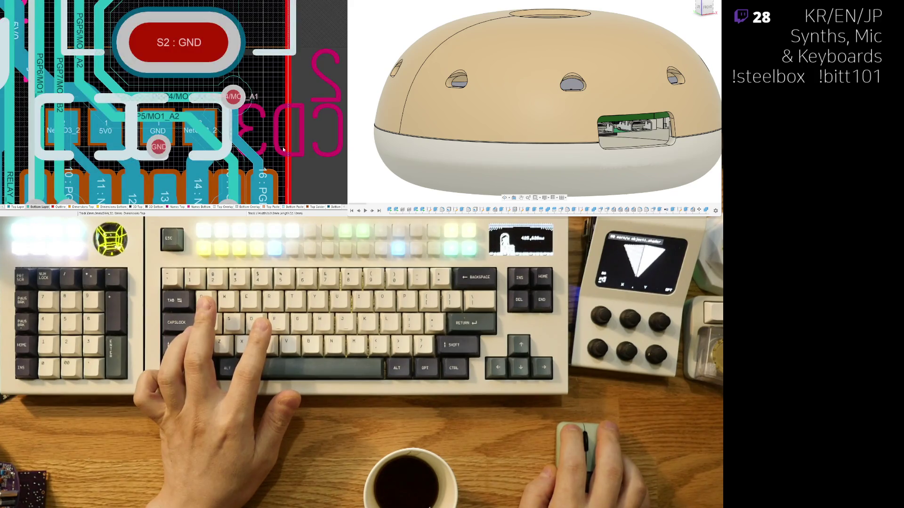
pyautogui.scroll(2, 283, 132)
# Step: Check the board briefly in 3D, return to 2D and bring the traces beside pad 3 into view
pyautogui.press('3')
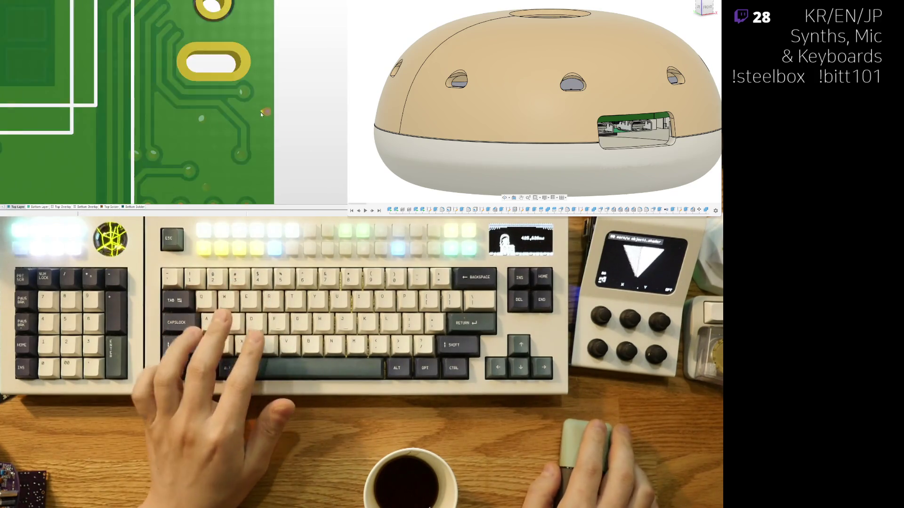
pyautogui.scroll(-3, 260, 112)
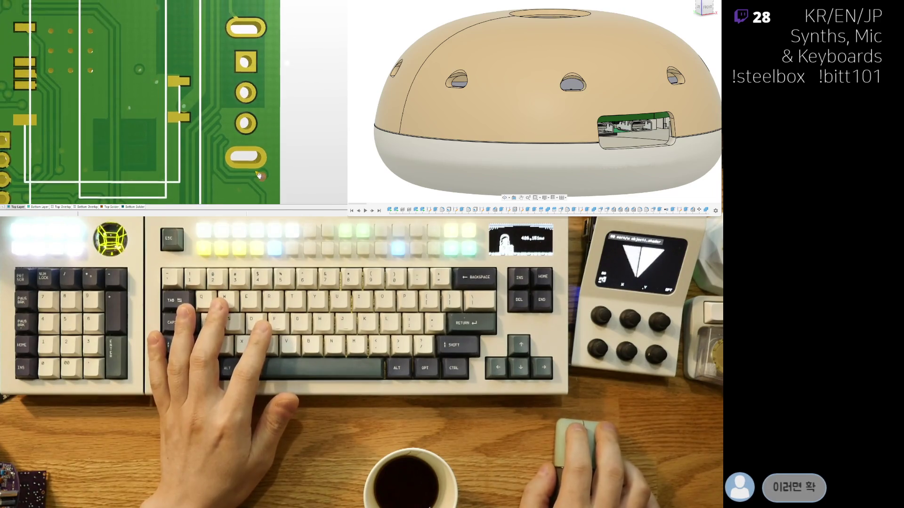
pyautogui.press('2')
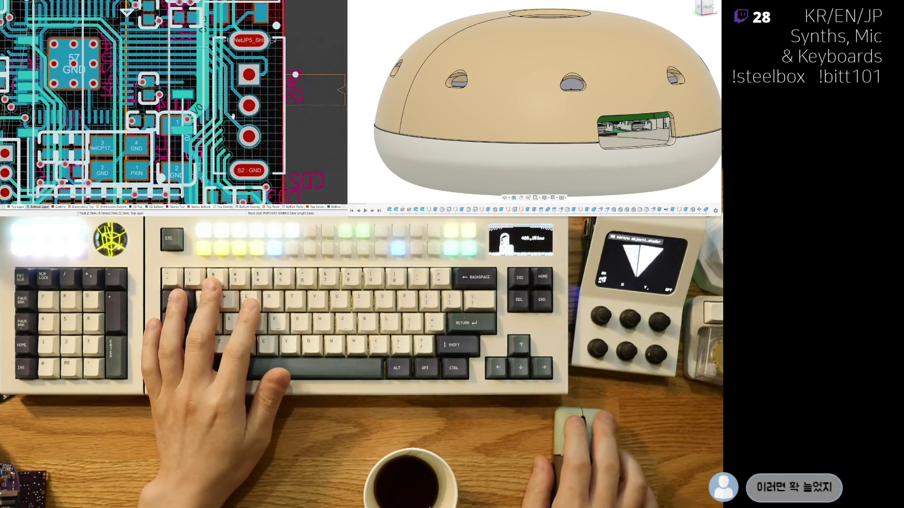
pyautogui.scroll(5, 292, 61)
pyautogui.keyDown('shift'); pyautogui.hscroll(-2, 194, 87); pyautogui.keyUp('shift')
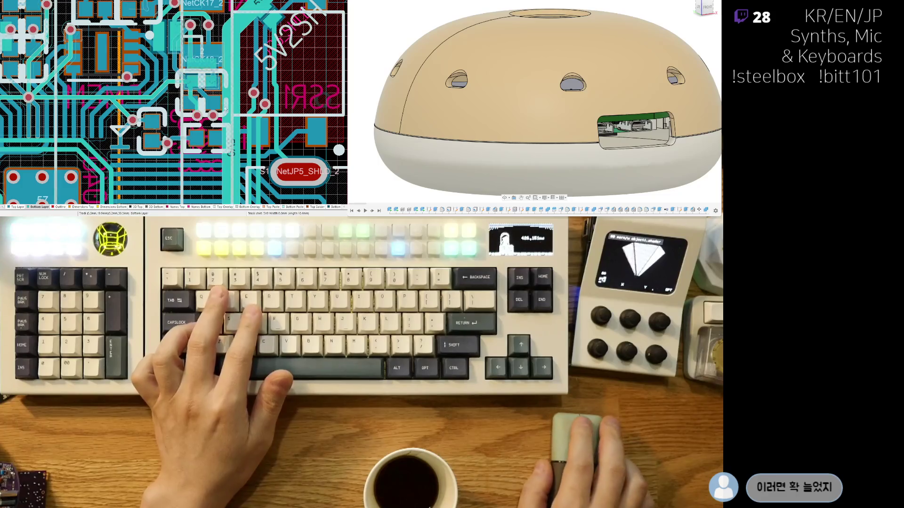
pyautogui.scroll(-3, 237, 95)
pyautogui.scroll(-1, 238, 96)
pyautogui.scroll(-1, 238, 96)
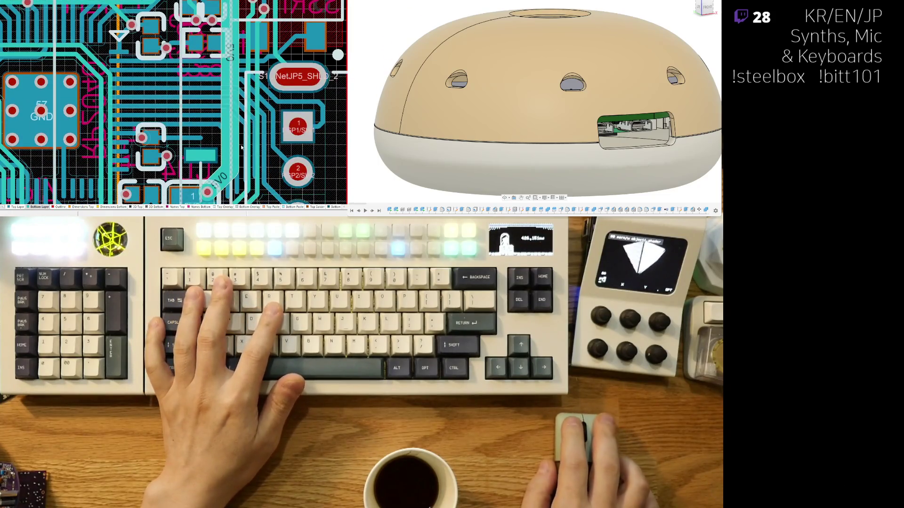
pyautogui.scroll(1, 238, 149)
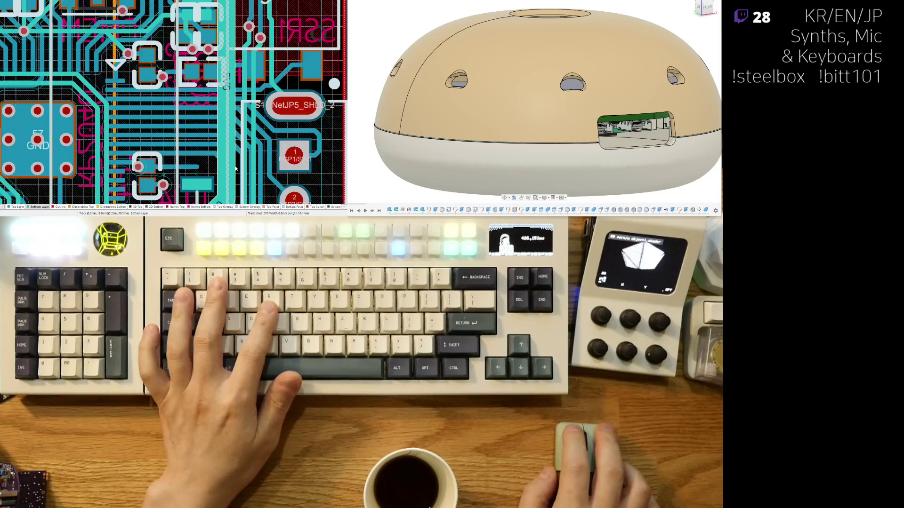
pyautogui.scroll(-1, 240, 156)
pyautogui.scroll(-1, 241, 156)
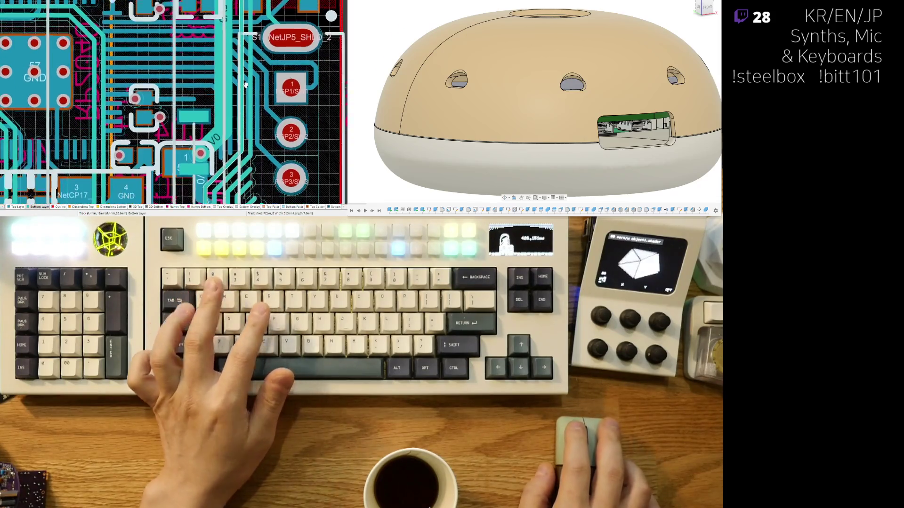
pyautogui.scroll(-2, 241, 106)
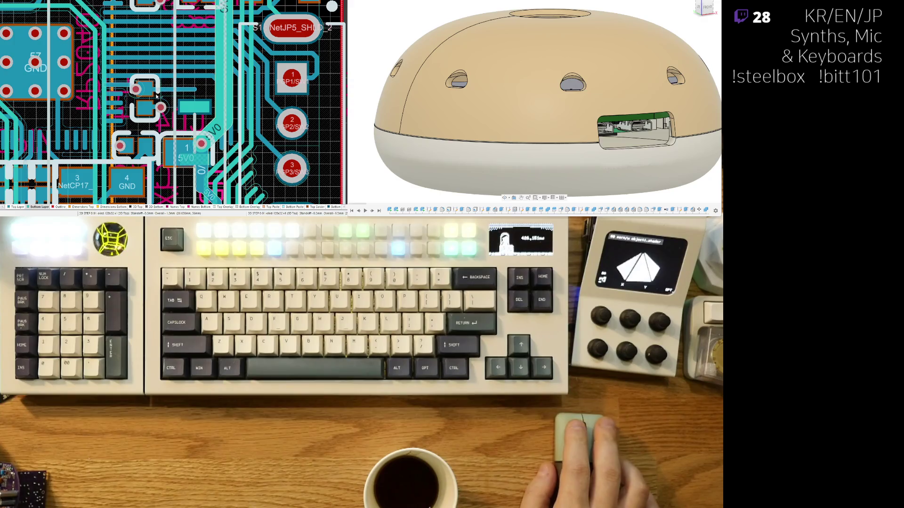
pyautogui.scroll(2, 212, 117)
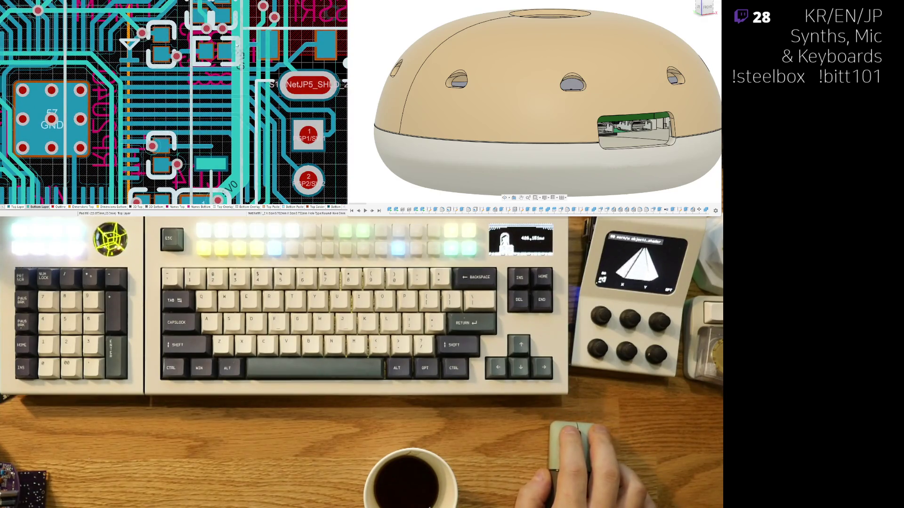
pyautogui.scroll(2, 205, 159)
pyautogui.scroll(2, 205, 159)
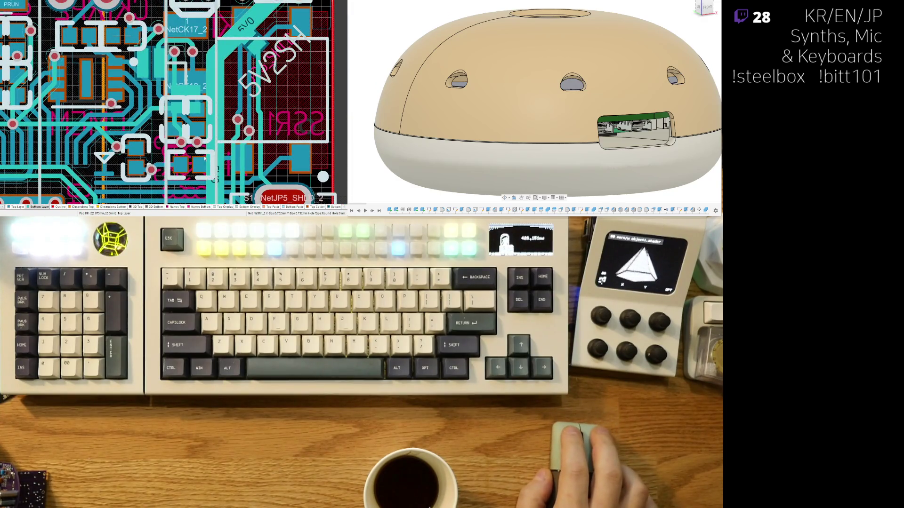
pyautogui.click(216, 159)
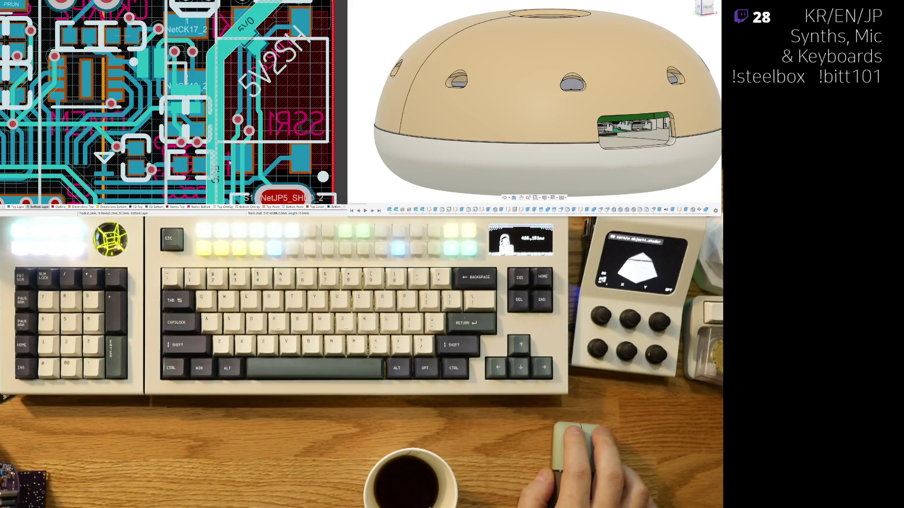
pyautogui.scroll(-1, 229, 163)
pyautogui.scroll(-2, 283, 100)
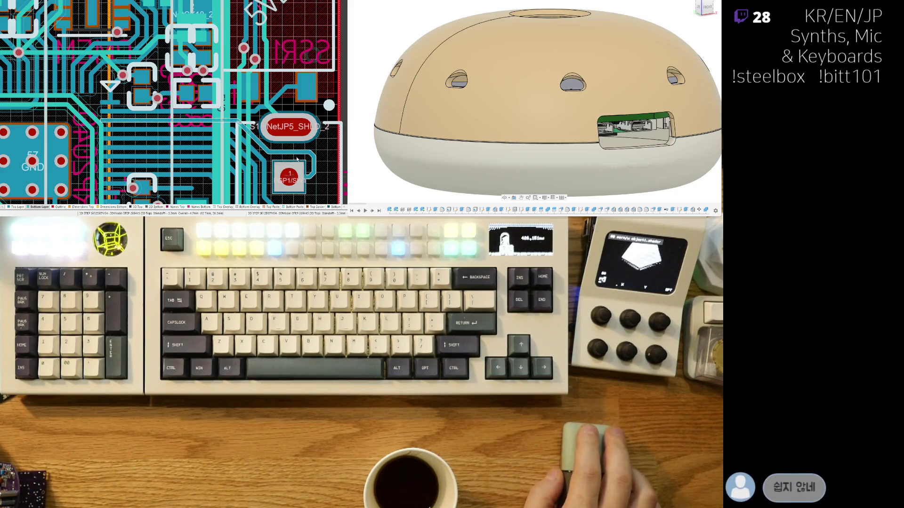
pyautogui.moveTo(286, 112); pyautogui.dragTo(246, 151, button='right')
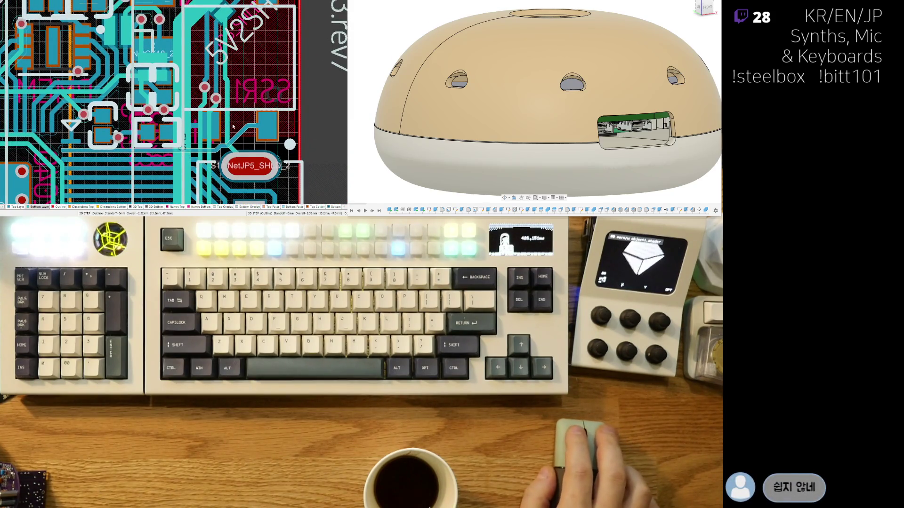
pyautogui.scroll(-1, 247, 156)
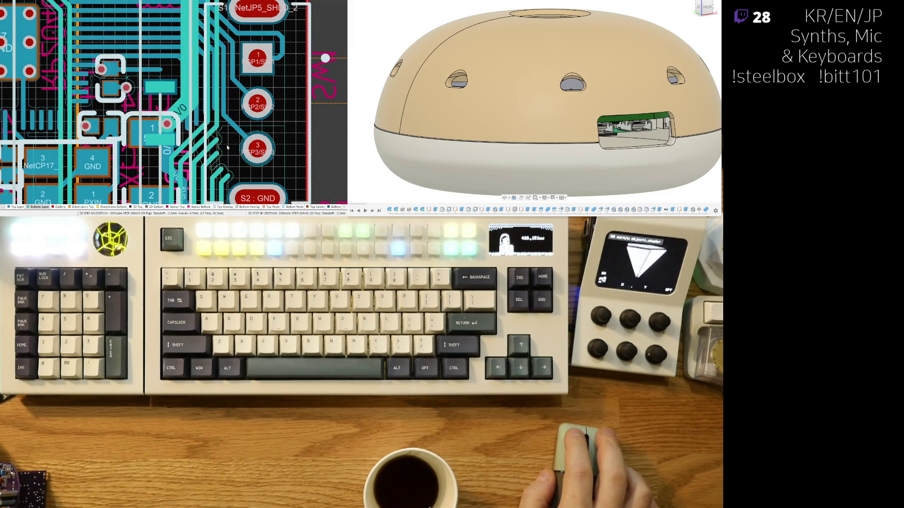
pyautogui.keyDown('ctrl'); pyautogui.scroll(2, 220, 123); pyautogui.keyUp('ctrl')
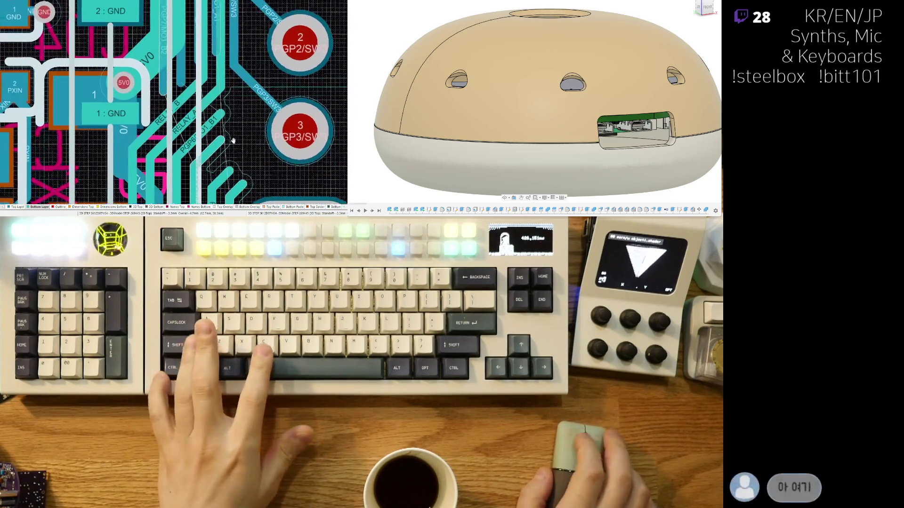
pyautogui.keyDown('ctrl'); pyautogui.scroll(2, 228, 113); pyautogui.keyUp('ctrl')
pyautogui.moveTo(226, 113); pyautogui.dragTo(200, 93, button='right')
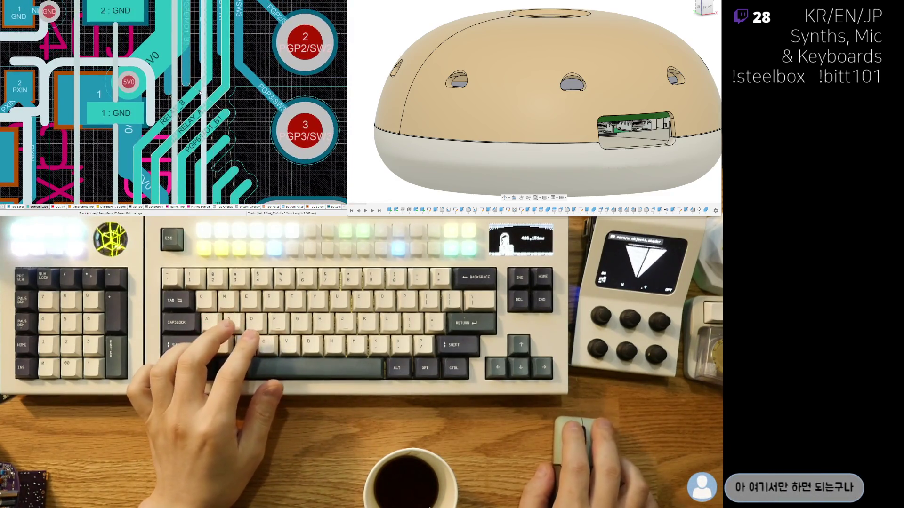
pyautogui.scroll(-2, 199, 92)
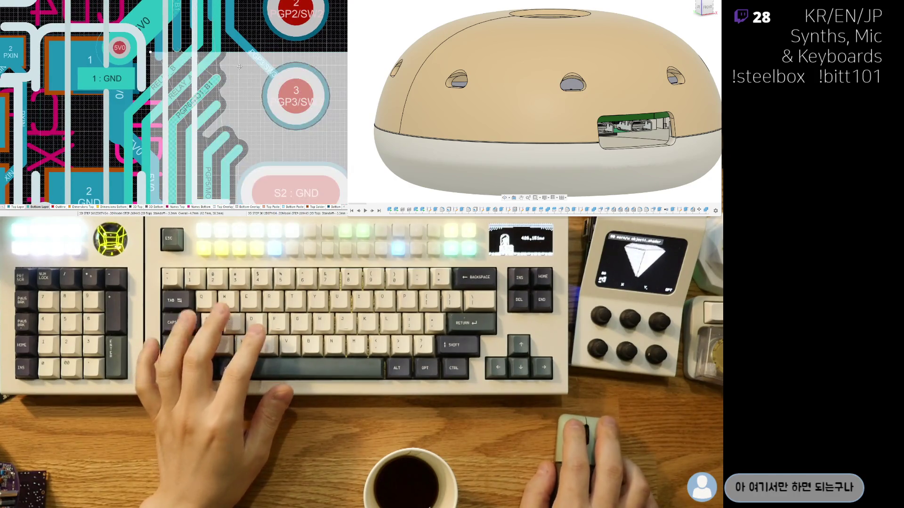
pyautogui.keyDown('ctrl'); pyautogui.scroll(1, 256, 98); pyautogui.keyUp('ctrl')
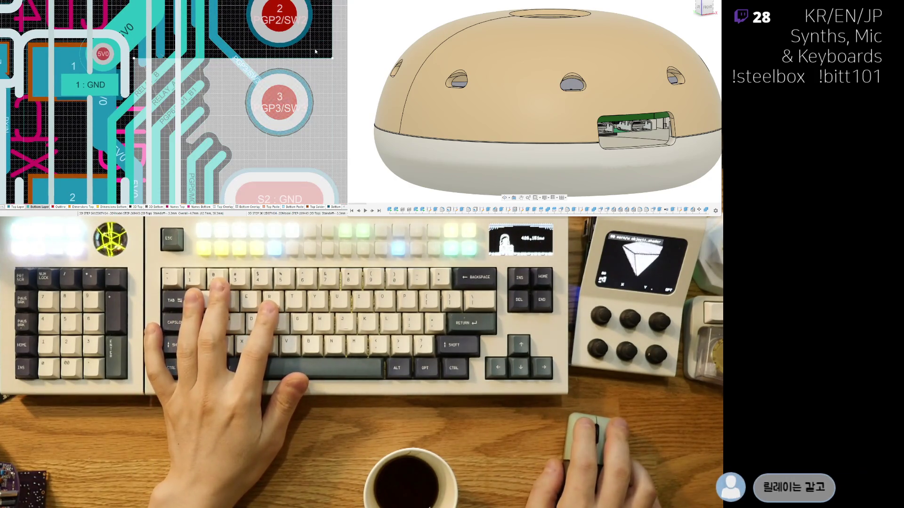
pyautogui.keyDown('ctrl'); pyautogui.scroll(-1, 171, 64); pyautogui.keyUp('ctrl')
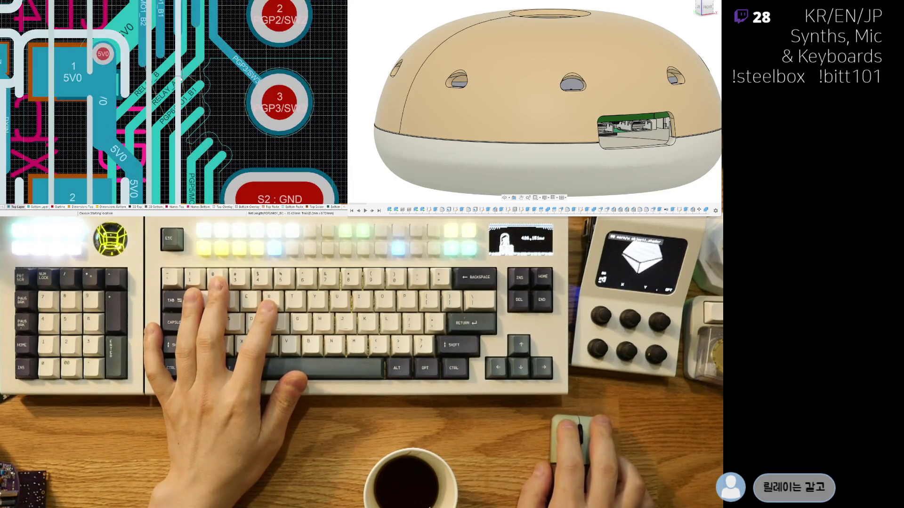
pyautogui.keyDown('ctrl'); pyautogui.scroll(1, 202, 170); pyautogui.keyUp('ctrl')
pyautogui.scroll(-2, 203, 169)
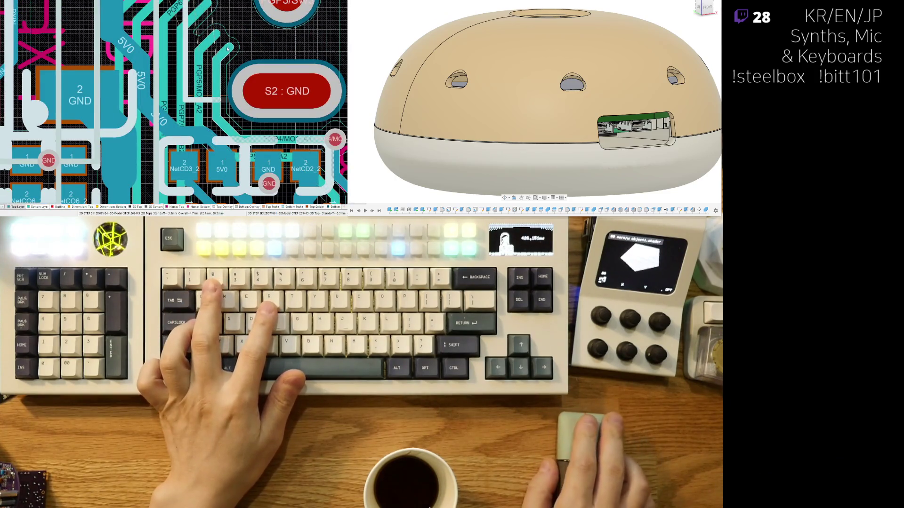
pyautogui.scroll(1, 202, 158)
pyautogui.scroll(-1, 201, 157)
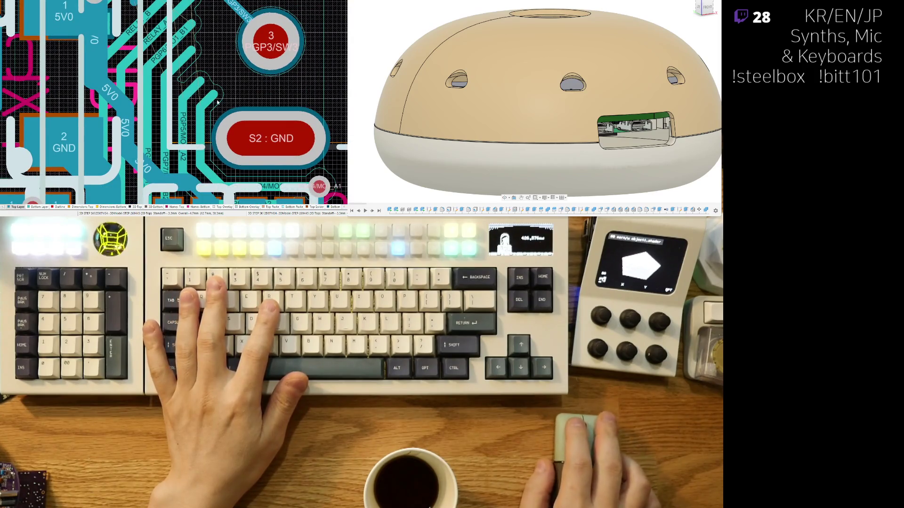
pyautogui.keyDown('ctrl'); pyautogui.scroll(1, 216, 103); pyautogui.keyUp('ctrl')
# Step: Route a new PGP4/MO1 track segment down past pad 3 toward the S2 : GND pad with Interactive Routing
pyautogui.click(167, 74)
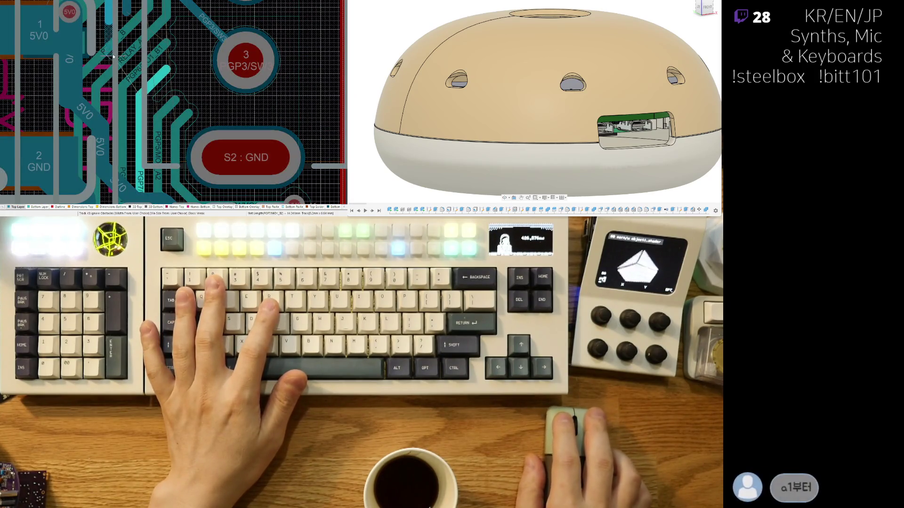
pyautogui.scroll(2, 141, 85)
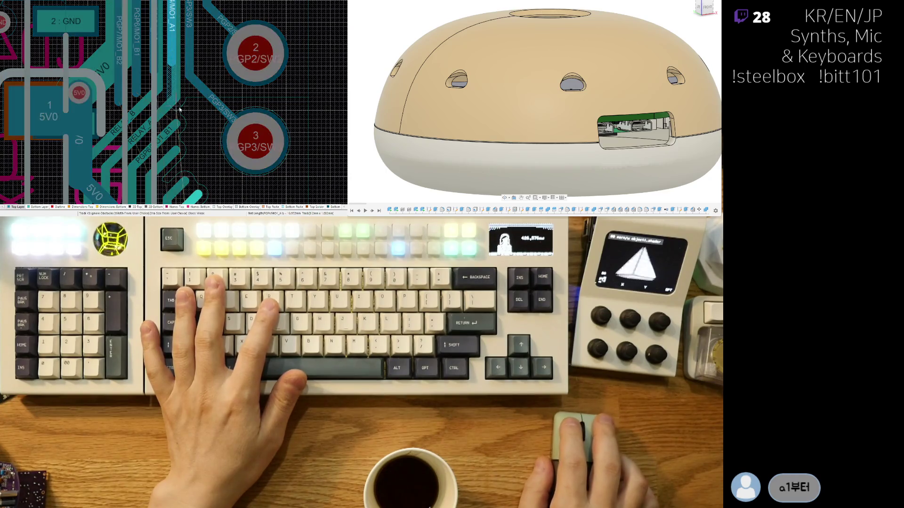
pyautogui.scroll(-3, 216, 145)
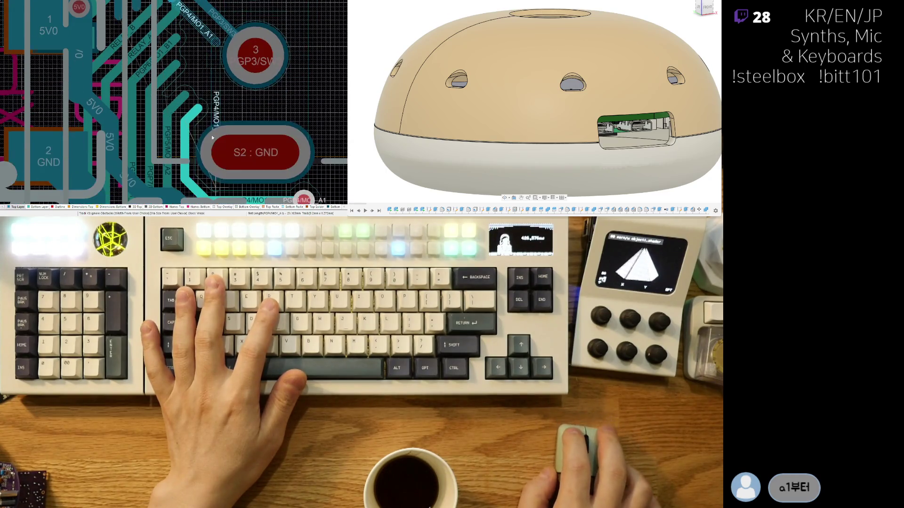
pyautogui.click(211, 107)
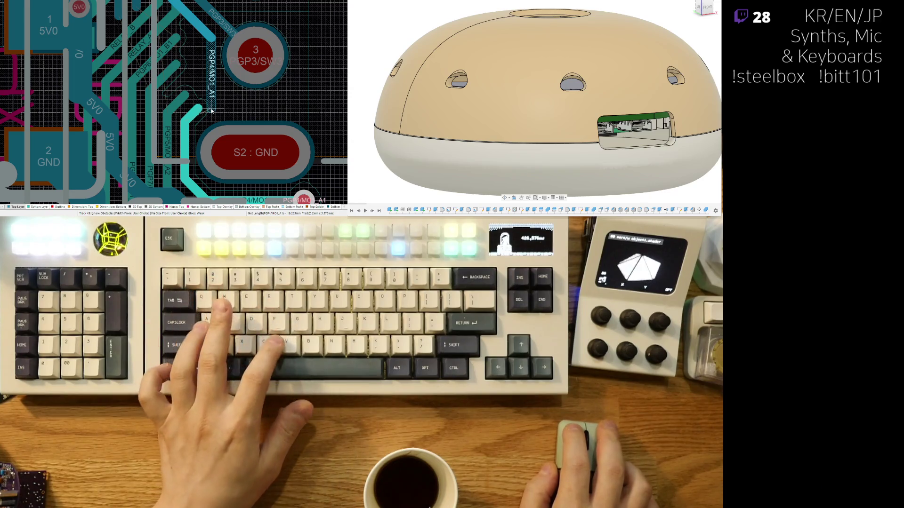
pyautogui.rightClick(212, 109)
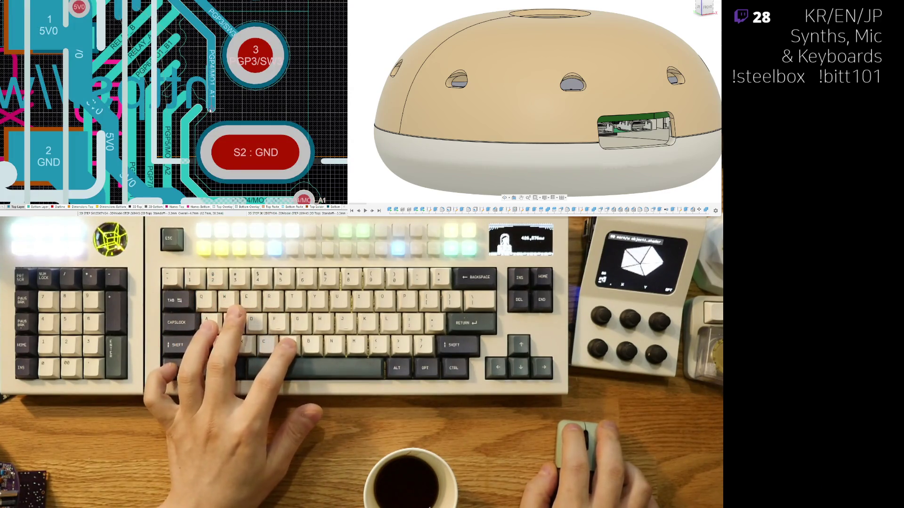
pyautogui.keyDown('shift'); pyautogui.hscroll(3, 226, 121); pyautogui.keyUp('shift')
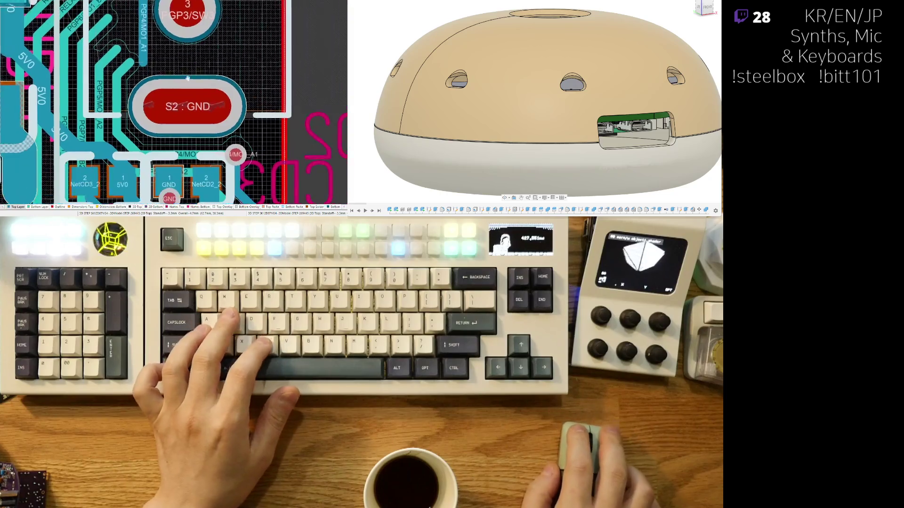
pyautogui.scroll(-2, 238, 141)
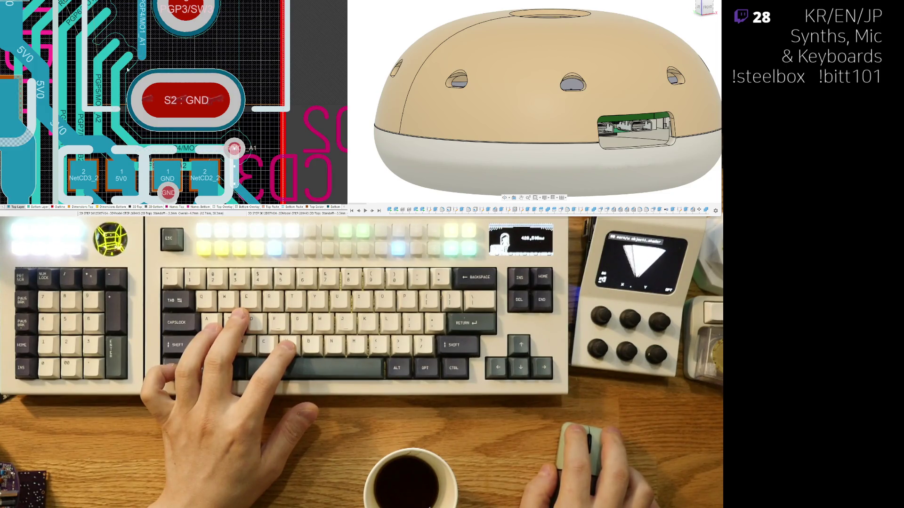
# Step: Drop a via at the PGP4/MO1 track end above S2 : GND, then place a PGP5 via beside it after a cancelled routing attempt
pyautogui.hotkey('ctrl', 'shift', 'v')
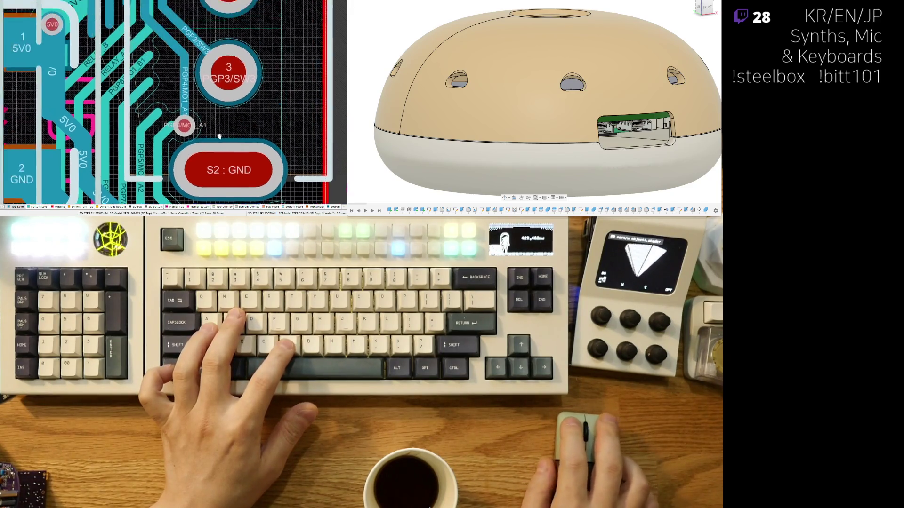
pyautogui.moveTo(295, 62); pyautogui.dragTo(152, 96, button='right')
pyautogui.hotkey('ctrl', 'w')
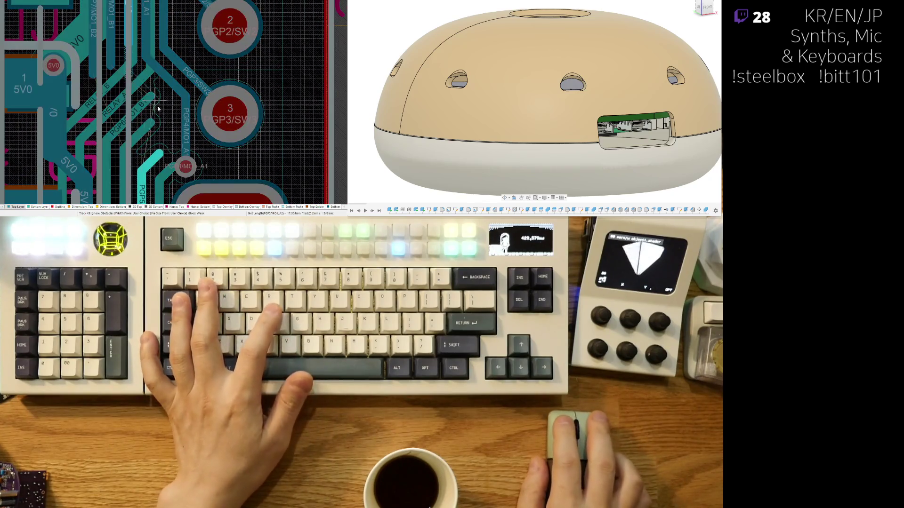
pyautogui.click(161, 153)
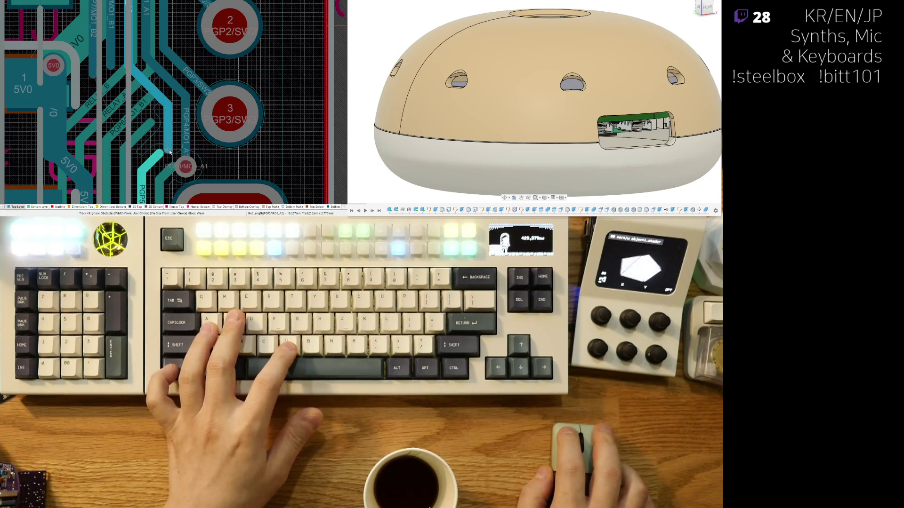
pyautogui.rightClick(169, 152)
pyautogui.keyDown('ctrl'); pyautogui.scroll(3, 165, 155); pyautogui.keyUp('ctrl')
pyautogui.click(165, 129)
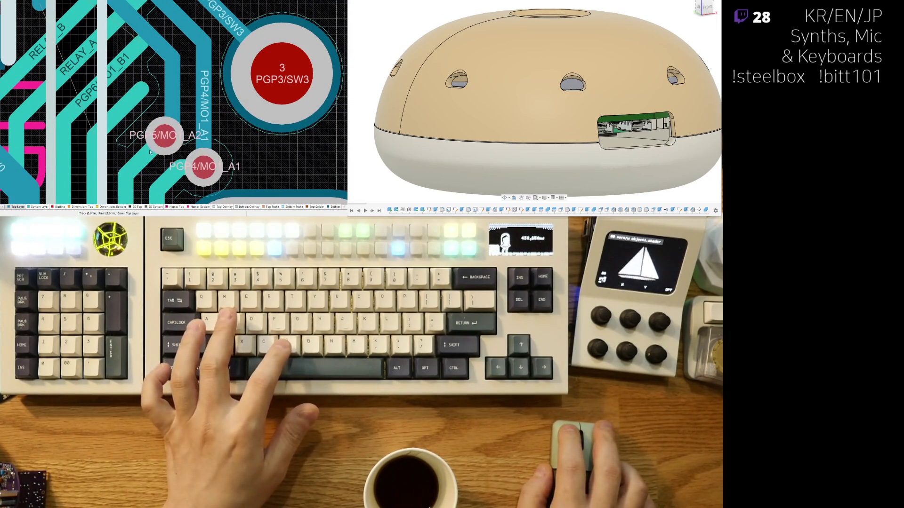
# Step: Move the PGP4/MO1_A1 via with obstacles ignored and straighten its attached track segments
pyautogui.click(201, 149)
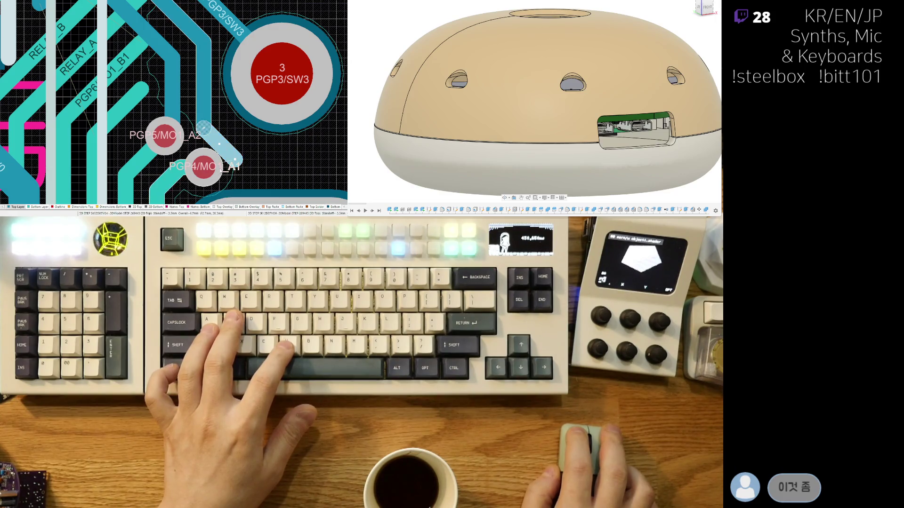
pyautogui.hotkey('shift', 'r')
pyautogui.click(234, 166)
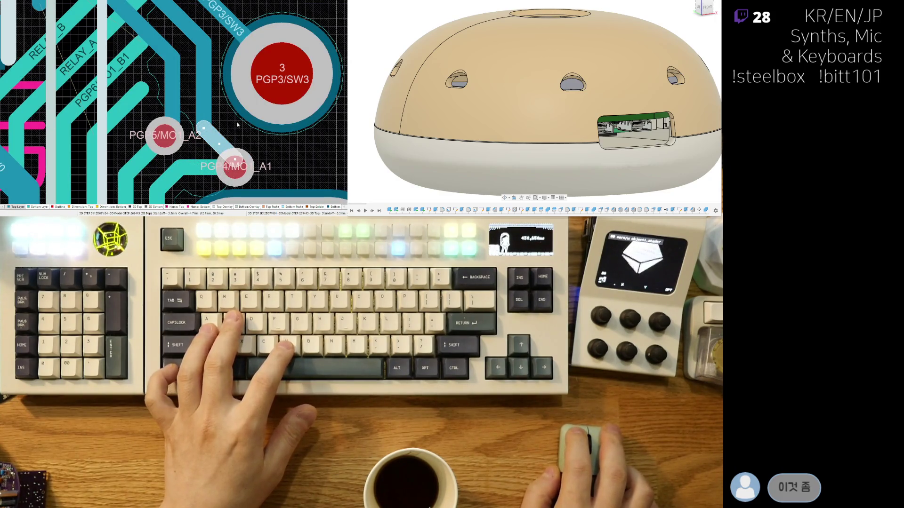
pyautogui.moveTo(233, 169); pyautogui.dragTo(233, 158)
pyautogui.scroll(-1, 233, 158)
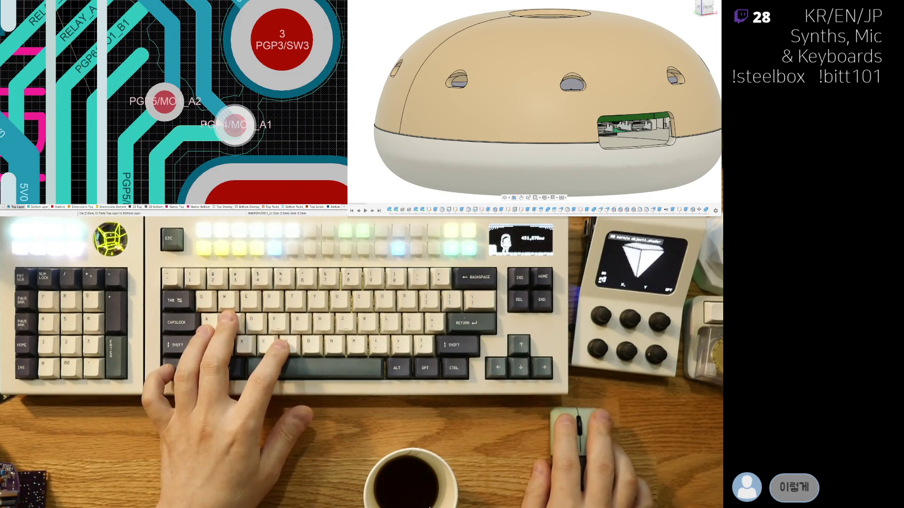
pyautogui.scroll(1, 162, 140)
pyautogui.scroll(1, 161, 140)
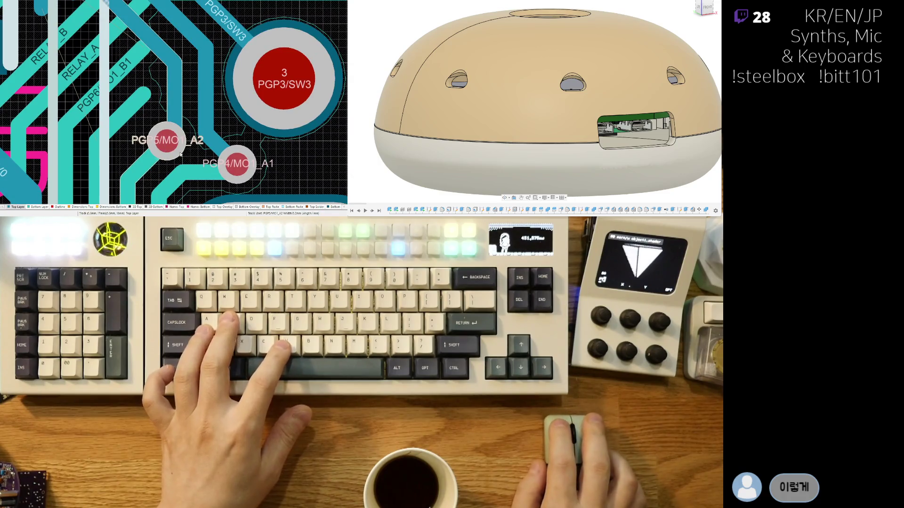
pyautogui.moveTo(216, 138); pyautogui.dragTo(225, 139)
pyautogui.scroll(-4, 197, 105)
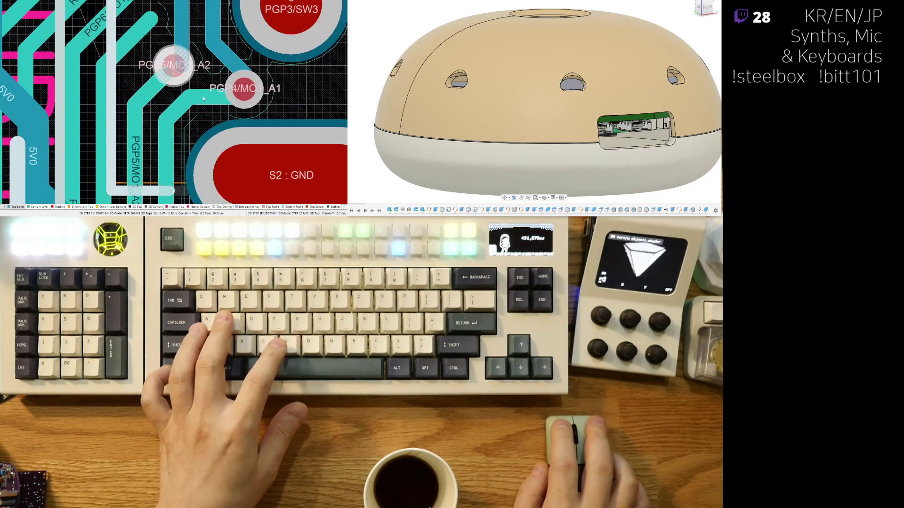
pyautogui.moveTo(176, 111); pyautogui.dragTo(182, 123)
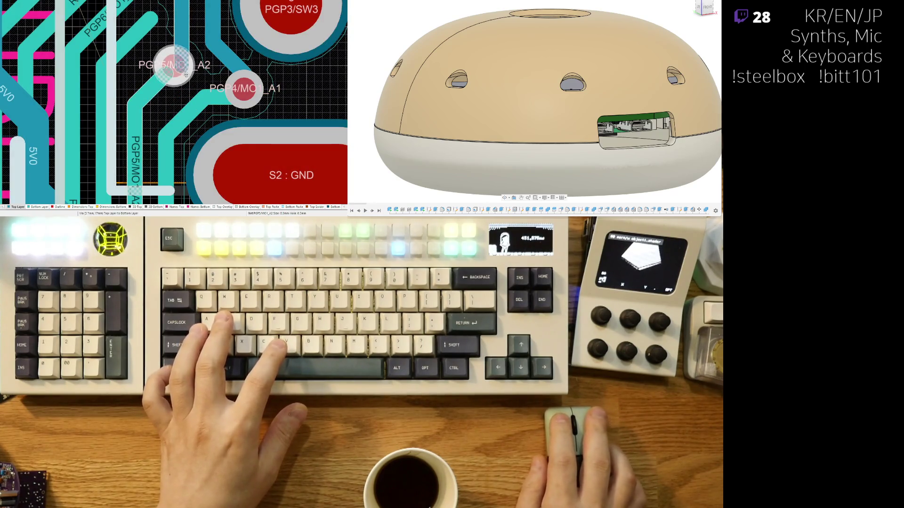
# Step: Shift the PGP5/MO1_A2 via slightly right and select the diagonal trace leaving it
pyautogui.moveTo(185, 72)
pyautogui.mouseDown()
pyautogui.moveTo(183, 63)
pyautogui.moveTo(157, 103)
pyautogui.moveTo(171, 72)
pyautogui.mouseUp()
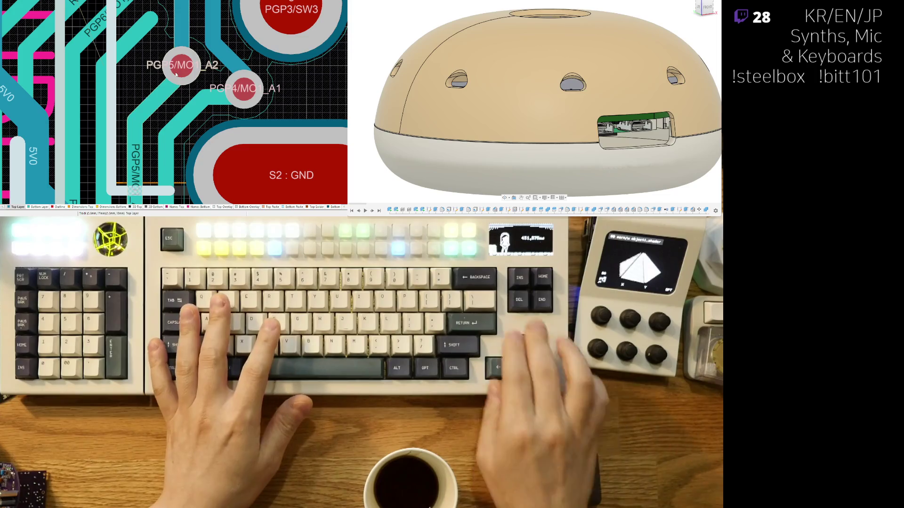
pyautogui.click(176, 80)
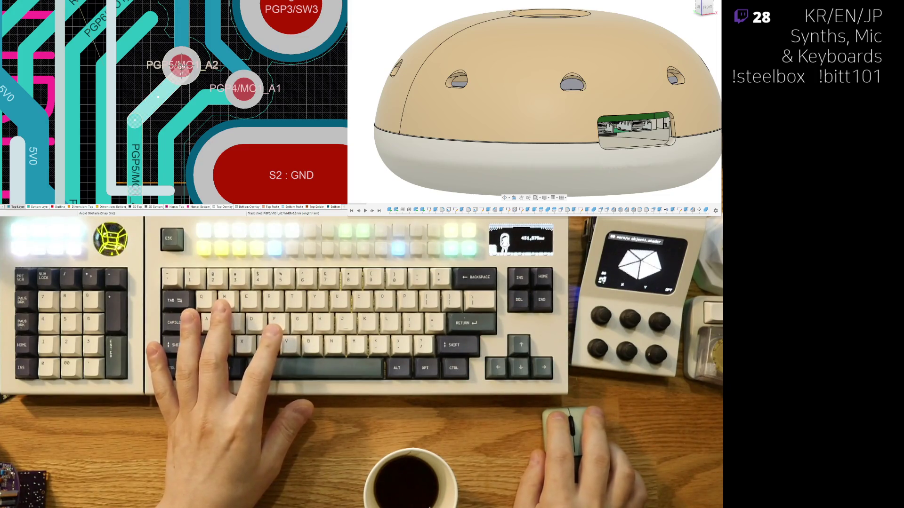
pyautogui.scroll(2, 170, 92)
pyautogui.scroll(1, 150, 128)
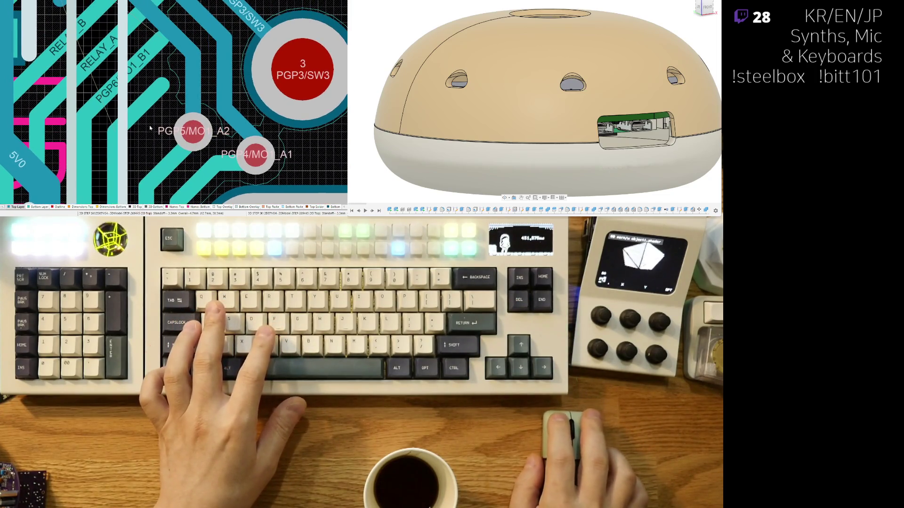
pyautogui.keyDown('ctrl'); pyautogui.scroll(1, 150, 128); pyautogui.keyUp('ctrl')
# Step: Drag the diagonal A2 trace onto a shorter path running down into the A2 via
pyautogui.moveTo(185, 157)
pyautogui.mouseDown()
pyautogui.moveTo(193, 166)
pyautogui.moveTo(230, 127)
pyautogui.mouseUp()
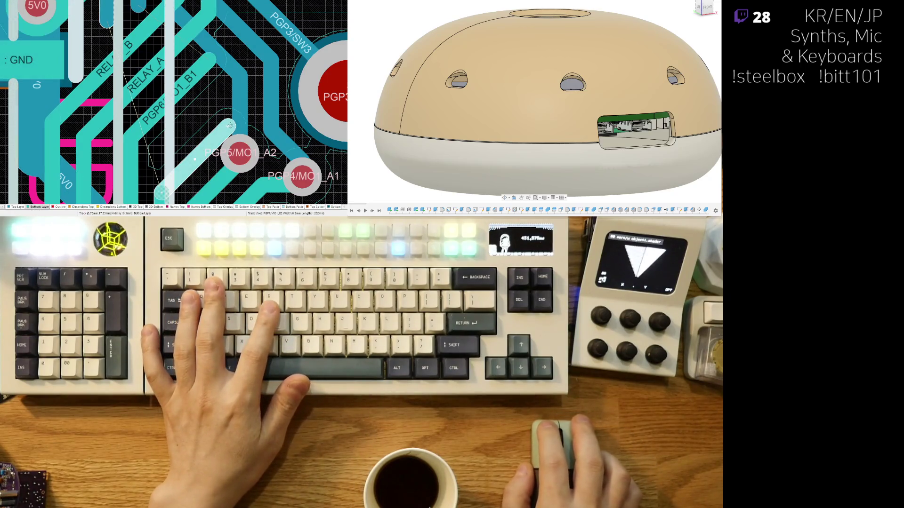
pyautogui.moveTo(229, 126)
pyautogui.mouseDown()
pyautogui.moveTo(184, 145)
pyautogui.moveTo(201, 110)
pyautogui.mouseUp()
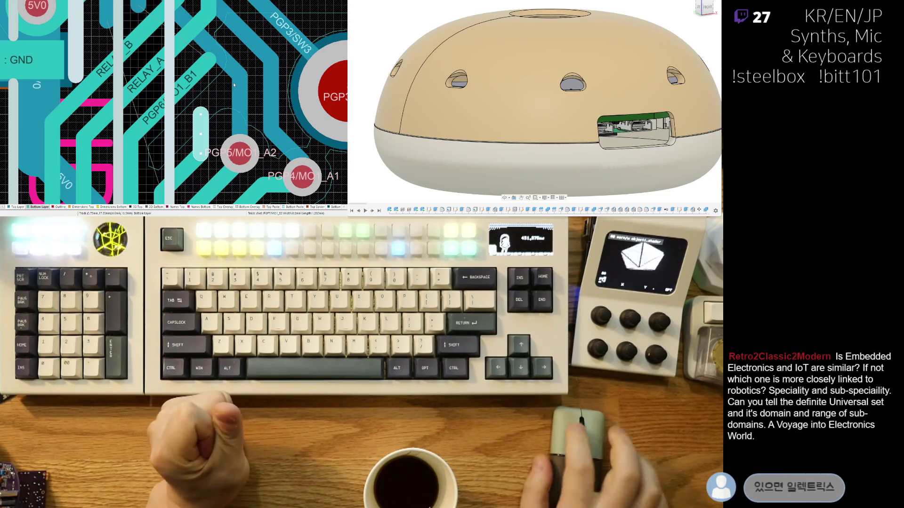
# Step: Delete the stray vertical track segment left beside the A2 via
pyautogui.press('Delete')
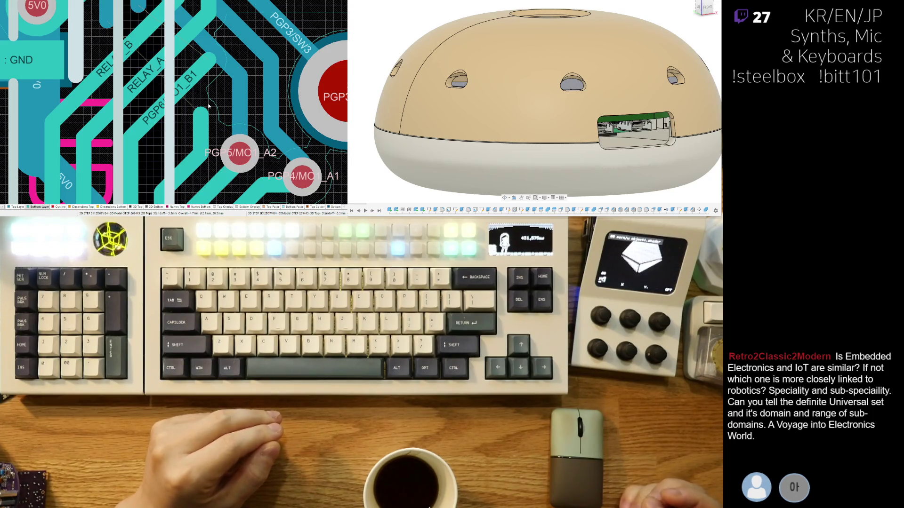
pyautogui.keyDown('ctrl'); pyautogui.scroll(2, 182, 145); pyautogui.keyUp('ctrl')
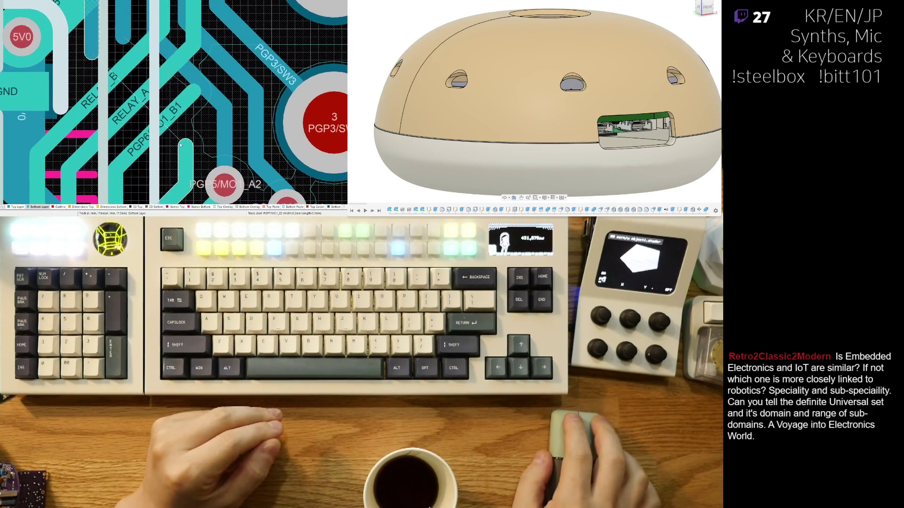
pyautogui.keyDown('ctrl'); pyautogui.scroll(-2, 180, 145); pyautogui.keyUp('ctrl')
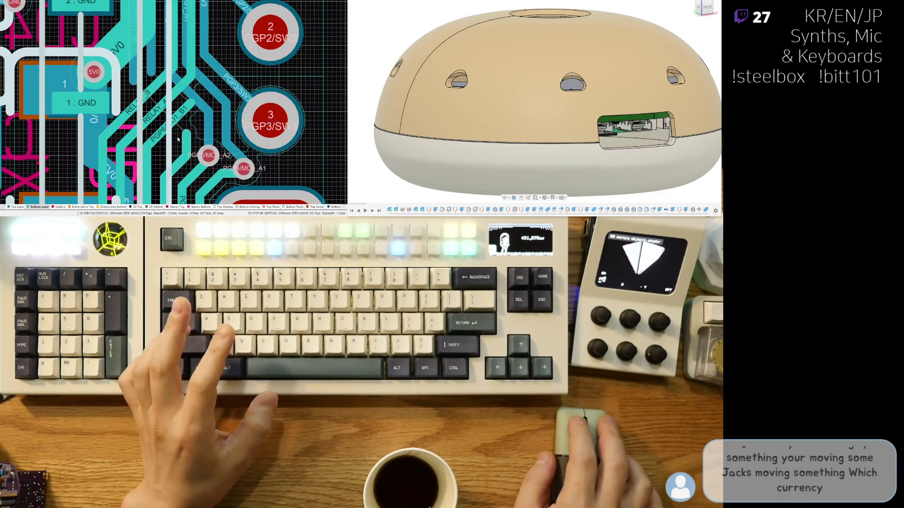
pyautogui.scroll(-1, 185, 125)
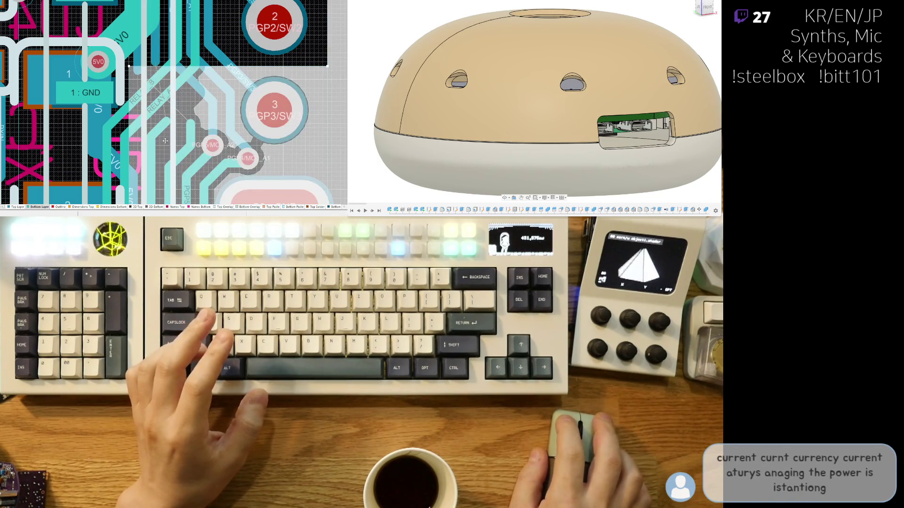
pyautogui.scroll(-3, 166, 140)
pyautogui.keyDown('ctrl'); pyautogui.scroll(-3, 169, 98); pyautogui.keyUp('ctrl')
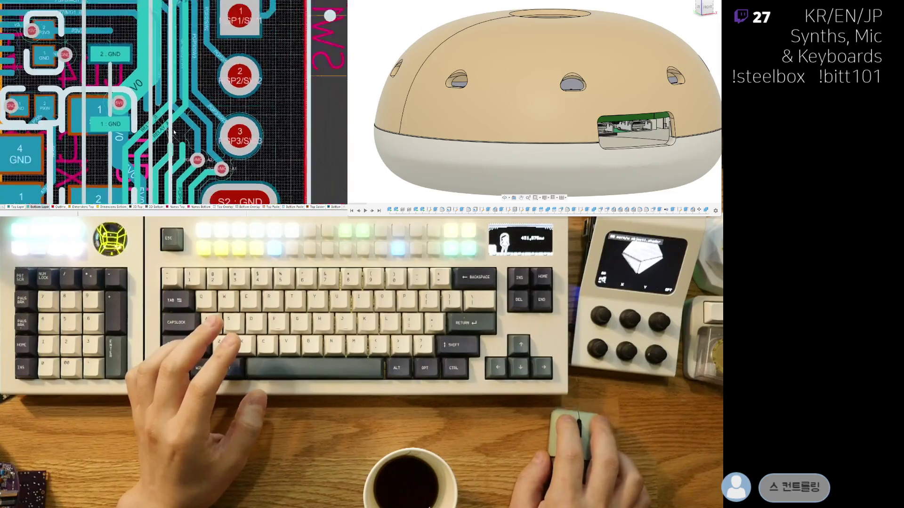
pyautogui.keyDown('ctrl'); pyautogui.scroll(-2, 171, 122); pyautogui.keyUp('ctrl')
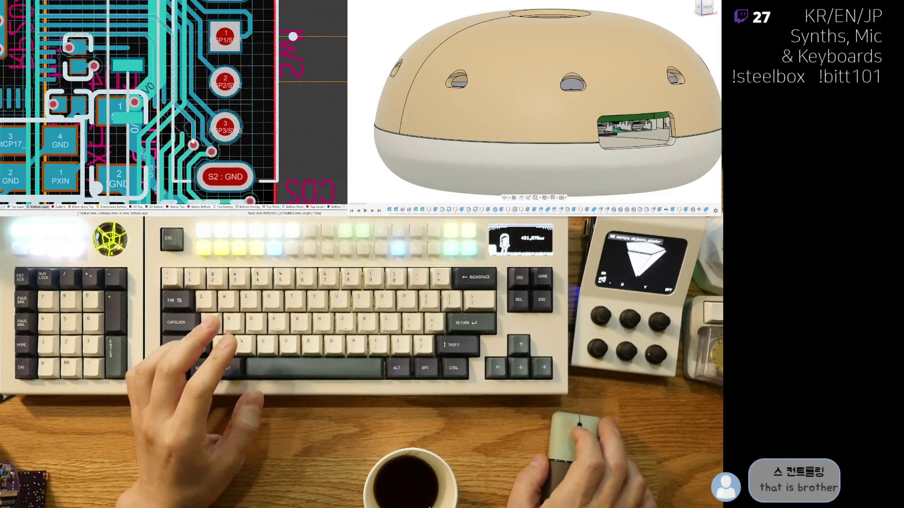
pyautogui.keyDown('ctrl'); pyautogui.scroll(2, 168, 193); pyautogui.keyUp('ctrl')
pyautogui.keyDown('ctrl'); pyautogui.scroll(2, 168, 193); pyautogui.keyUp('ctrl')
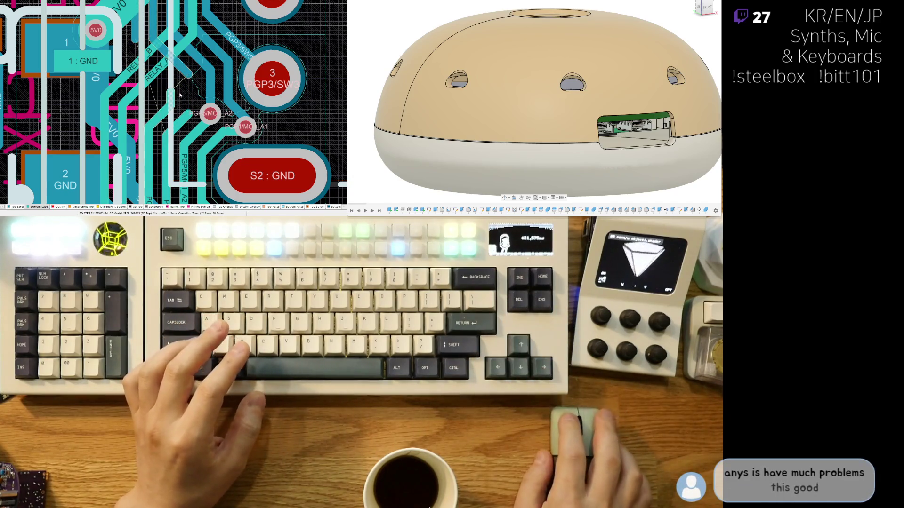
# Step: Remove the leftover hatched track piece near the A1 and A2 vias
pyautogui.hotkey('ctrl', 'z')
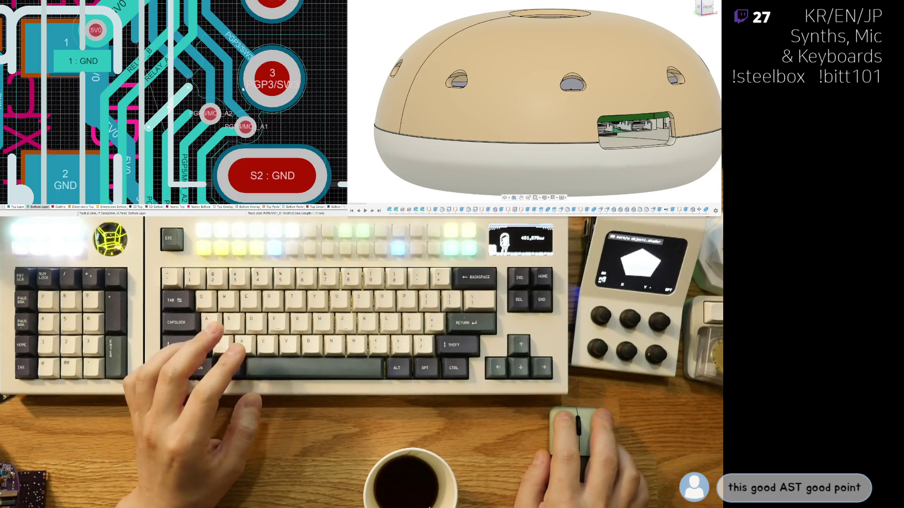
# Step: Finish the current route and place the B1 and B2 vias beside the A2 via
pyautogui.rightClick(186, 78)
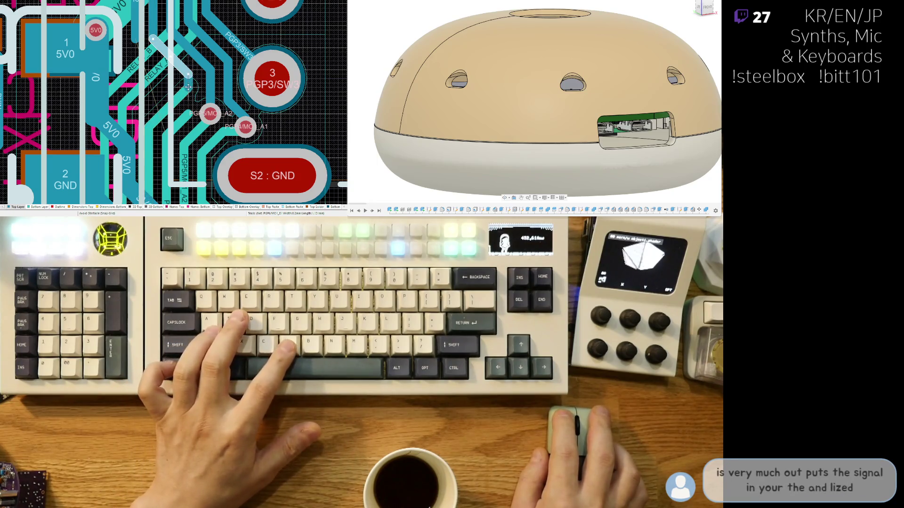
pyautogui.press('v')
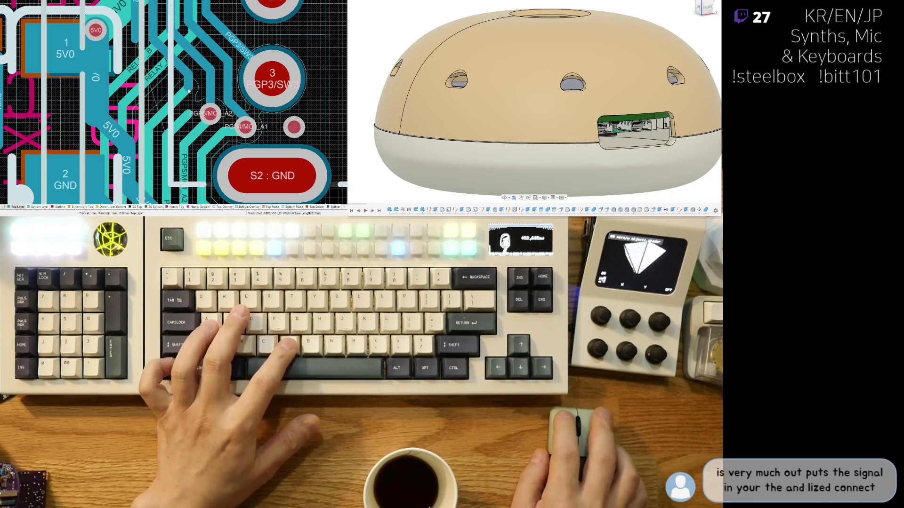
pyautogui.click(187, 87)
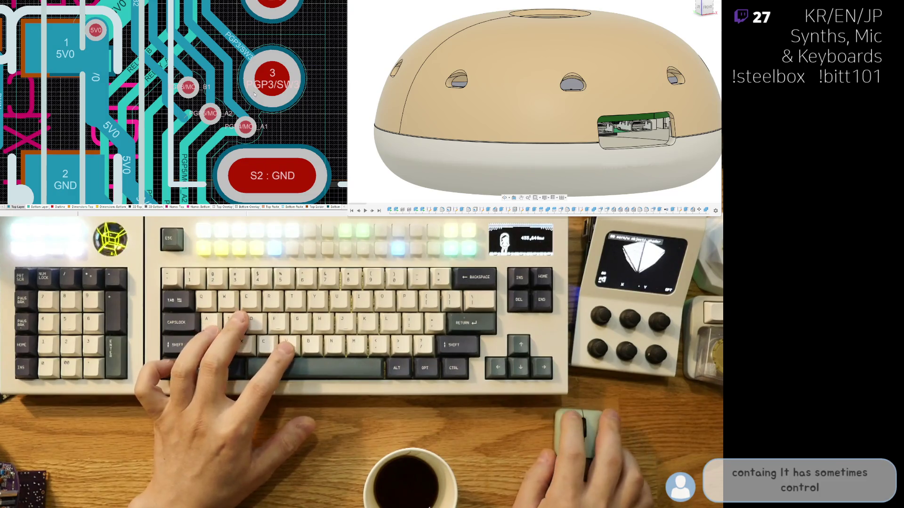
pyautogui.keyDown('ctrl'); pyautogui.scroll(2, 181, 130); pyautogui.keyUp('ctrl')
pyautogui.press('p')
pyautogui.press('v')
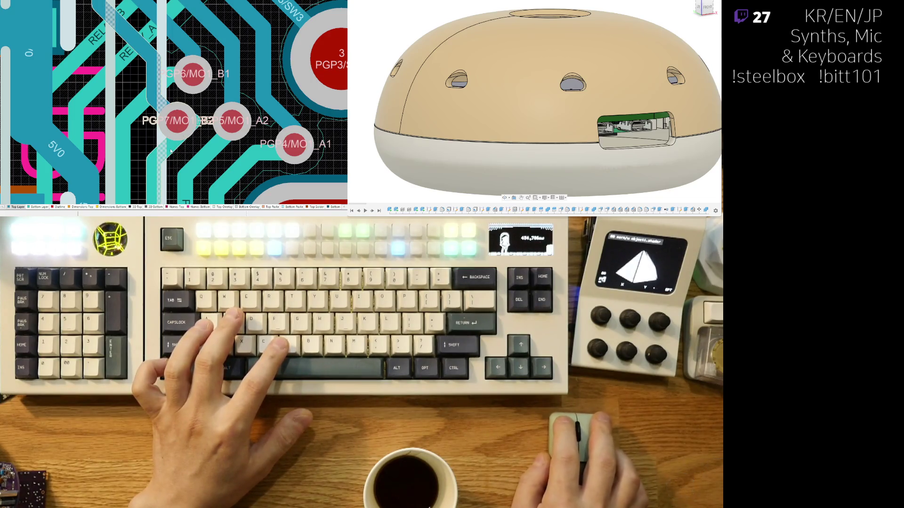
# Step: Attempt routing from the PGP7 pad several times, cancelling each unfinished track
pyautogui.click(161, 136)
pyautogui.rightClick(175, 123)
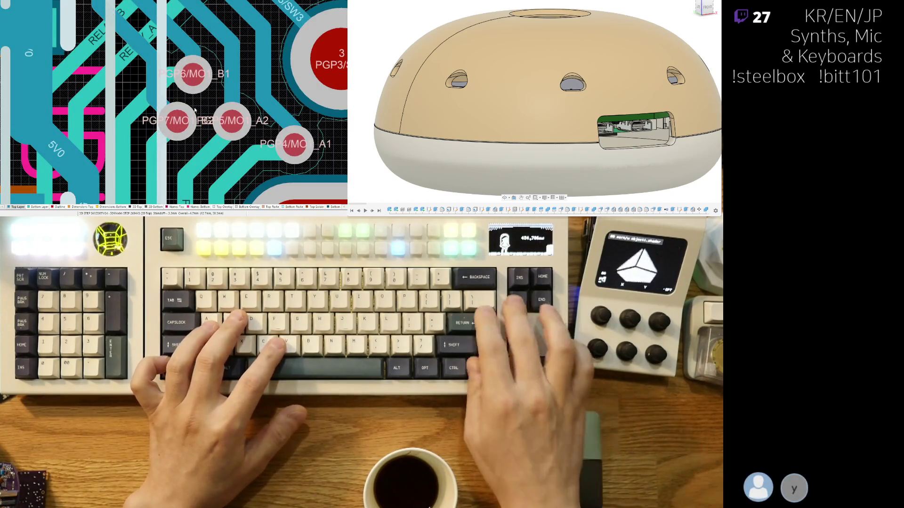
pyautogui.moveTo(172, 117); pyautogui.dragTo(179, 126, button='right')
pyautogui.click(179, 126)
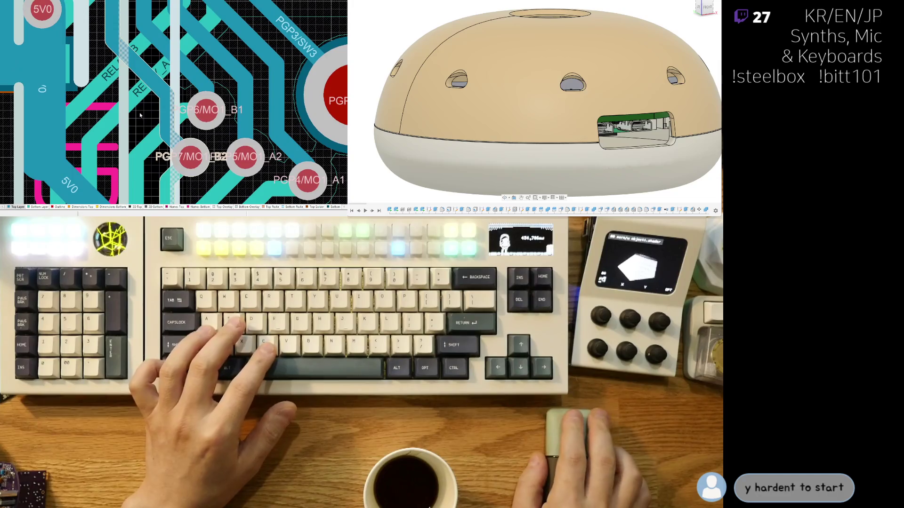
pyautogui.rightClick(244, 92)
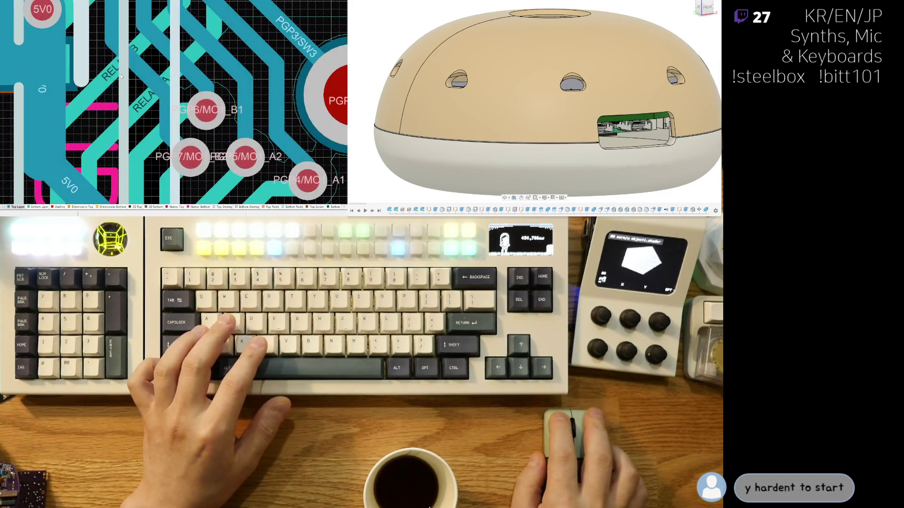
pyautogui.click(117, 84)
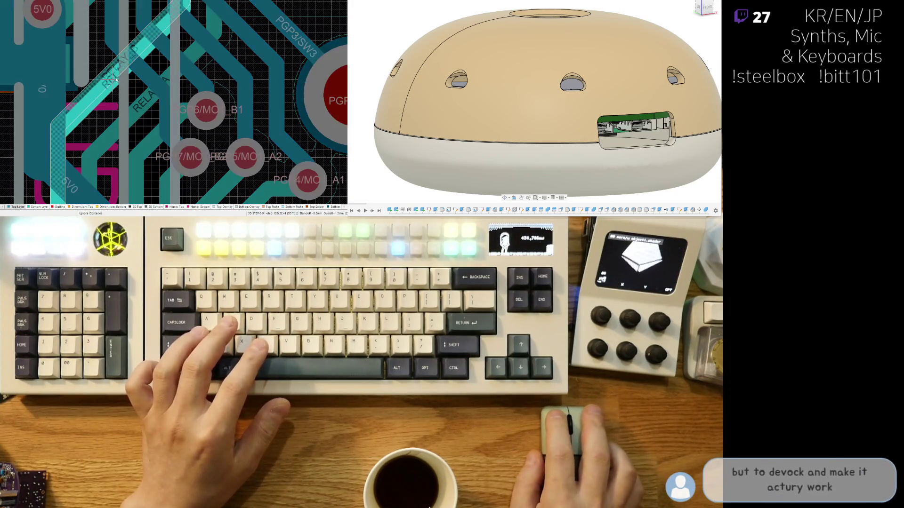
pyautogui.rightClick(117, 84)
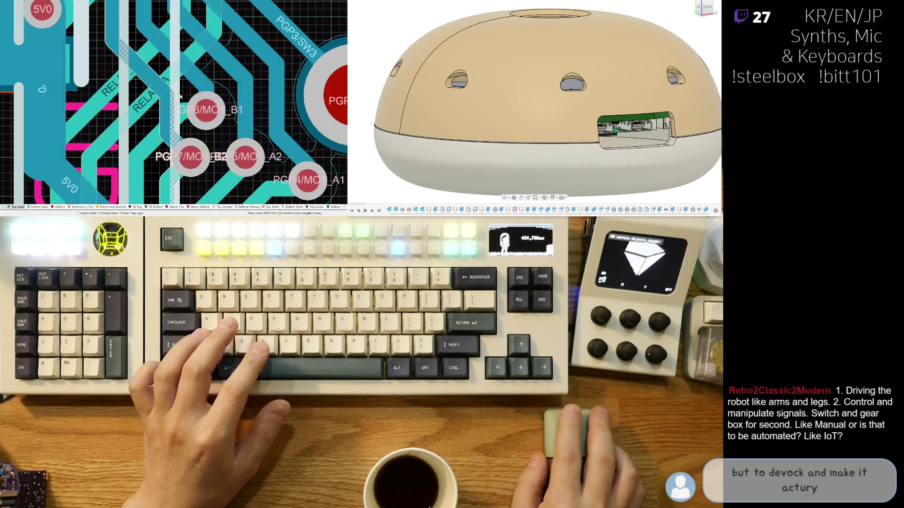
pyautogui.scroll(-2, 179, 84)
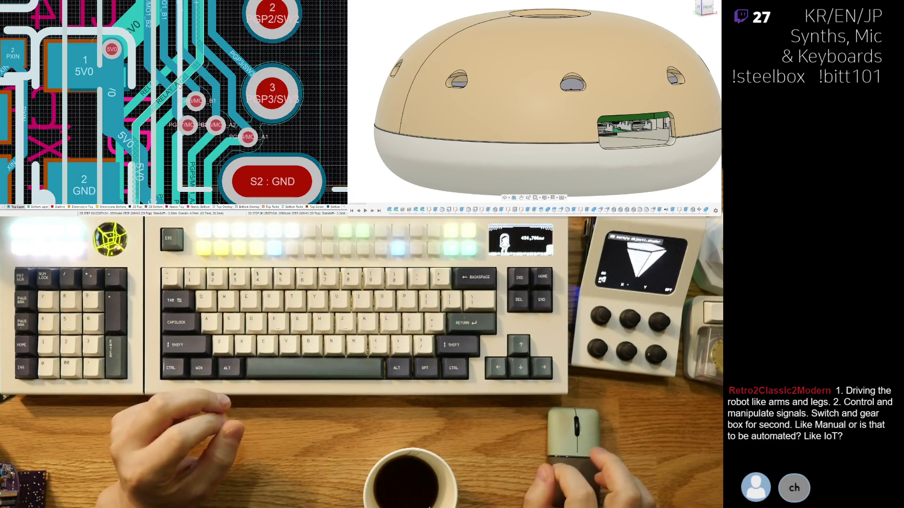
pyautogui.scroll(1, 186, 129)
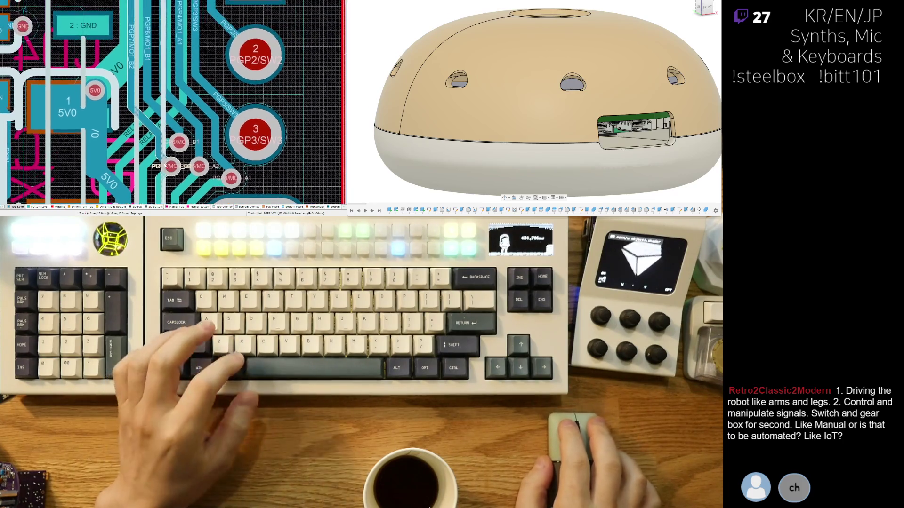
pyautogui.scroll(1, 186, 134)
pyautogui.scroll(2, 186, 155)
pyautogui.scroll(2, 187, 177)
pyautogui.scroll(-2, 186, 177)
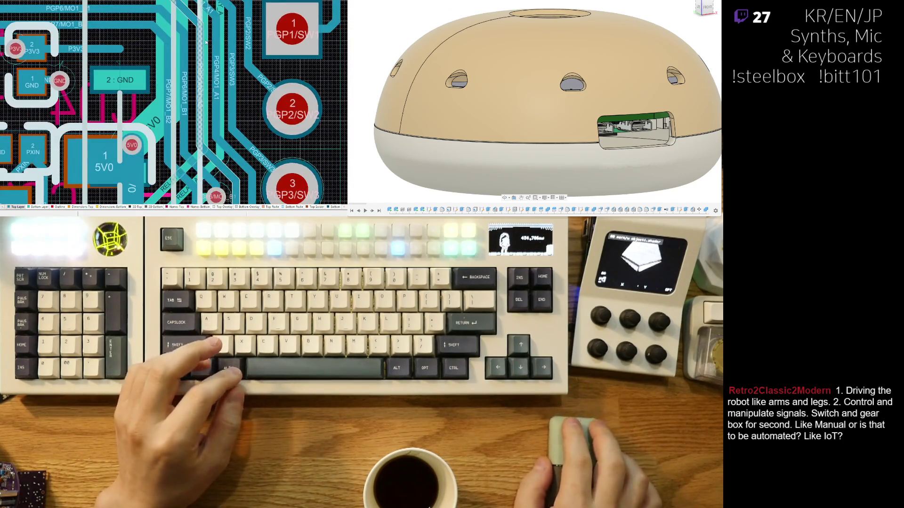
pyautogui.keyDown('ctrl'); pyautogui.scroll(2, 203, 78); pyautogui.keyUp('ctrl')
pyautogui.keyDown('ctrl'); pyautogui.scroll(2, 183, 74); pyautogui.keyUp('ctrl')
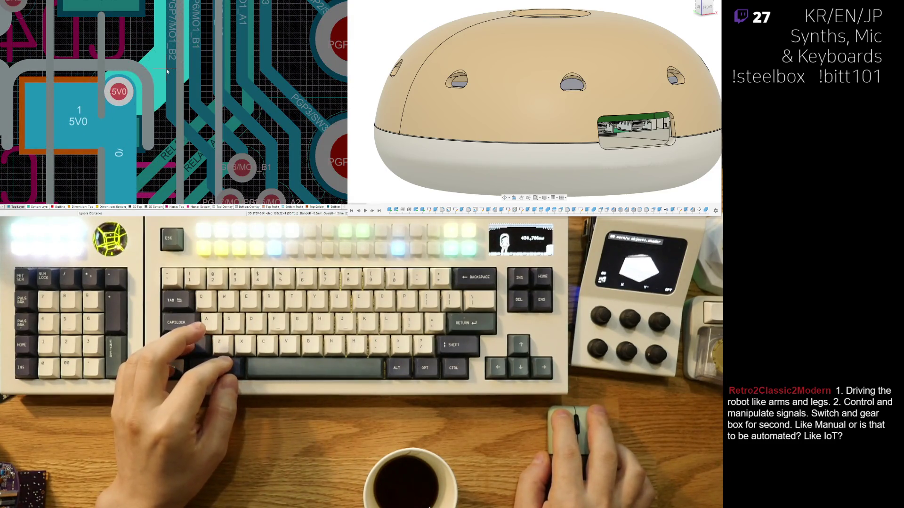
pyautogui.keyDown('ctrl'); pyautogui.scroll(-1, 162, 71); pyautogui.keyUp('ctrl')
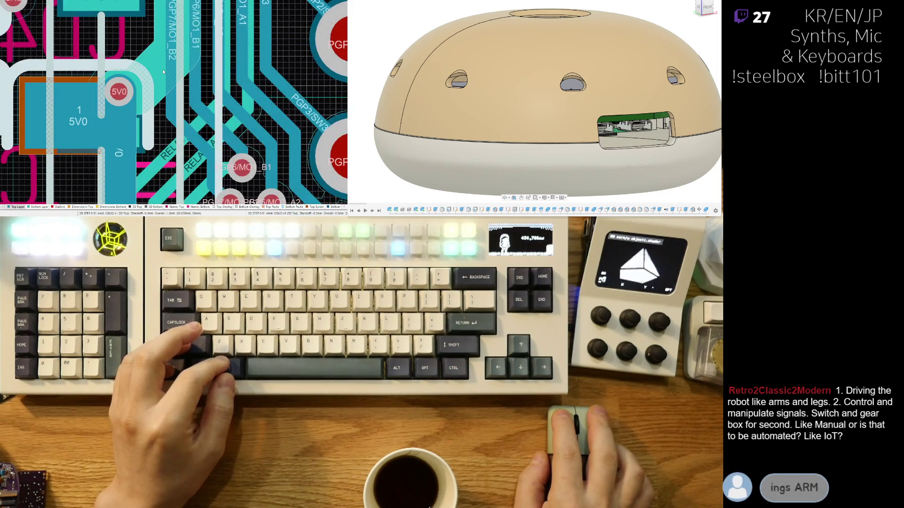
pyautogui.keyDown('ctrl'); pyautogui.scroll(-1, 166, 85); pyautogui.keyUp('ctrl')
pyautogui.keyDown('ctrl'); pyautogui.scroll(-1, 172, 114); pyautogui.keyUp('ctrl')
pyautogui.keyDown('ctrl'); pyautogui.scroll(-1, 185, 151); pyautogui.keyUp('ctrl')
pyautogui.scroll(1, 185, 152)
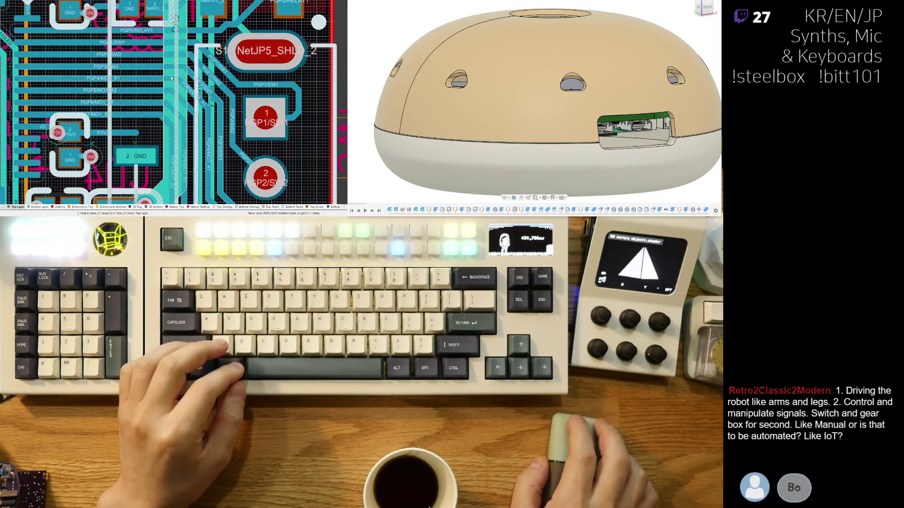
pyautogui.scroll(1, 189, 144)
pyautogui.scroll(1, 197, 132)
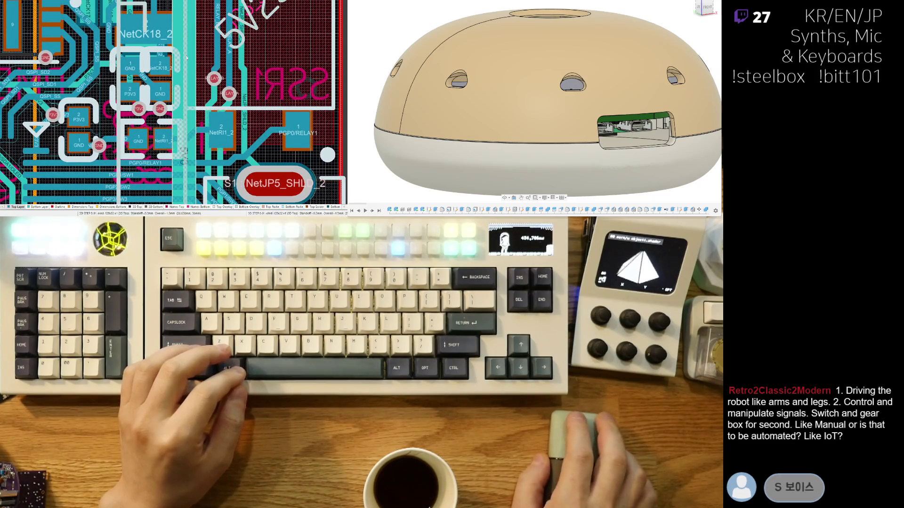
pyautogui.moveTo(186, 57)
pyautogui.mouseDown(button='right')
pyautogui.moveTo(202, 159)
pyautogui.moveTo(191, 64)
pyautogui.mouseUp(button='right')
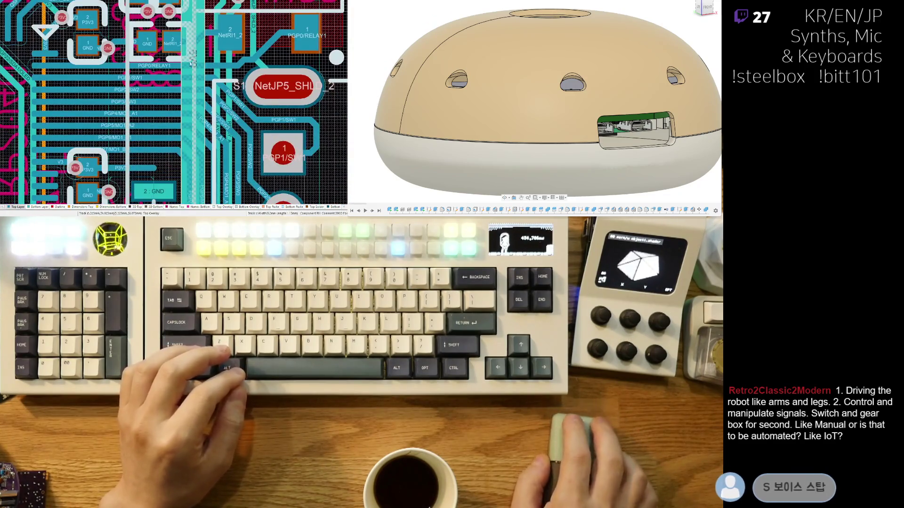
pyautogui.keyDown('ctrl'); pyautogui.scroll(2, 192, 128); pyautogui.keyUp('ctrl')
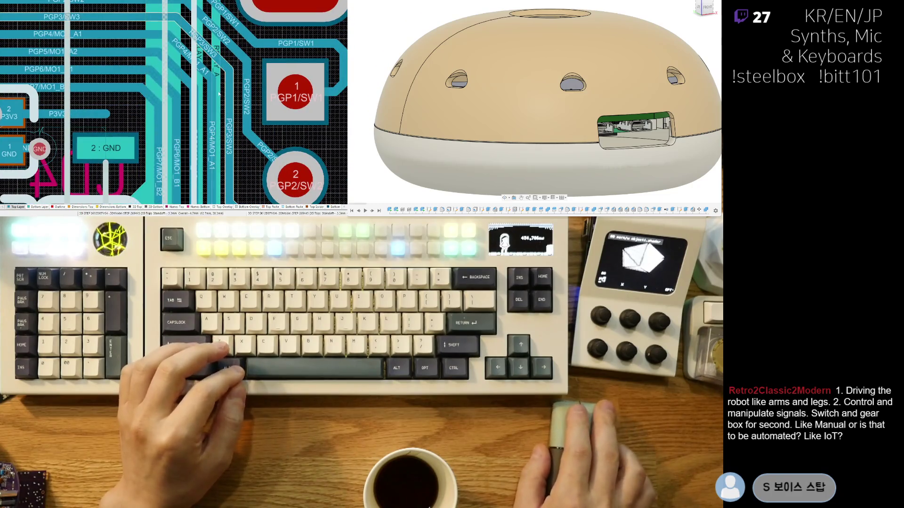
pyautogui.keyDown('ctrl'); pyautogui.scroll(-3, 219, 95); pyautogui.keyUp('ctrl')
pyautogui.keyDown('ctrl'); pyautogui.scroll(1, 215, 85); pyautogui.keyUp('ctrl')
pyautogui.keyDown('ctrl'); pyautogui.scroll(1, 211, 78); pyautogui.keyUp('ctrl')
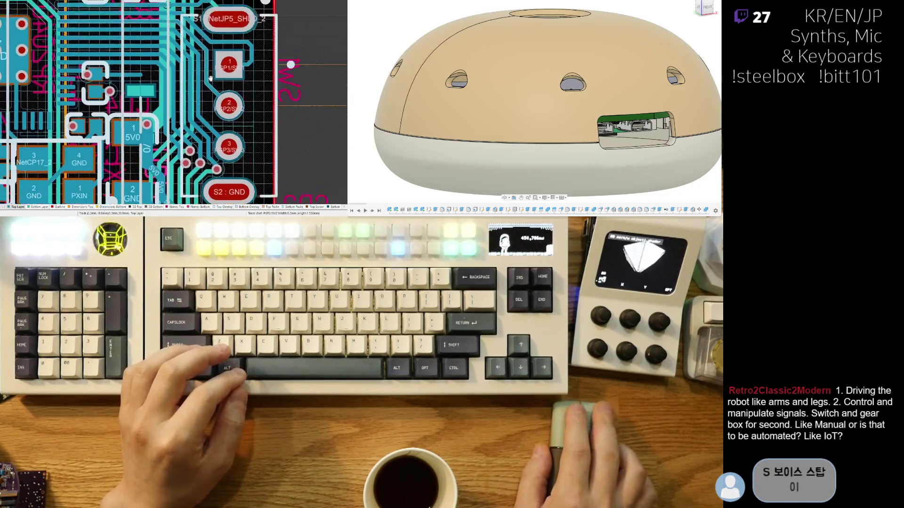
pyautogui.keyDown('ctrl'); pyautogui.scroll(1, 205, 88); pyautogui.keyUp('ctrl')
pyautogui.keyDown('ctrl'); pyautogui.scroll(1, 197, 102); pyautogui.keyUp('ctrl')
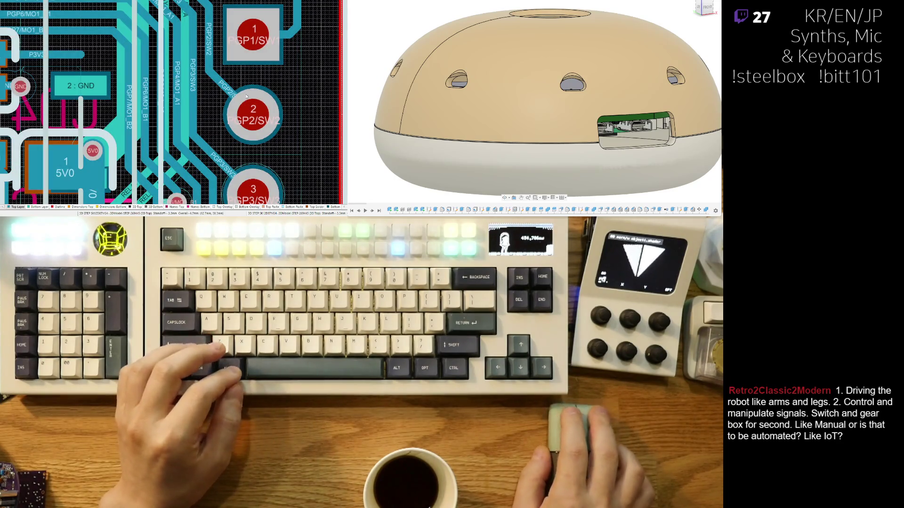
pyautogui.keyDown('ctrl'); pyautogui.scroll(-2, 184, 28); pyautogui.keyUp('ctrl')
pyautogui.keyDown('ctrl'); pyautogui.scroll(1, 181, 50); pyautogui.keyUp('ctrl')
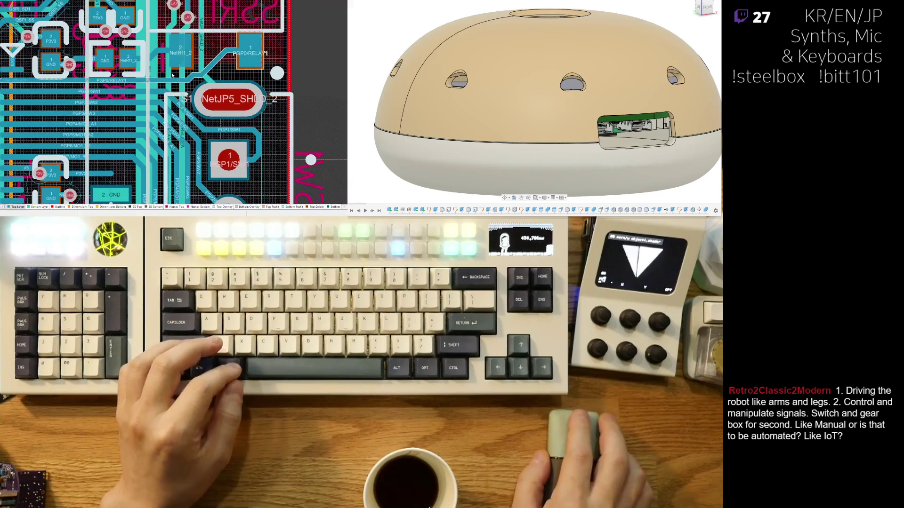
pyautogui.keyDown('ctrl'); pyautogui.scroll(-1, 175, 67); pyautogui.keyUp('ctrl')
pyautogui.keyDown('ctrl'); pyautogui.scroll(1, 172, 80); pyautogui.keyUp('ctrl')
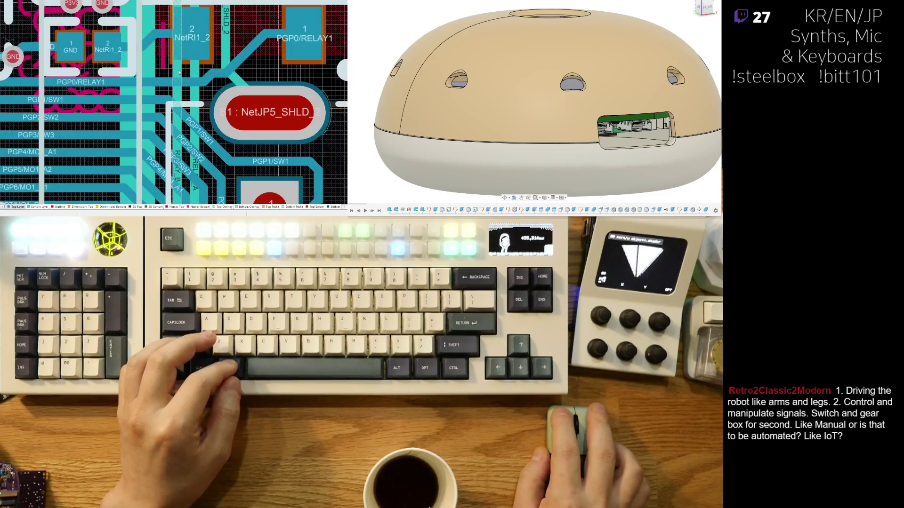
pyautogui.keyDown('ctrl'); pyautogui.scroll(-1, 178, 73); pyautogui.keyUp('ctrl')
pyautogui.keyDown('ctrl'); pyautogui.scroll(-1, 181, 72); pyautogui.keyUp('ctrl')
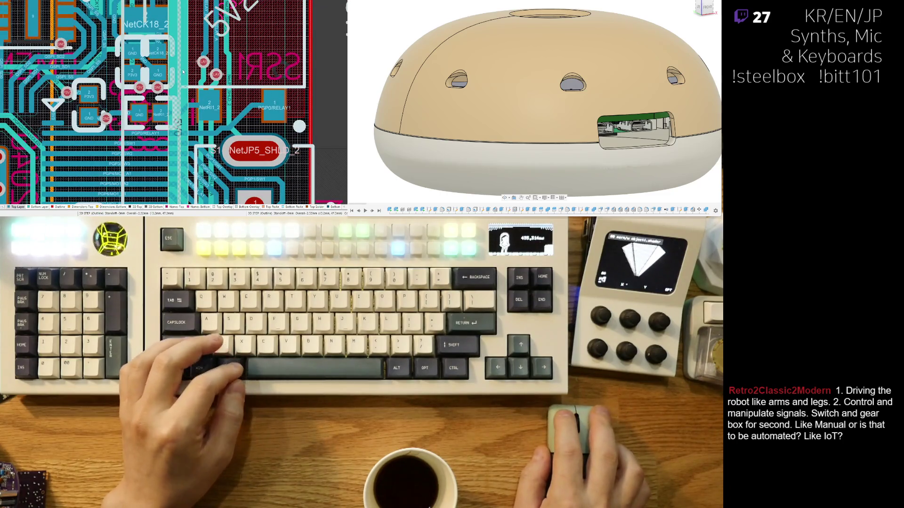
pyautogui.click(186, 67)
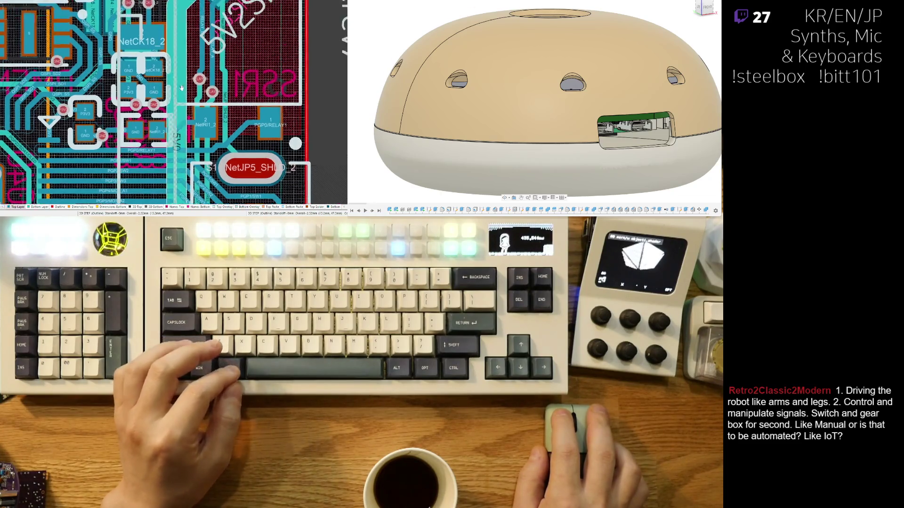
pyautogui.scroll(3, 179, 72)
pyautogui.scroll(-3, 198, 113)
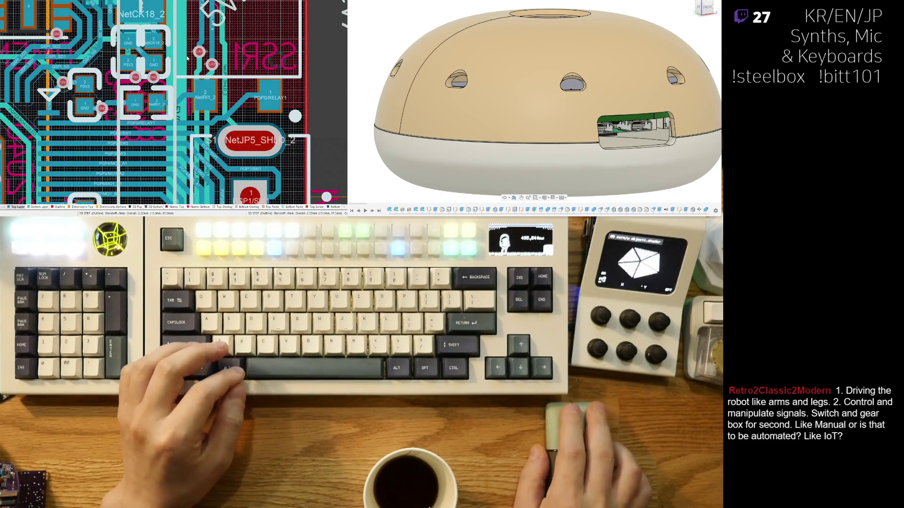
pyautogui.scroll(-2, 208, 72)
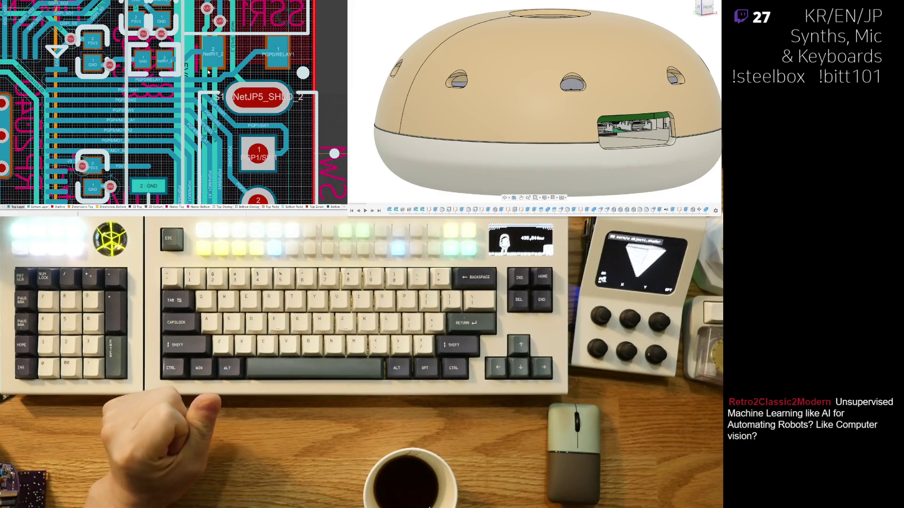
pyautogui.keyDown('ctrl'); pyautogui.scroll(2, 198, 81); pyautogui.keyUp('ctrl')
pyautogui.keyDown('ctrl'); pyautogui.scroll(2, 170, 103); pyautogui.keyUp('ctrl')
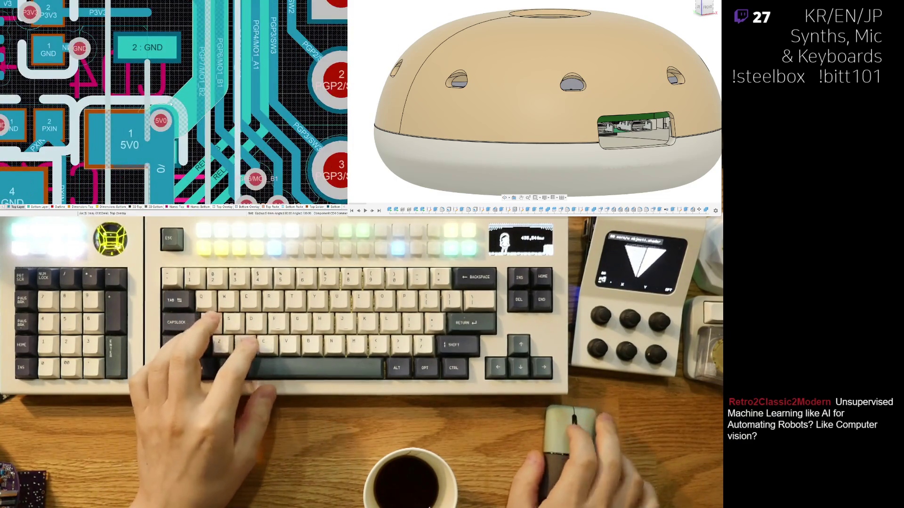
# Step: Slide the cyan track beside the 5V0 pad rightward, commit it, and check the board in 3D
pyautogui.moveTo(171, 104); pyautogui.dragTo(195, 110)
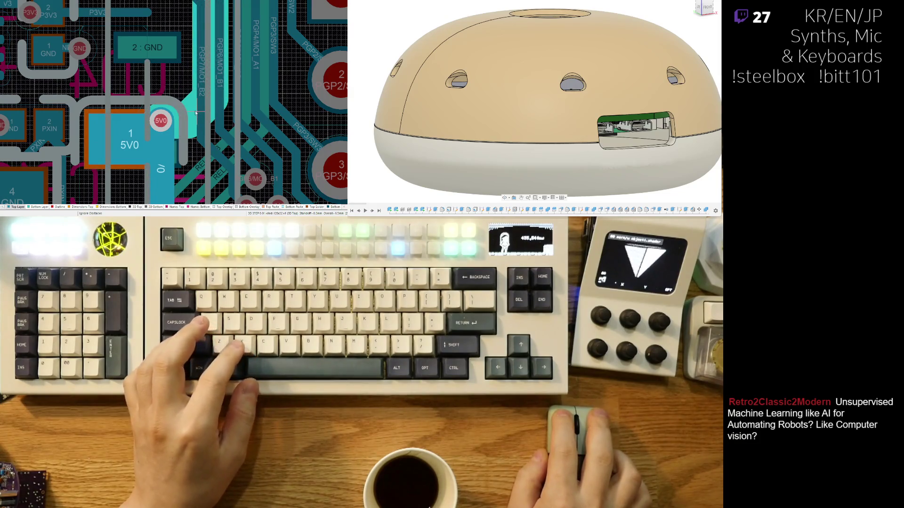
pyautogui.moveTo(198, 117); pyautogui.dragTo(198, 121)
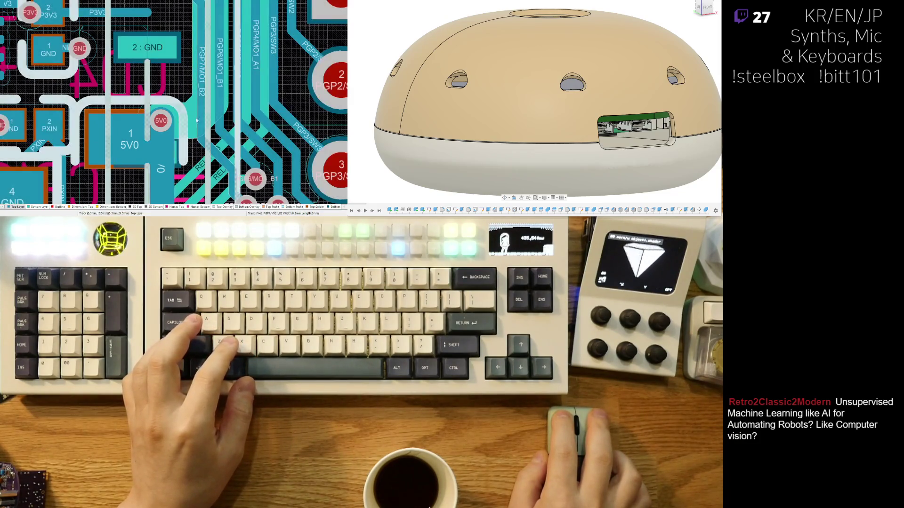
pyautogui.keyDown('ctrl'); pyautogui.scroll(-1, 195, 149); pyautogui.keyUp('ctrl')
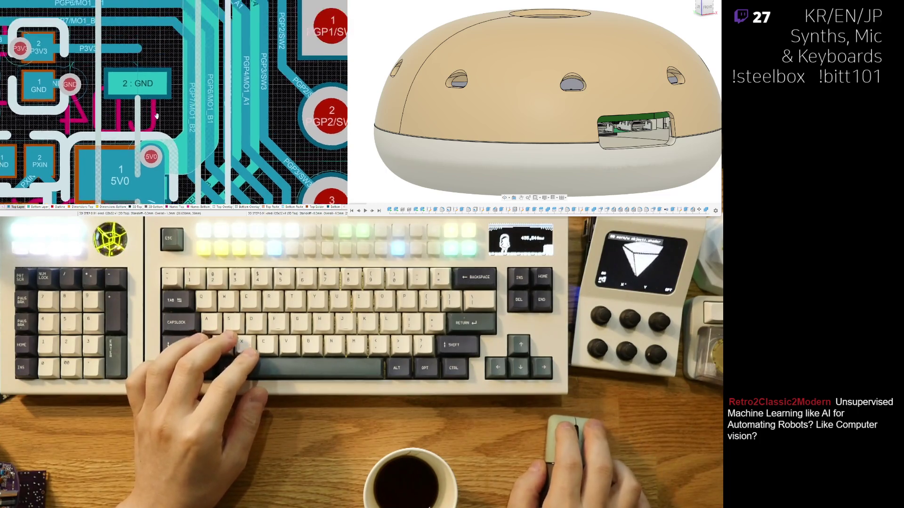
pyautogui.keyDown('ctrl'); pyautogui.scroll(-2, 179, 104); pyautogui.keyUp('ctrl')
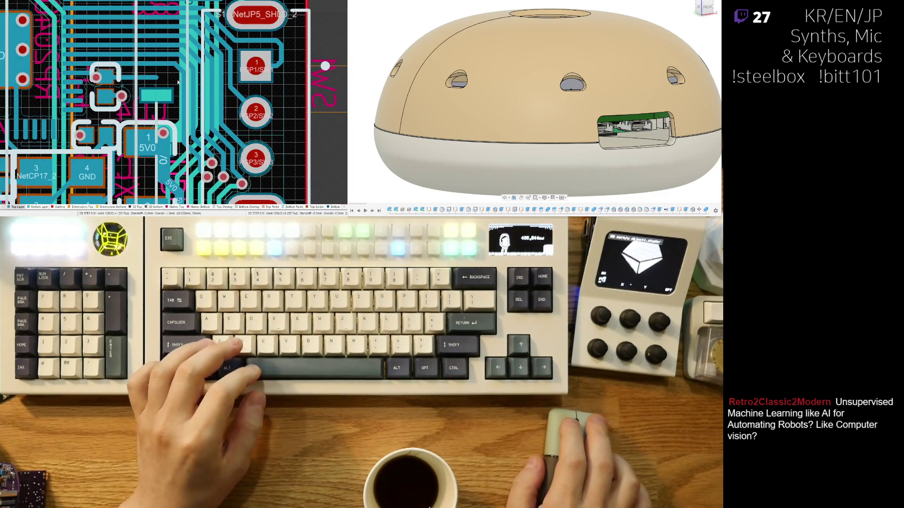
pyautogui.keyDown('ctrl'); pyautogui.scroll(2, 134, 79); pyautogui.keyUp('ctrl')
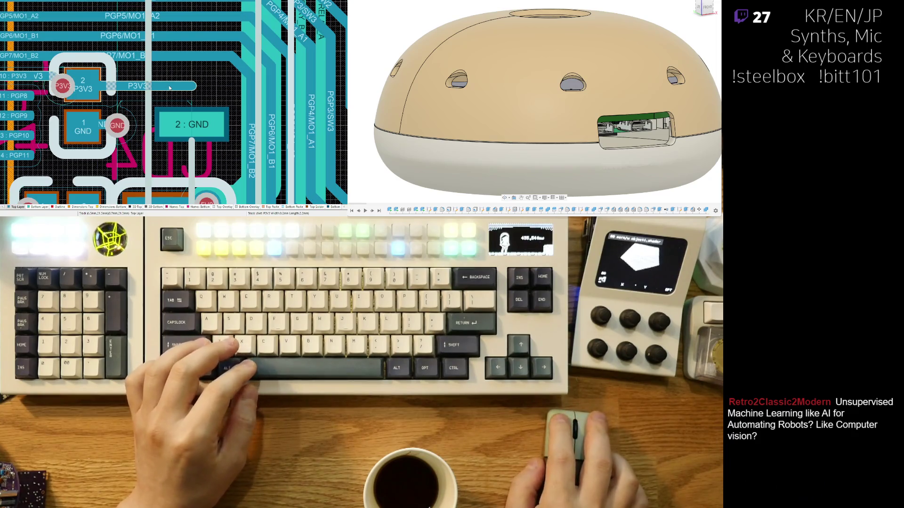
pyautogui.keyDown('ctrl'); pyautogui.scroll(-2, 184, 79); pyautogui.keyUp('ctrl')
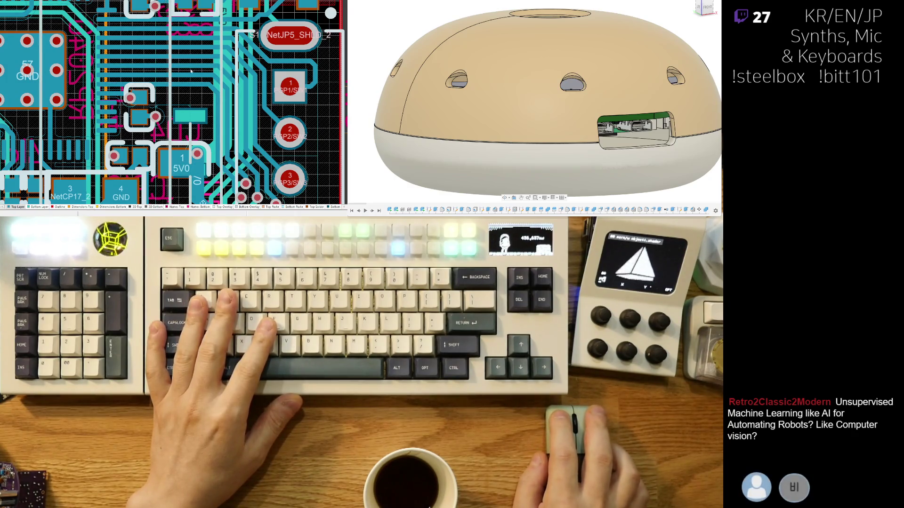
pyautogui.keyDown('ctrl'); pyautogui.scroll(-2, 206, 159); pyautogui.keyUp('ctrl')
pyautogui.keyDown('ctrl'); pyautogui.scroll(-1, 194, 127); pyautogui.keyUp('ctrl')
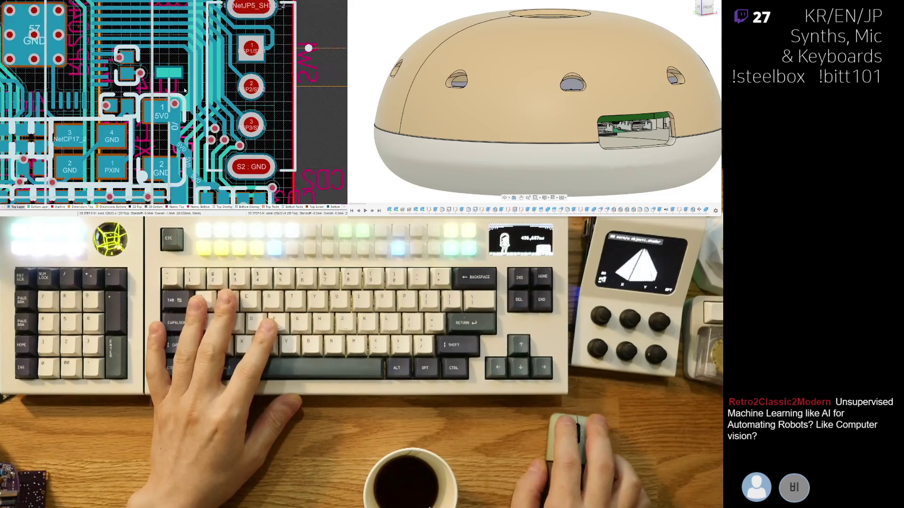
pyautogui.keyDown('ctrl'); pyautogui.scroll(-1, 185, 95); pyautogui.keyUp('ctrl')
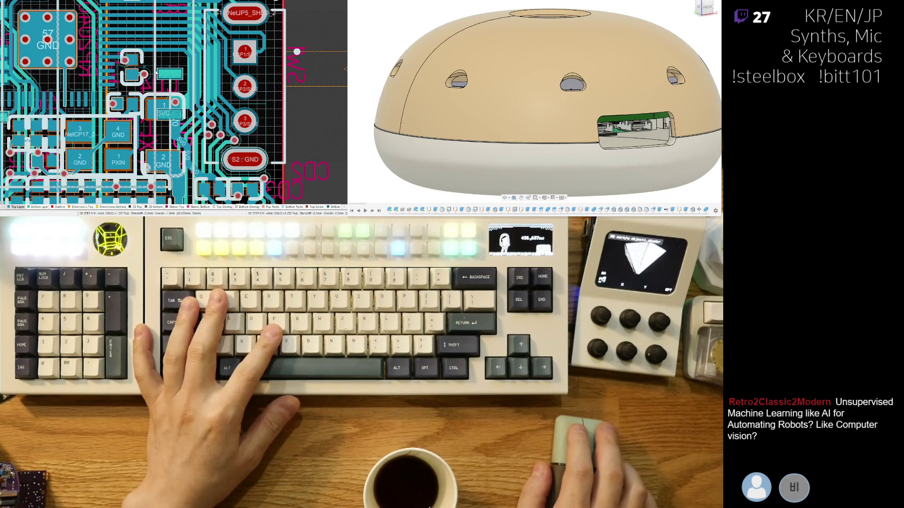
pyautogui.keyDown('ctrl'); pyautogui.scroll(1, 156, 71); pyautogui.keyUp('ctrl')
pyautogui.keyDown('ctrl'); pyautogui.scroll(2, 154, 110); pyautogui.keyUp('ctrl')
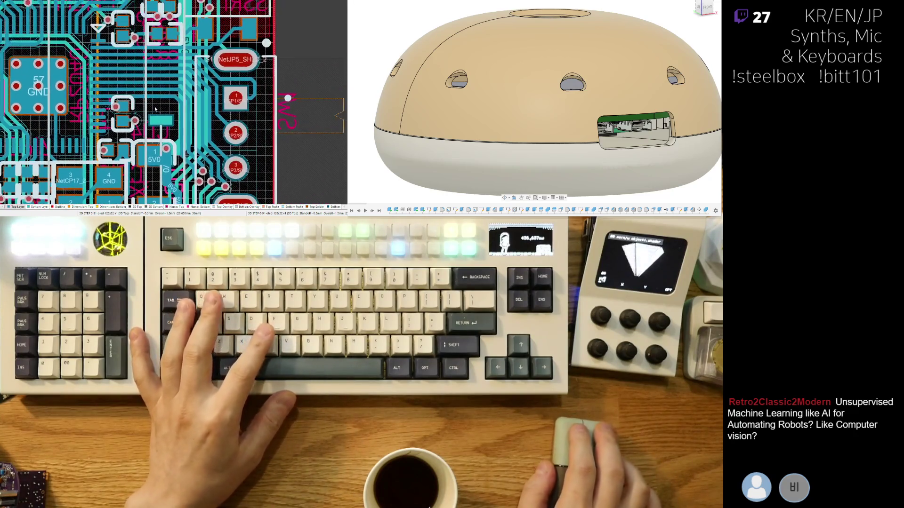
pyautogui.keyDown('ctrl'); pyautogui.scroll(2, 245, 85); pyautogui.keyUp('ctrl')
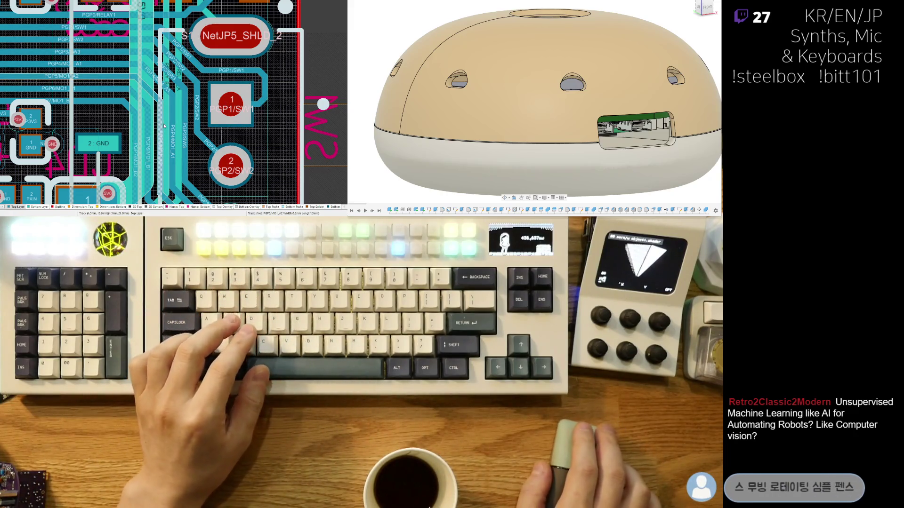
pyautogui.moveTo(180, 124); pyautogui.dragTo(282, 90, button='right')
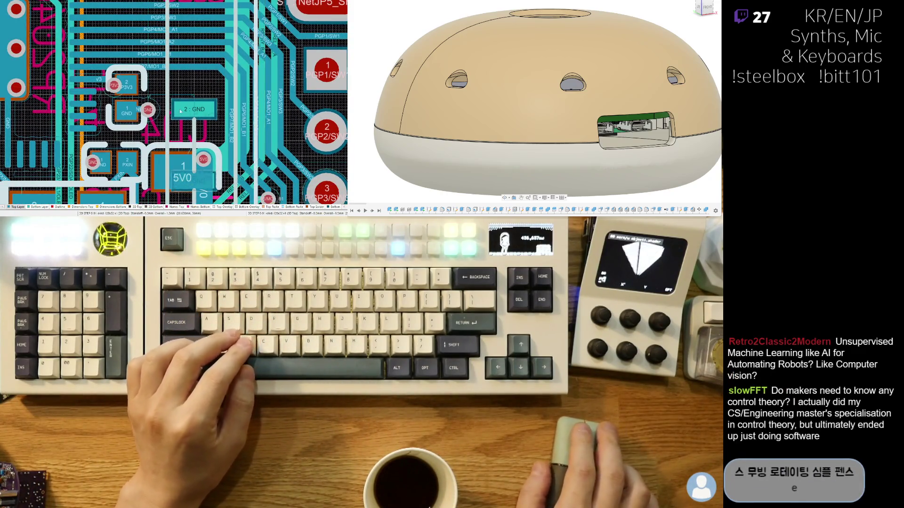
pyautogui.press('3')
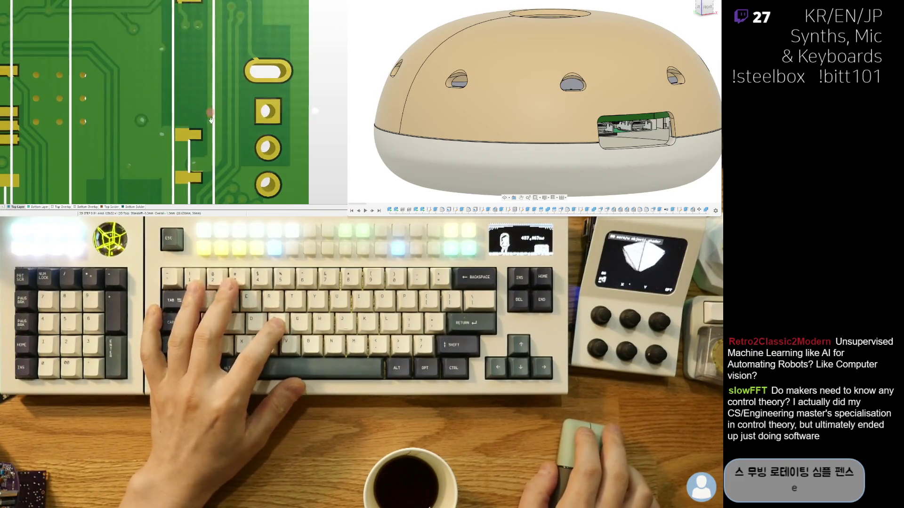
pyautogui.keyDown('ctrl'); pyautogui.scroll(-2, 211, 120); pyautogui.keyUp('ctrl')
pyautogui.keyDown('ctrl'); pyautogui.scroll(-2, 214, 134); pyautogui.keyUp('ctrl')
pyautogui.keyDown('ctrl'); pyautogui.scroll(-1, 222, 136); pyautogui.keyUp('ctrl')
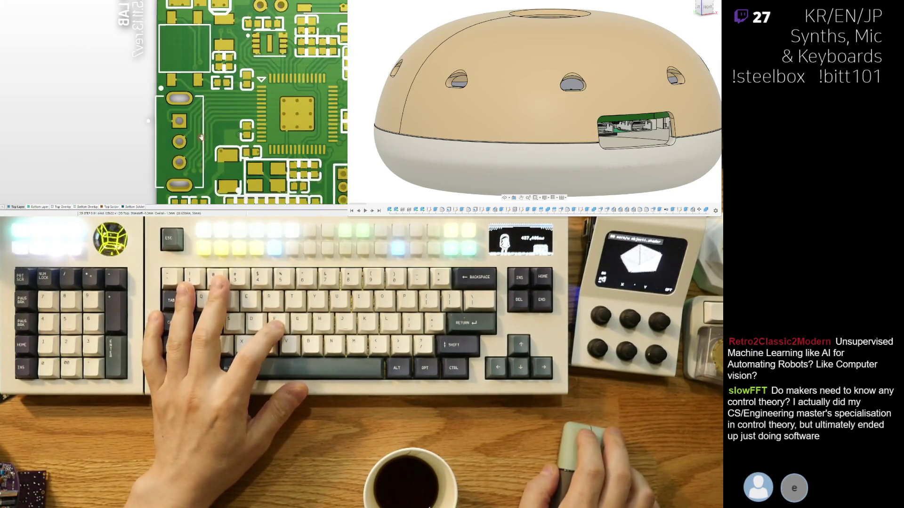
pyautogui.keyDown('ctrl'); pyautogui.scroll(1, 201, 138); pyautogui.keyUp('ctrl')
pyautogui.keyDown('ctrl'); pyautogui.scroll(1, 183, 106); pyautogui.keyUp('ctrl')
pyautogui.keyDown('ctrl'); pyautogui.scroll(1, 180, 98); pyautogui.keyUp('ctrl')
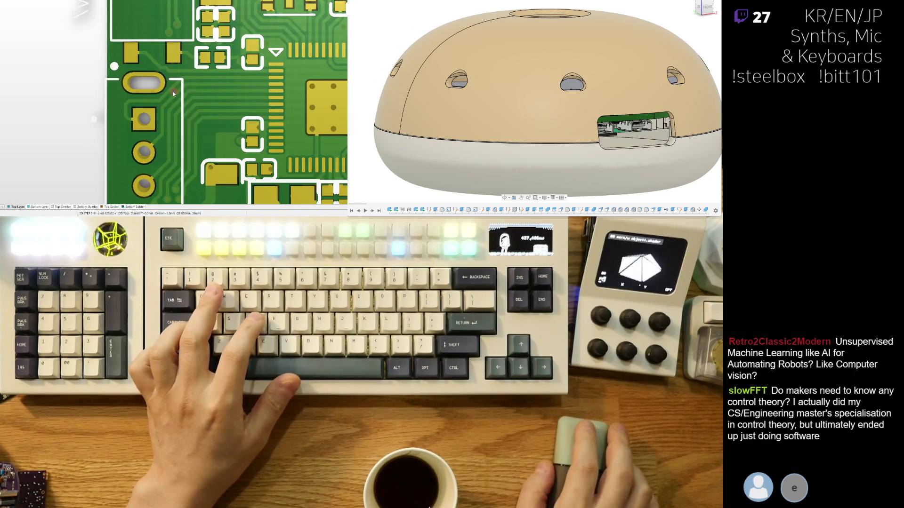
pyautogui.scroll(-1, 166, 109)
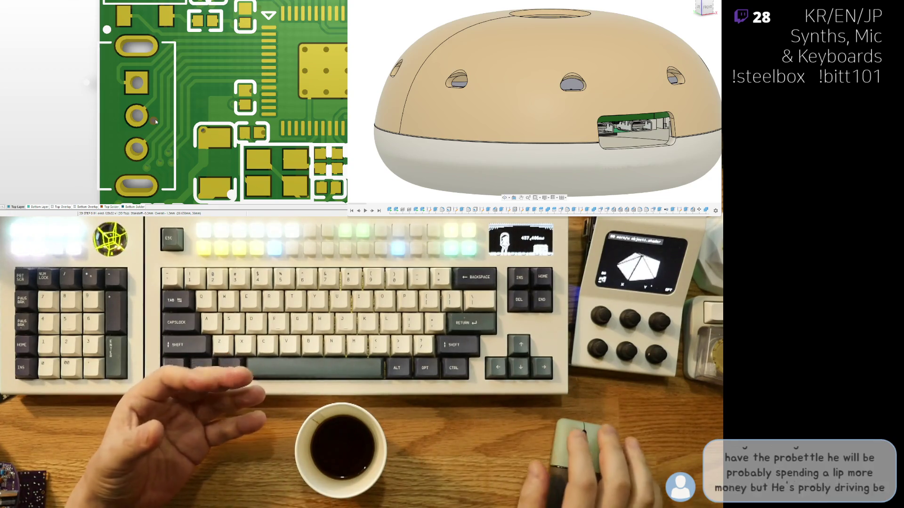
pyautogui.moveTo(200, 99); pyautogui.dragTo(187, 115, button='right')
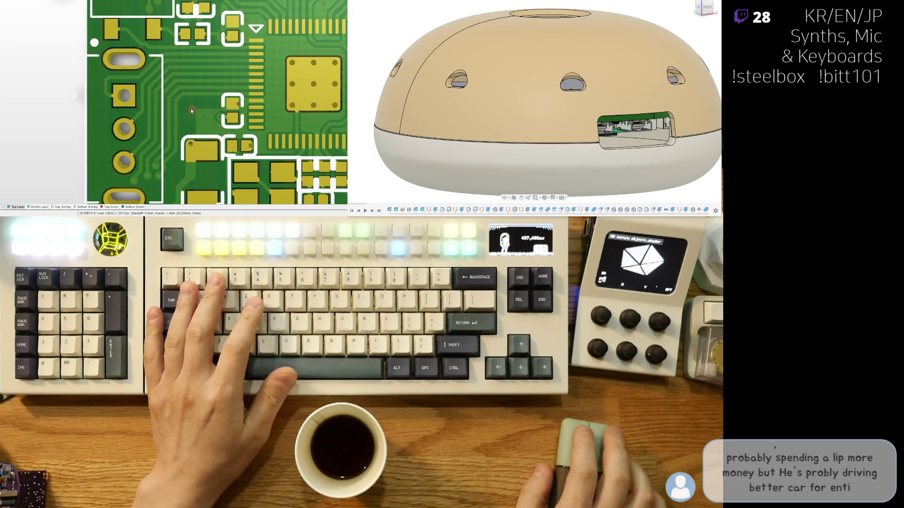
pyautogui.press('2')
pyautogui.moveTo(178, 133); pyautogui.dragTo(165, 72, button='right')
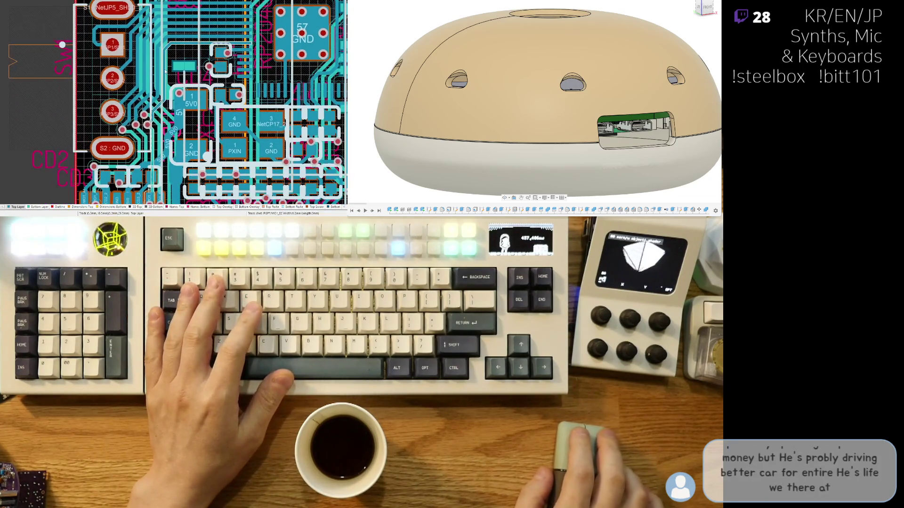
pyautogui.keyDown('ctrl'); pyautogui.scroll(2, 152, 83); pyautogui.keyUp('ctrl')
pyautogui.keyDown('ctrl'); pyautogui.scroll(2, 150, 134); pyautogui.keyUp('ctrl')
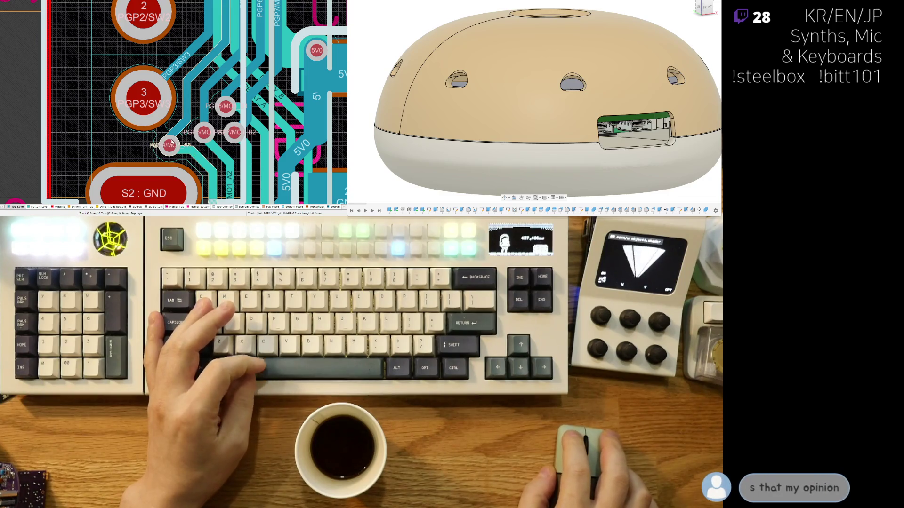
# Step: Route a short track from the PGP4/MO1_A1 pad and begin another from the pad
pyautogui.click(170, 143)
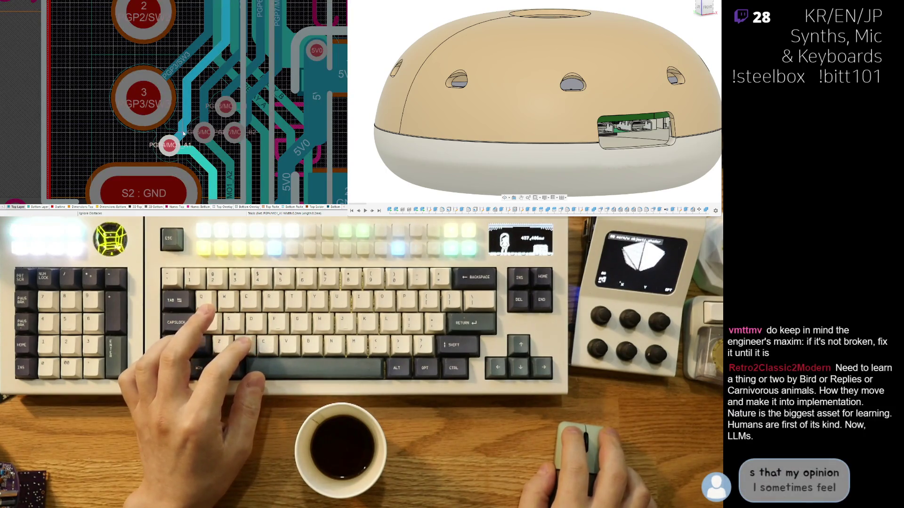
pyautogui.click(184, 133)
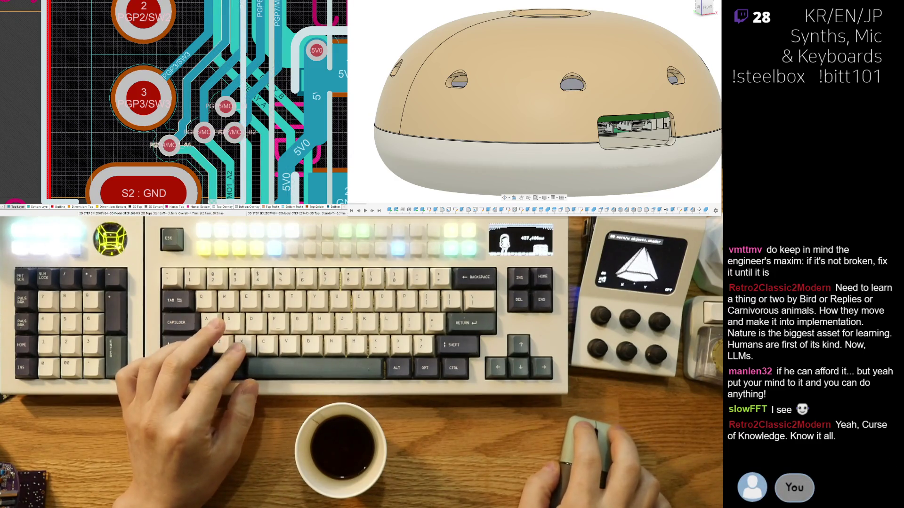
pyautogui.click(167, 149)
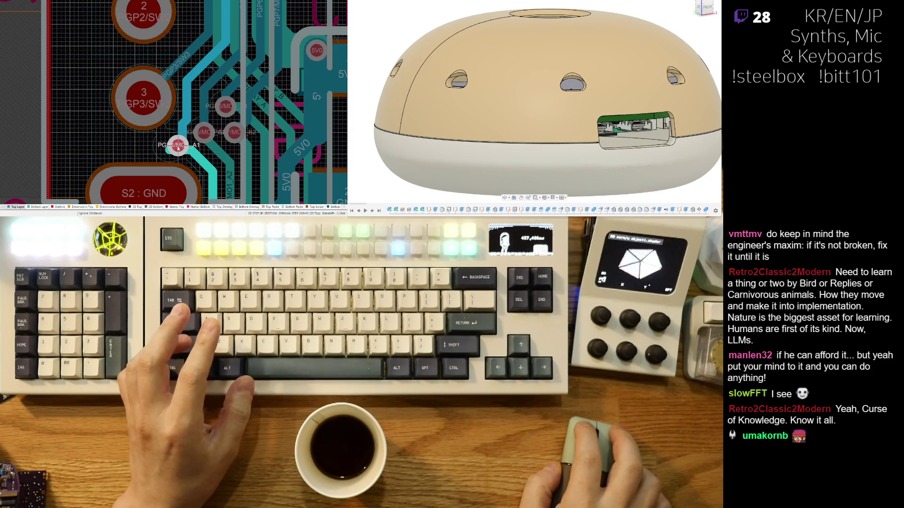
# Step: Undo the last route, abandon new routes from the PGP4 A1 and PGP7 B2 pads, and pan toward S2 GND
pyautogui.press('Escape')
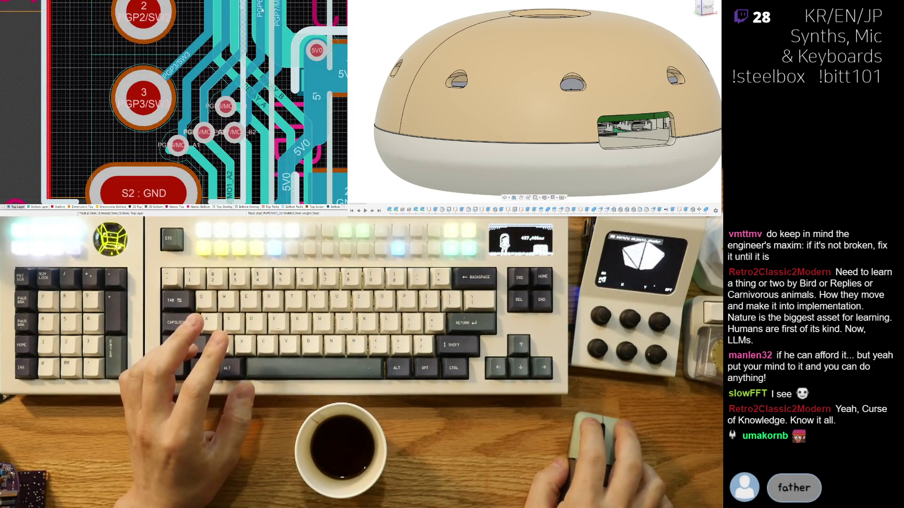
pyautogui.hotkey('ctrl', 'z')
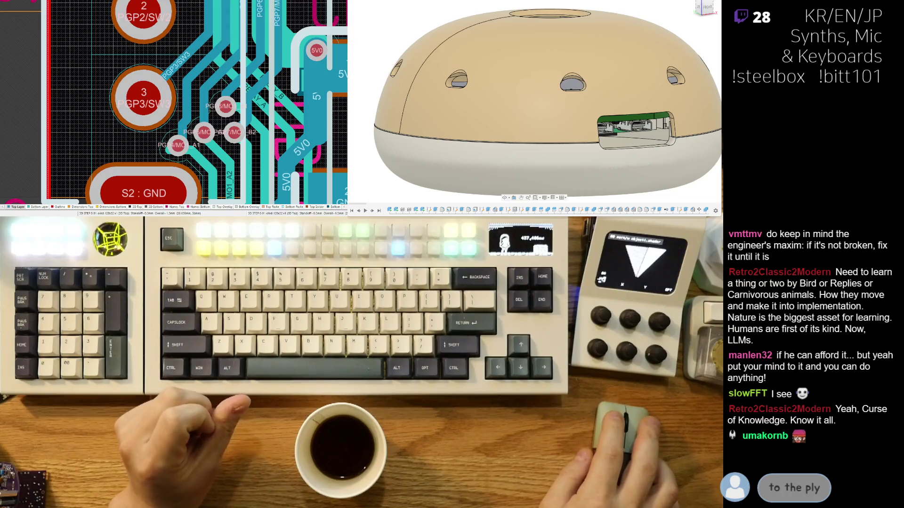
pyautogui.scroll(-1, 187, 126)
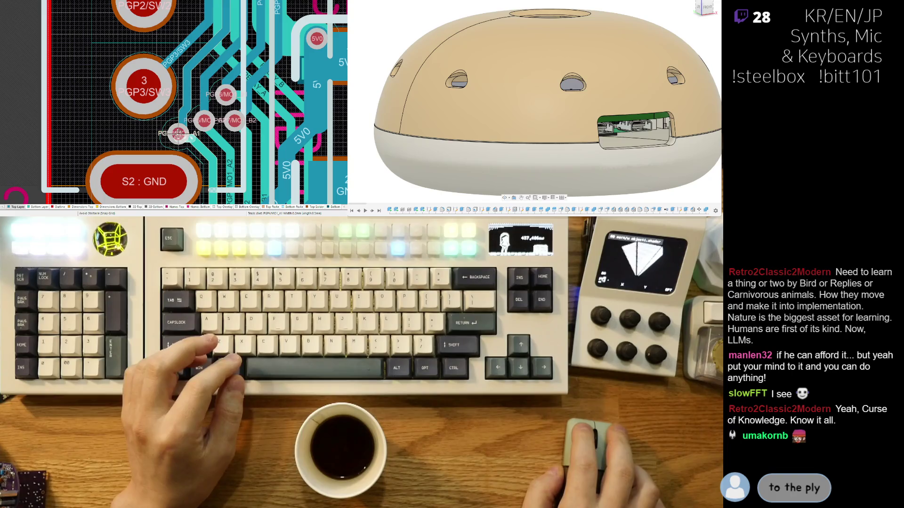
pyautogui.click(192, 150)
pyautogui.rightClick(178, 135)
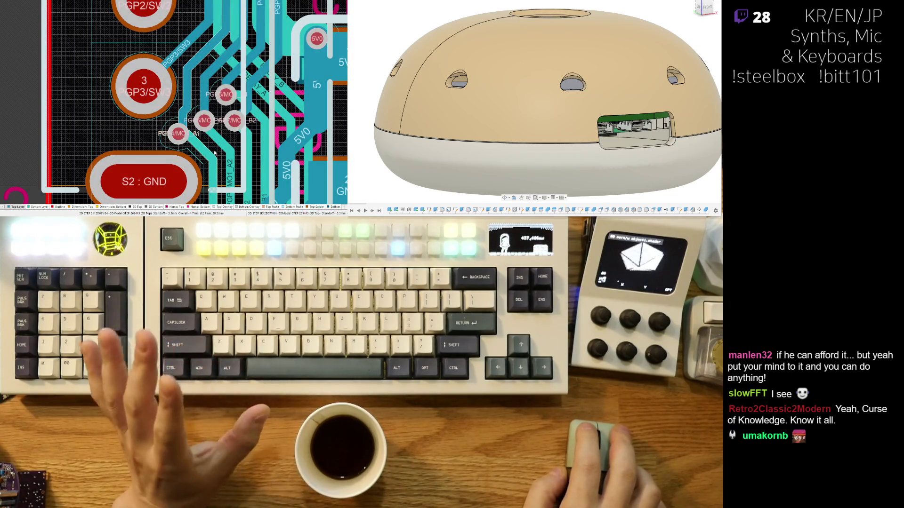
pyautogui.click(242, 134)
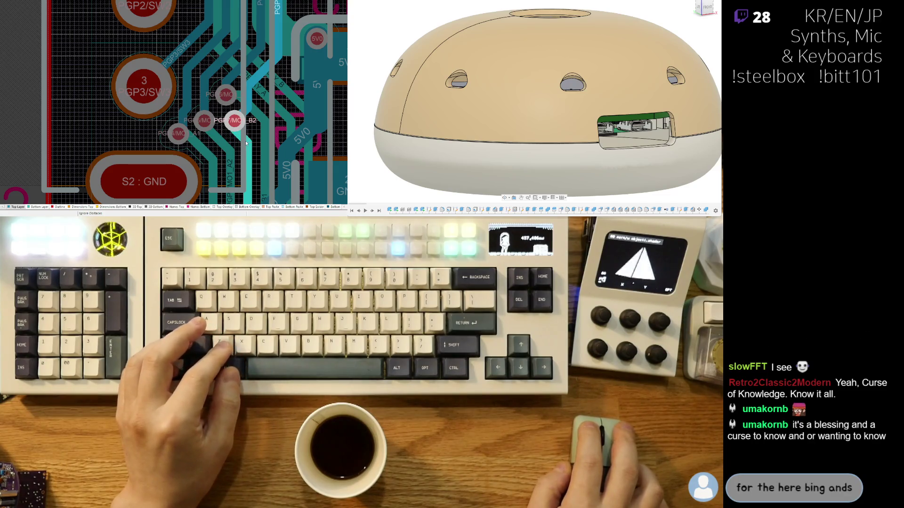
pyautogui.rightClick(255, 136)
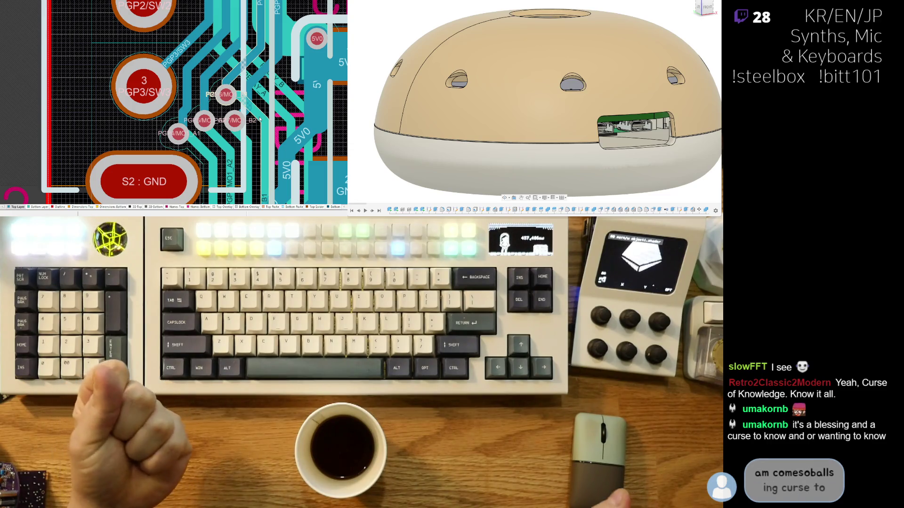
pyautogui.moveTo(259, 120); pyautogui.dragTo(220, 111, button='right')
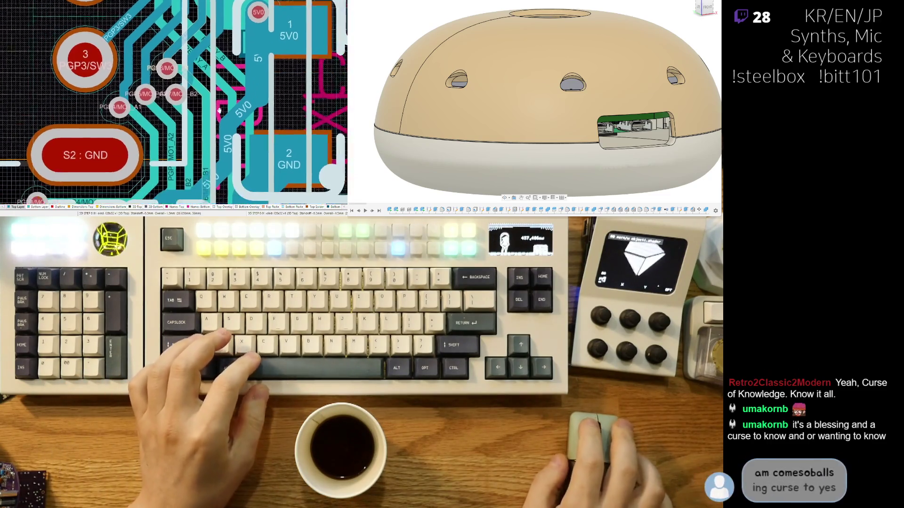
pyautogui.keyDown('ctrl'); pyautogui.scroll(1, 219, 111); pyautogui.keyUp('ctrl')
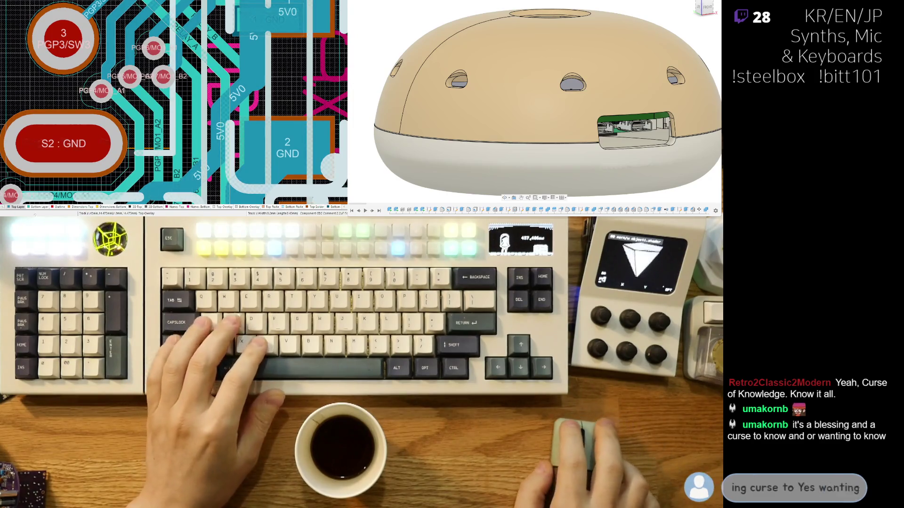
# Step: Inspect the lower MO1 traces in single-layer bottom view, then restore all layers
pyautogui.hotkey('shift', 's')
pyautogui.moveTo(205, 121)
pyautogui.mouseDown(button='right')
pyautogui.moveTo(189, 74)
pyautogui.moveTo(205, 97)
pyautogui.mouseUp(button='right')
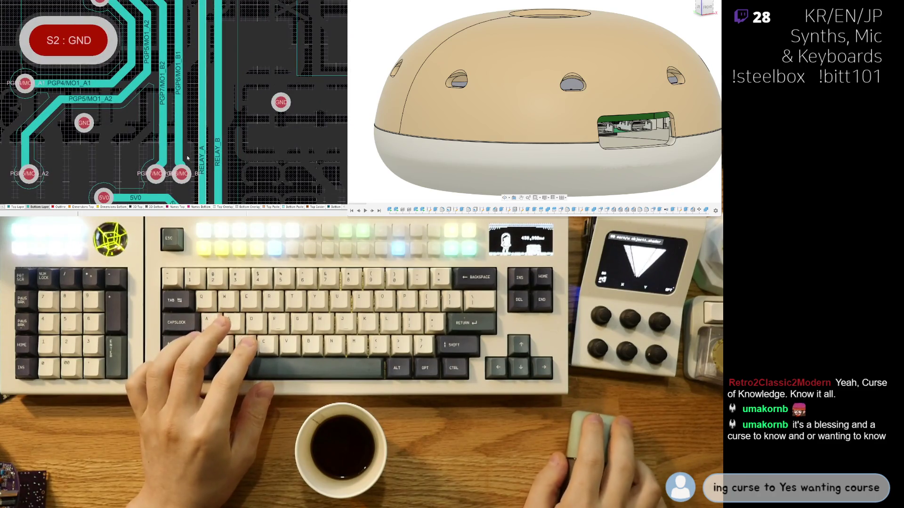
pyautogui.moveTo(189, 158); pyautogui.dragTo(224, 136, button='right')
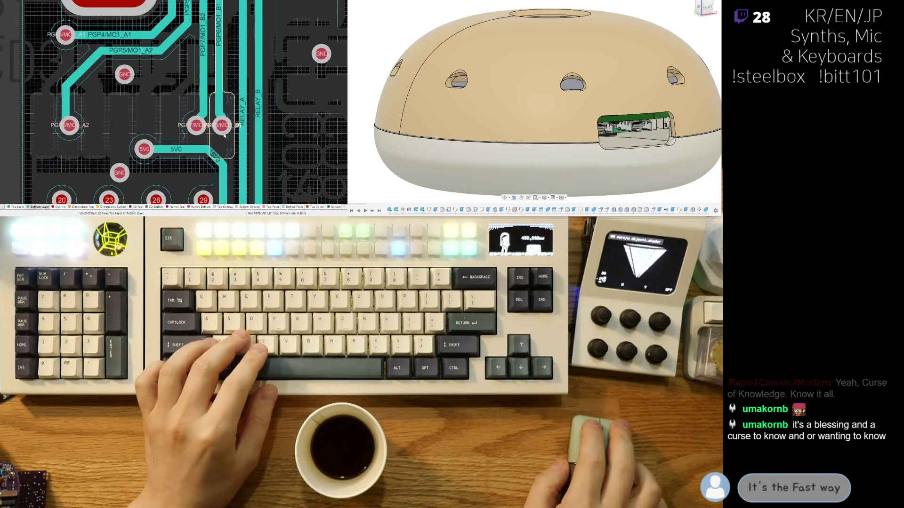
pyautogui.keyDown('ctrl'); pyautogui.scroll(-2, 225, 136); pyautogui.keyUp('ctrl')
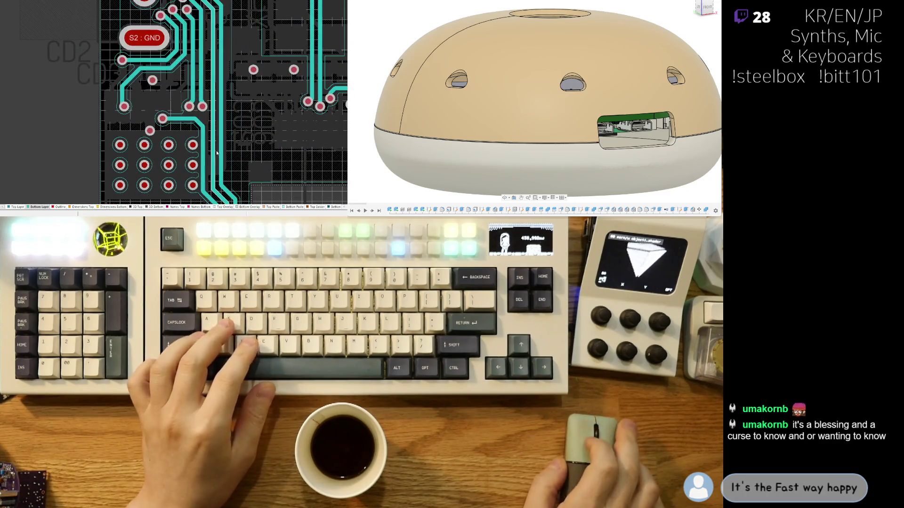
pyautogui.keyDown('ctrl'); pyautogui.scroll(2, 217, 153); pyautogui.keyUp('ctrl')
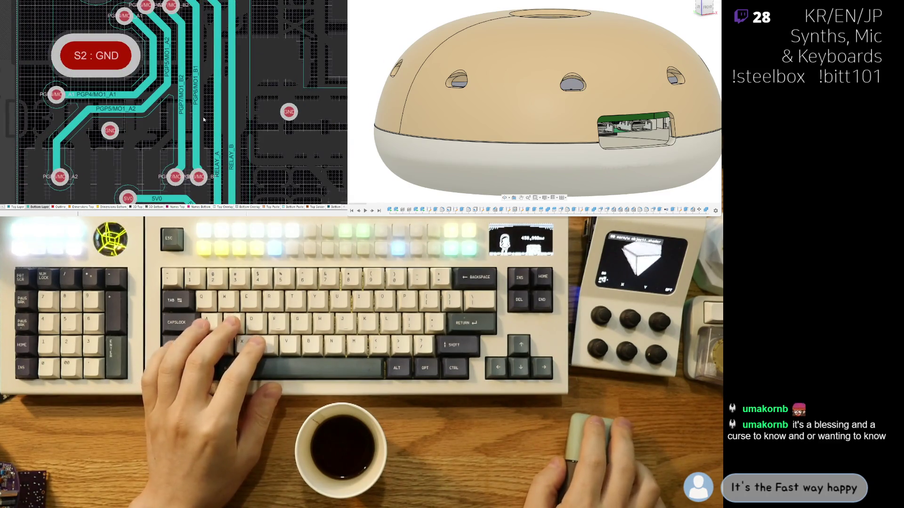
pyautogui.hotkey('shift', 's')
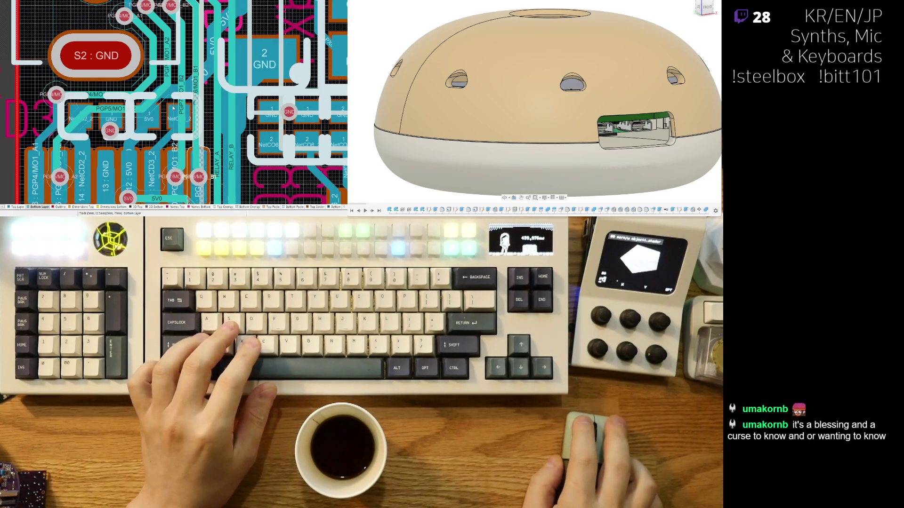
# Step: Drop a vertical track to the pad and reroute PGP6/MO1_B1 as a straight vertical run
pyautogui.hotkey('shift', 'r')
pyautogui.click(203, 121)
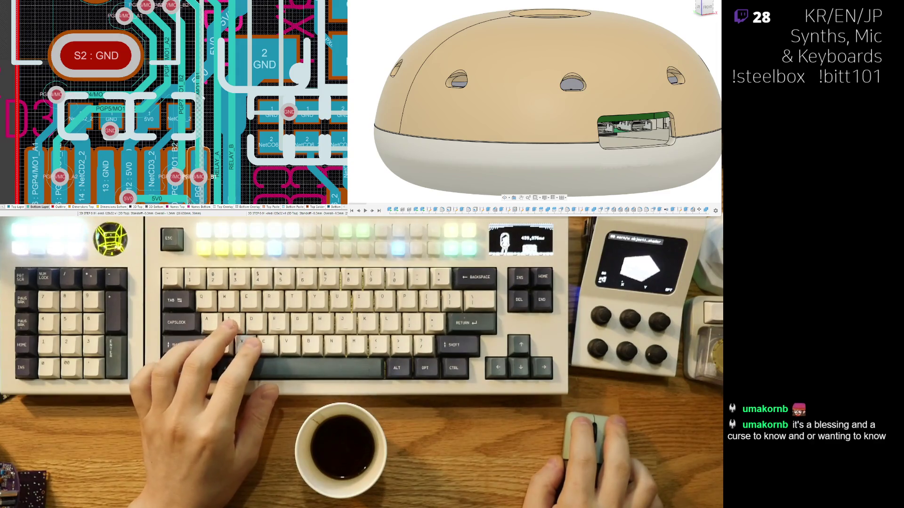
pyautogui.click(205, 77)
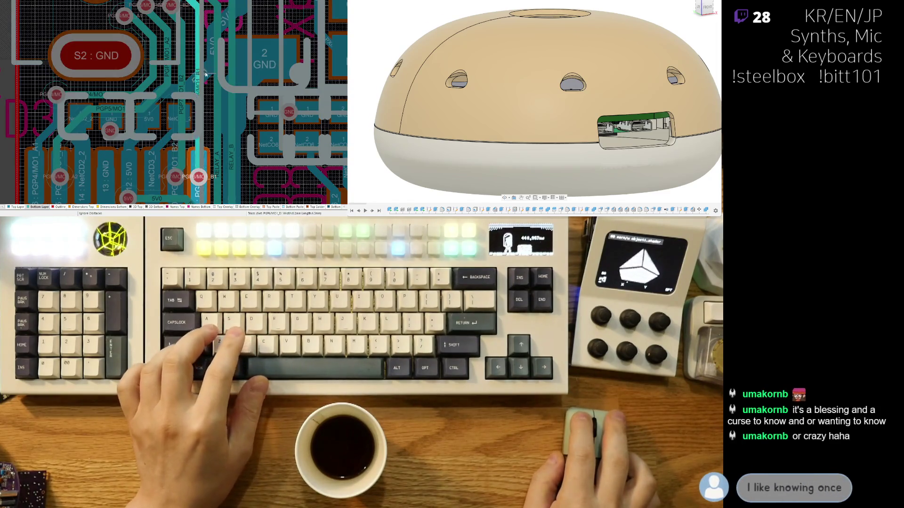
pyautogui.moveTo(207, 75); pyautogui.dragTo(204, 78)
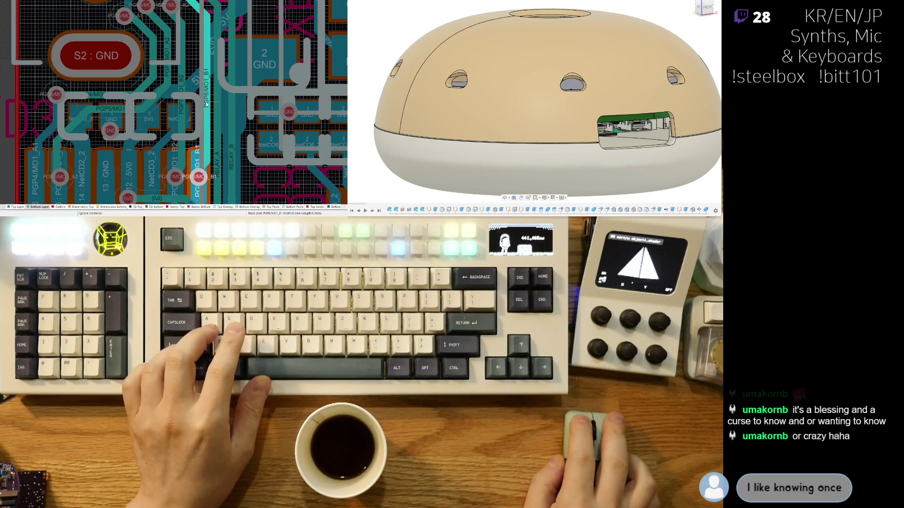
pyautogui.click(206, 106)
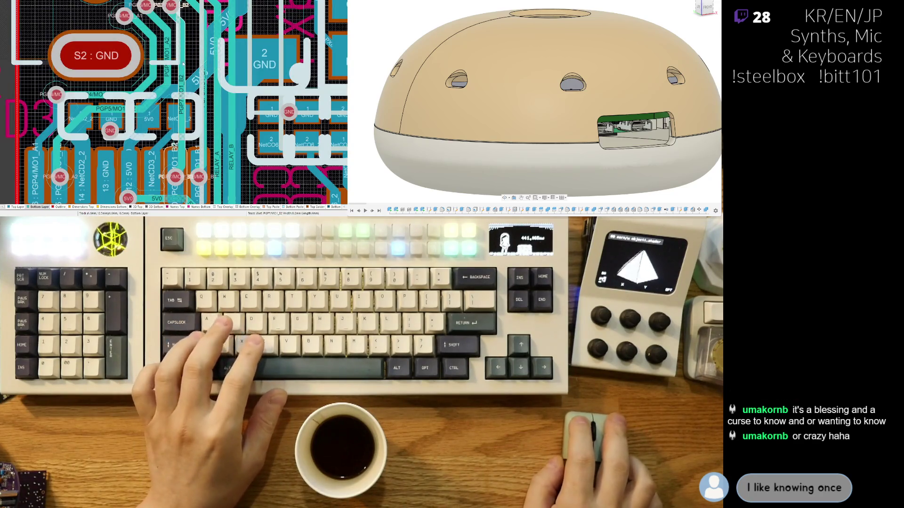
pyautogui.scroll(3, 176, 100)
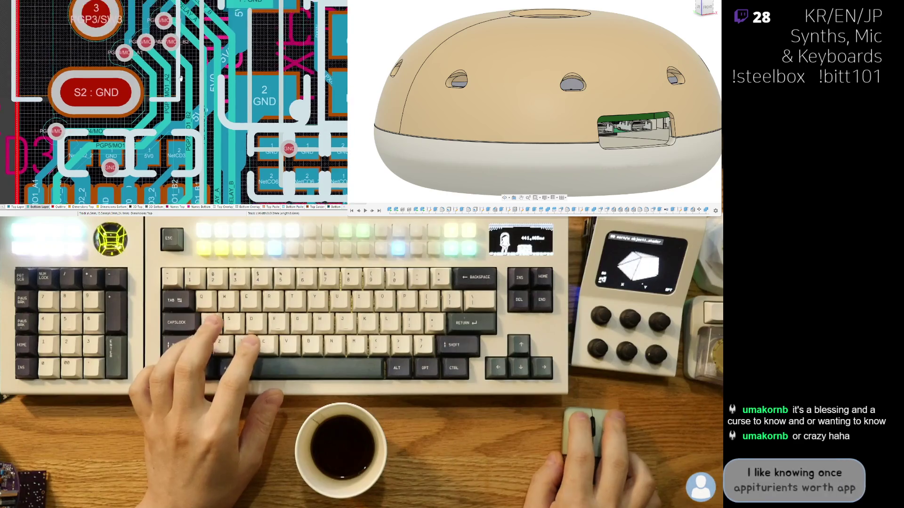
# Step: Start a route from PGP7/MO1_B2 and pick the PGP5/MO1_A2 track, cancelling both
pyautogui.click(176, 100)
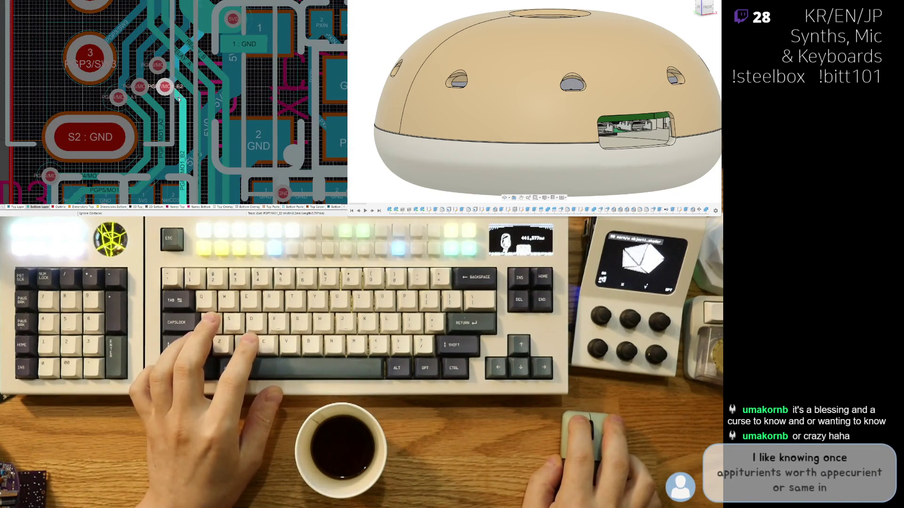
pyautogui.scroll(-2, 179, 99)
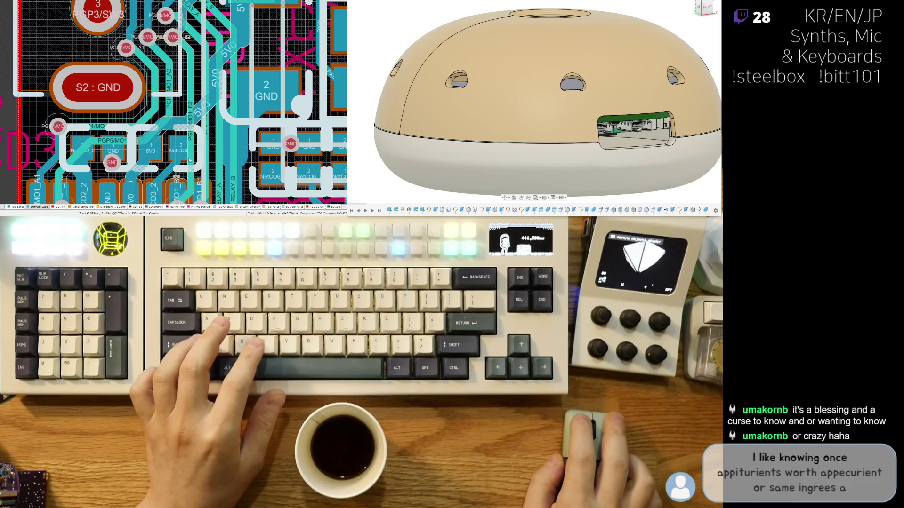
pyautogui.scroll(-3, 214, 86)
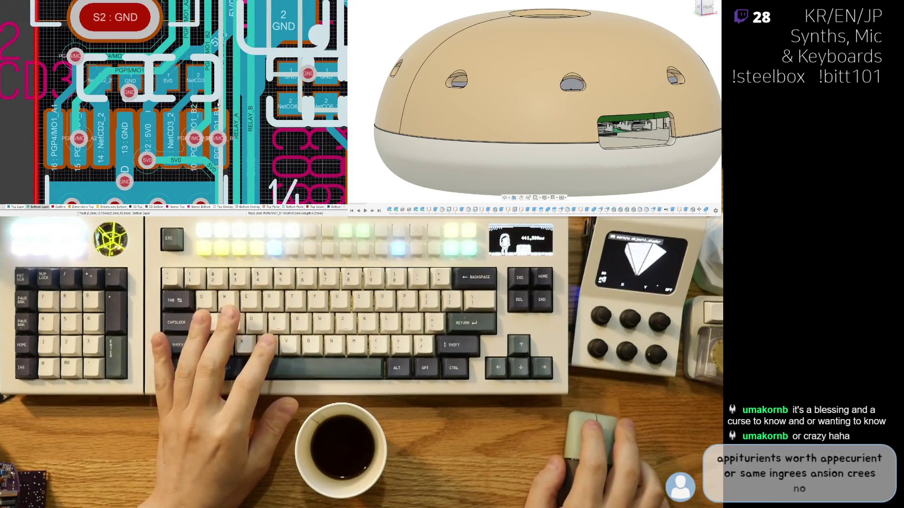
pyautogui.keyDown('ctrl'); pyautogui.scroll(1, 225, 142); pyautogui.keyUp('ctrl')
pyautogui.scroll(1, 225, 144)
pyautogui.keyDown('ctrl'); pyautogui.scroll(1, 205, 106); pyautogui.keyUp('ctrl')
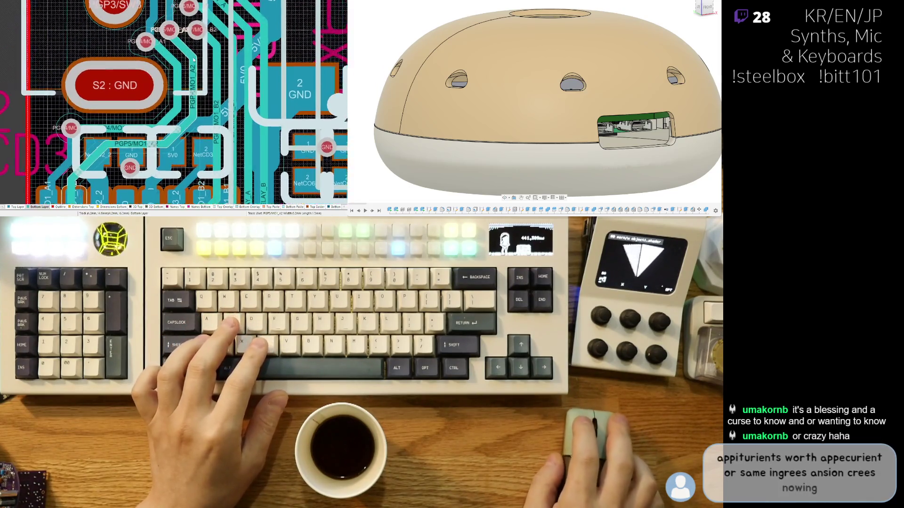
pyautogui.keyDown('ctrl'); pyautogui.scroll(1, 198, 96); pyautogui.keyUp('ctrl')
pyautogui.click(197, 92)
pyautogui.press('Escape')
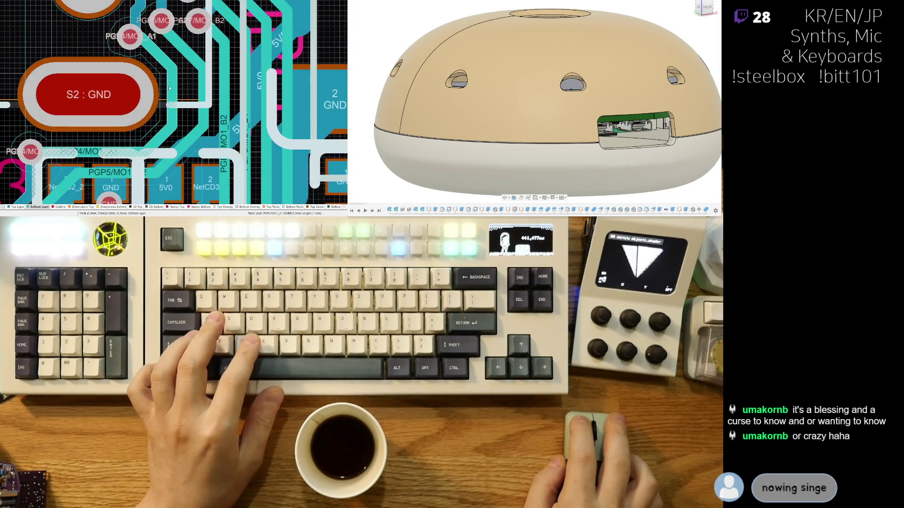
pyautogui.click(174, 91)
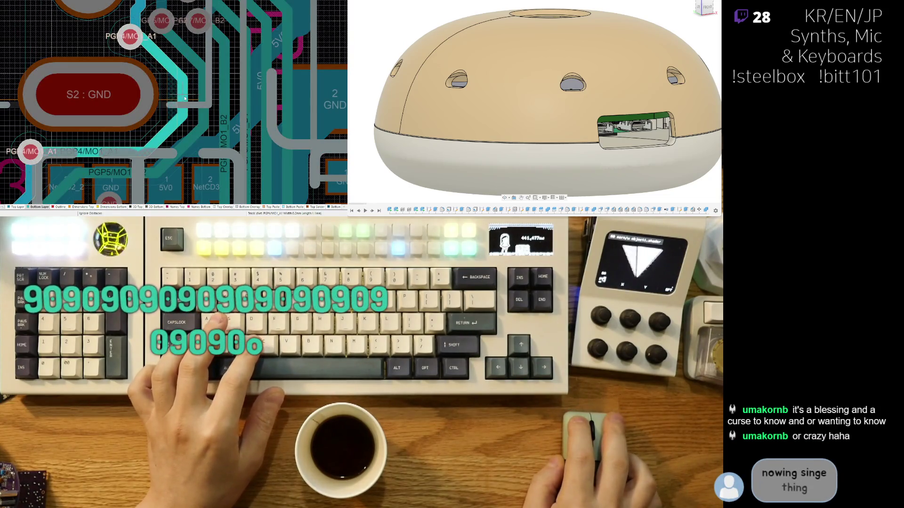
pyautogui.press('Escape')
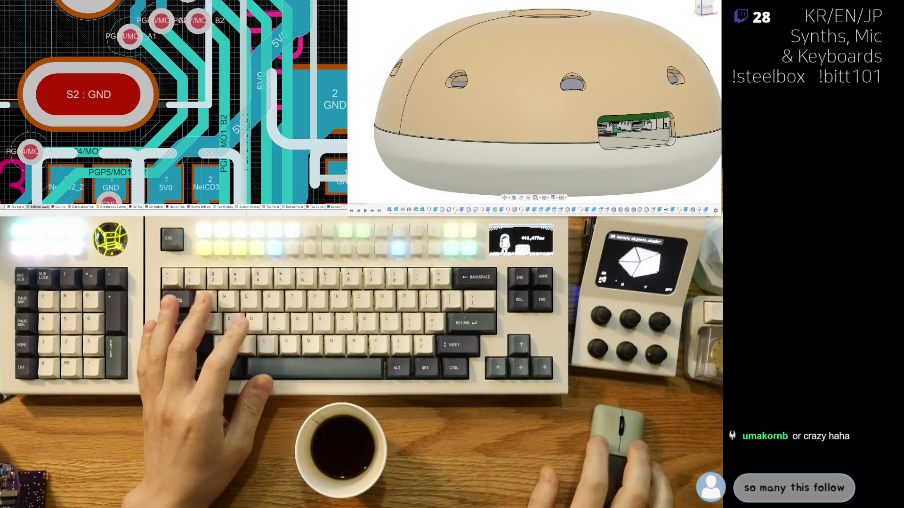
pyautogui.scroll(-4, 210, 121)
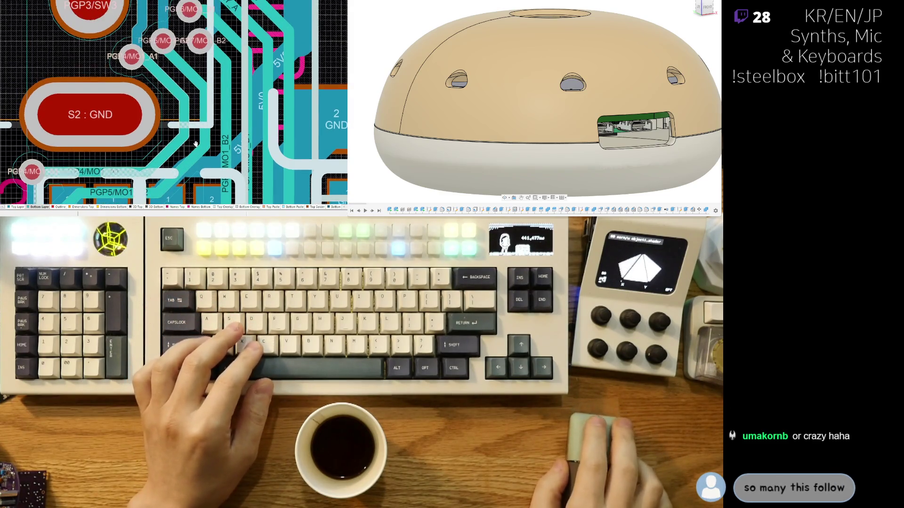
# Step: Begin interactive routing from the vertical track, then flip the board to its other side
pyautogui.moveTo(228, 163); pyautogui.dragTo(222, 64, button='right')
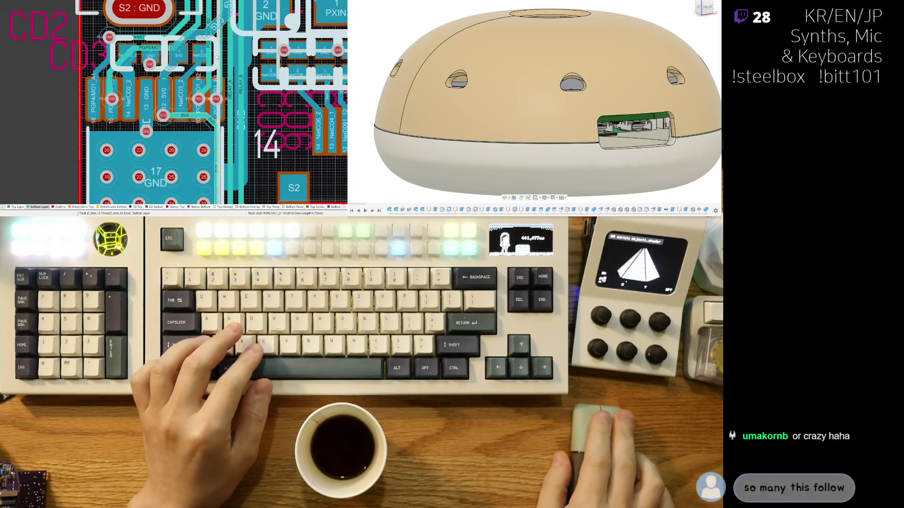
pyautogui.scroll(5, 182, 96)
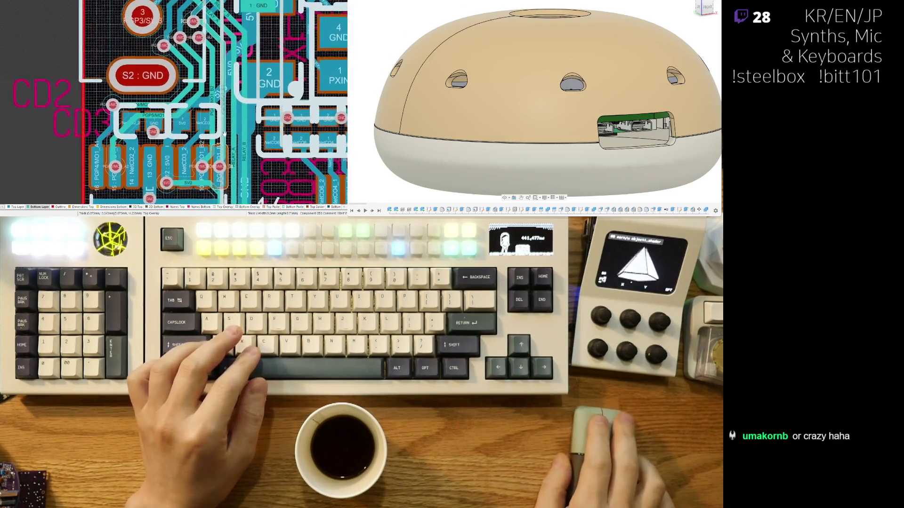
pyautogui.scroll(2, 182, 97)
pyautogui.scroll(2, 176, 109)
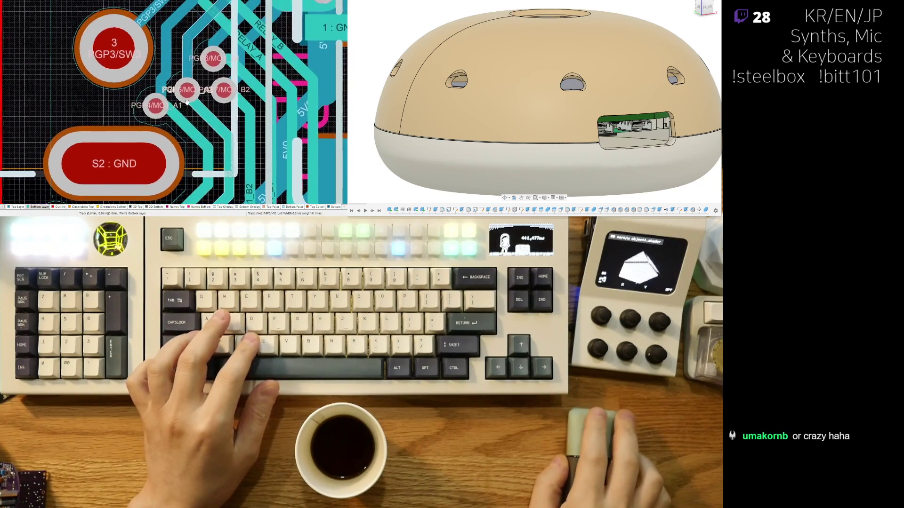
pyautogui.scroll(2, 170, 127)
pyautogui.scroll(2, 161, 146)
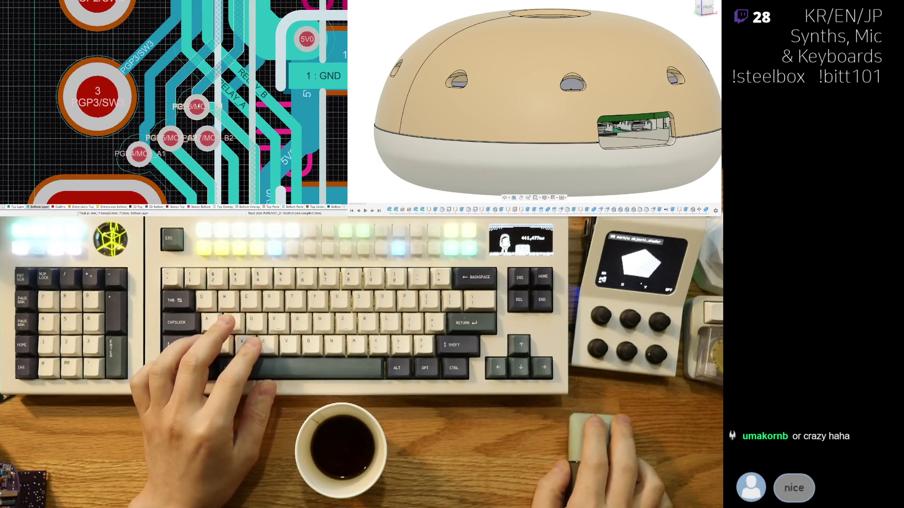
pyautogui.scroll(-3, 220, 108)
pyautogui.scroll(-2, 220, 108)
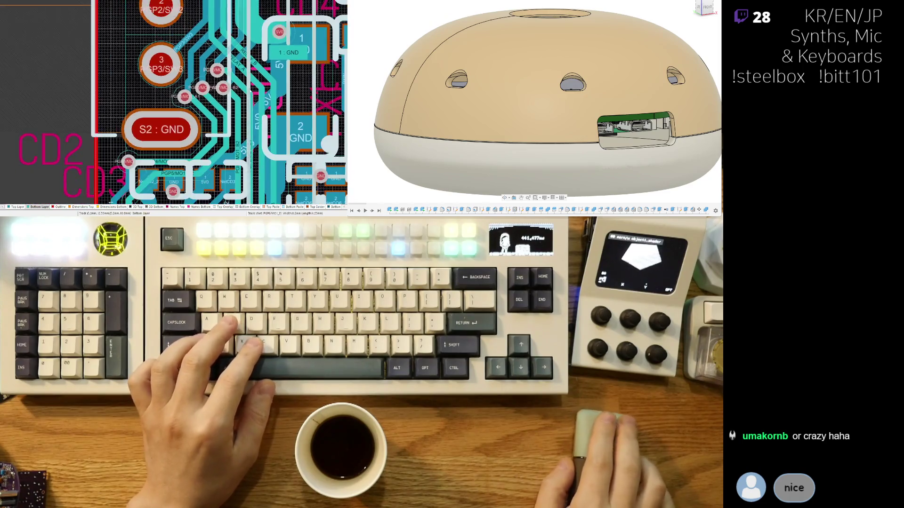
pyautogui.scroll(1, 221, 108)
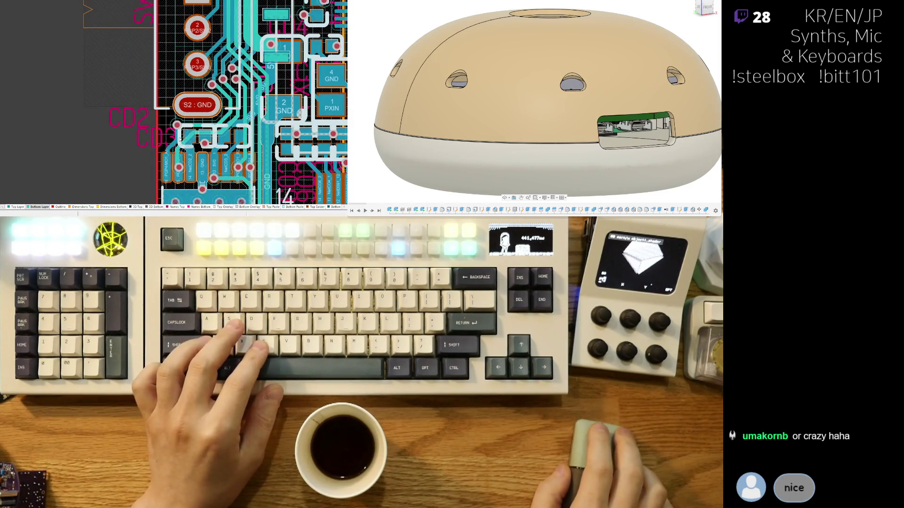
pyautogui.scroll(2, 172, 141)
pyautogui.scroll(2, 173, 147)
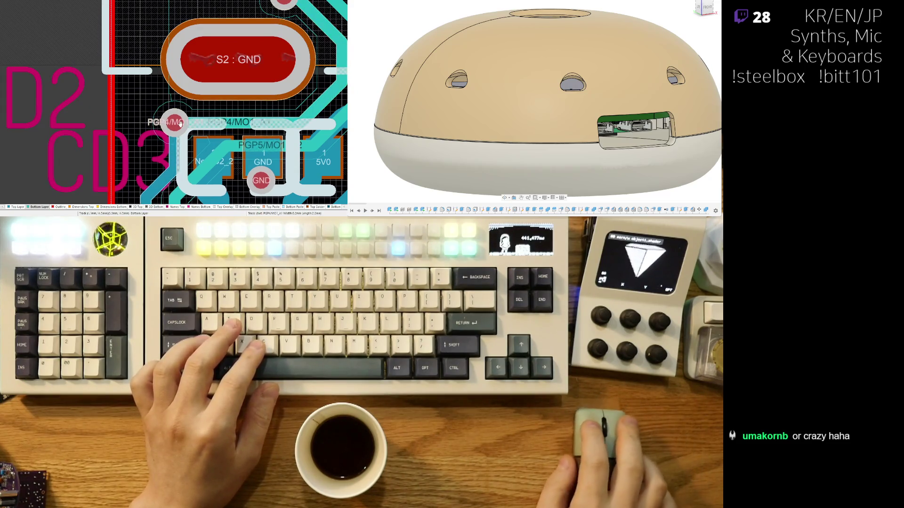
pyautogui.moveTo(162, 155); pyautogui.dragTo(122, 149, button='right')
pyautogui.scroll(1, 123, 150)
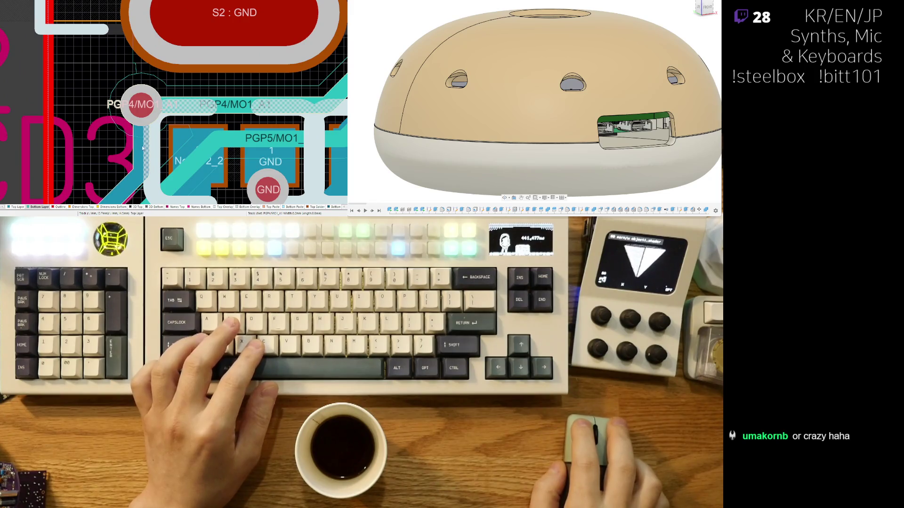
pyautogui.hotkey('ctrl', 'w')
pyautogui.click(142, 141)
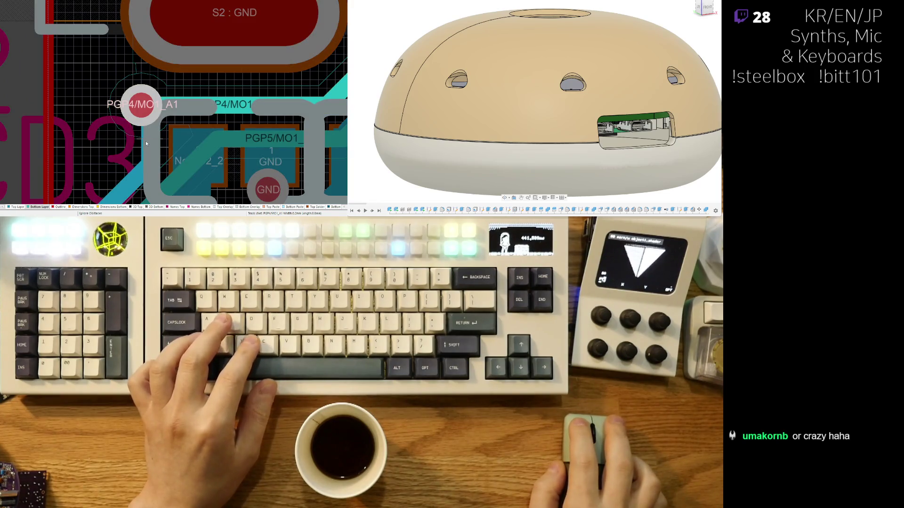
pyautogui.scroll(-1, 144, 113)
pyautogui.scroll(-1, 143, 91)
pyautogui.scroll(-1, 142, 89)
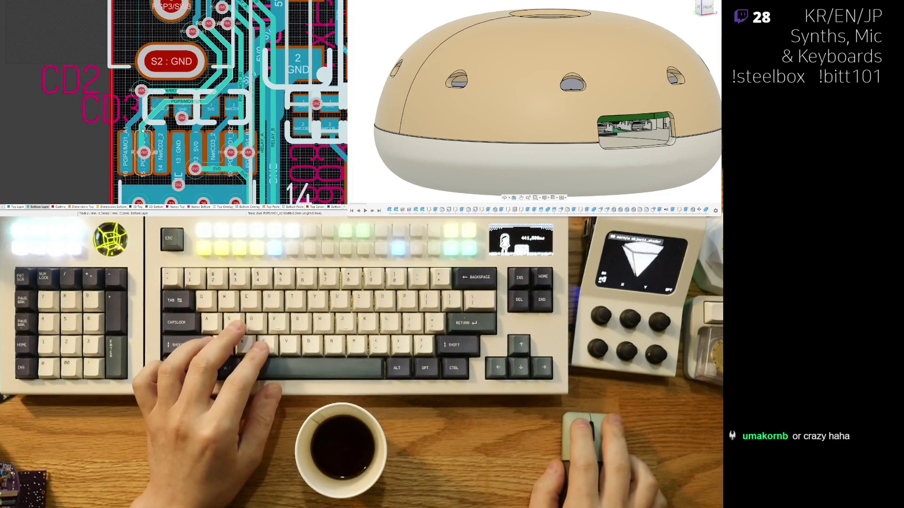
pyautogui.scroll(1, 143, 129)
pyautogui.hotkey('ctrl', 'f')
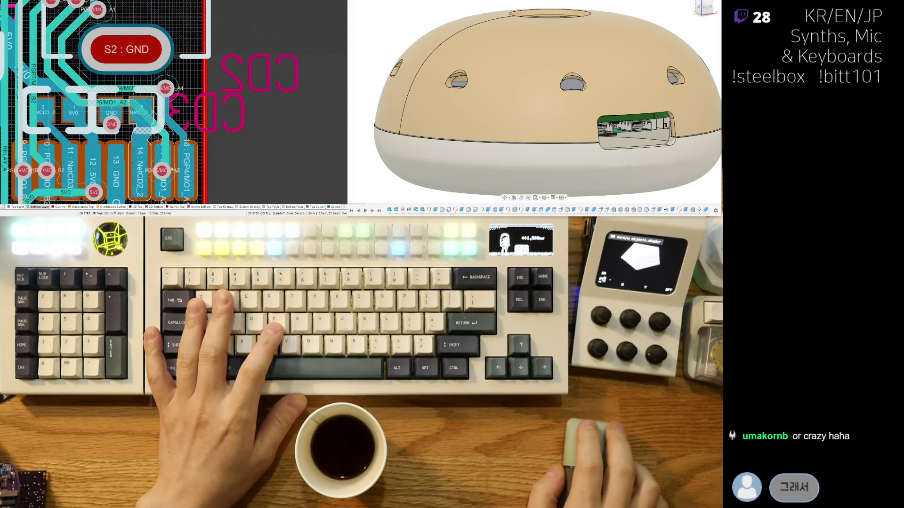
pyautogui.scroll(-1, 141, 141)
pyautogui.scroll(1, 100, 106)
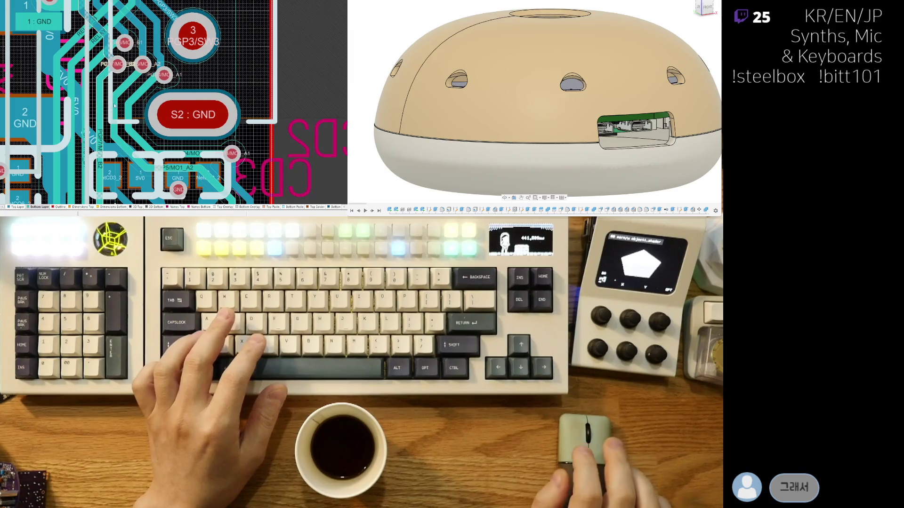
pyautogui.scroll(1, 114, 106)
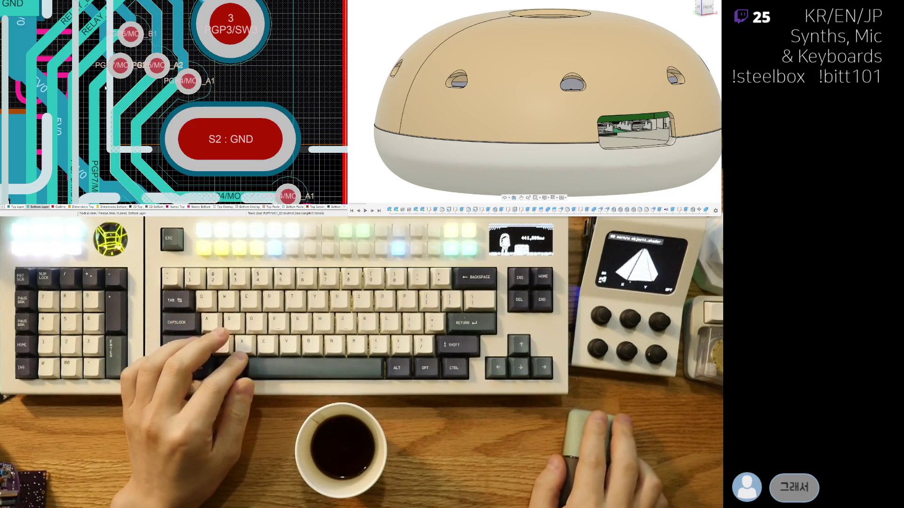
pyautogui.scroll(-1, 148, 113)
pyautogui.scroll(-1, 141, 134)
pyautogui.scroll(-1, 136, 152)
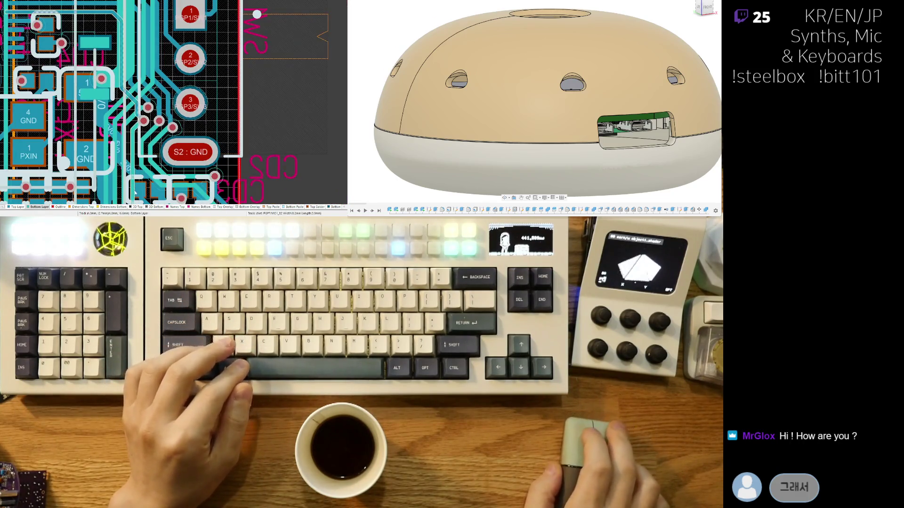
# Step: Pan down past the 17 GND pad and select the 0 : MO_B1 pad
pyautogui.moveTo(135, 193); pyautogui.dragTo(143, 45, button='right')
pyautogui.moveTo(141, 107); pyautogui.dragTo(142, 78, button='right')
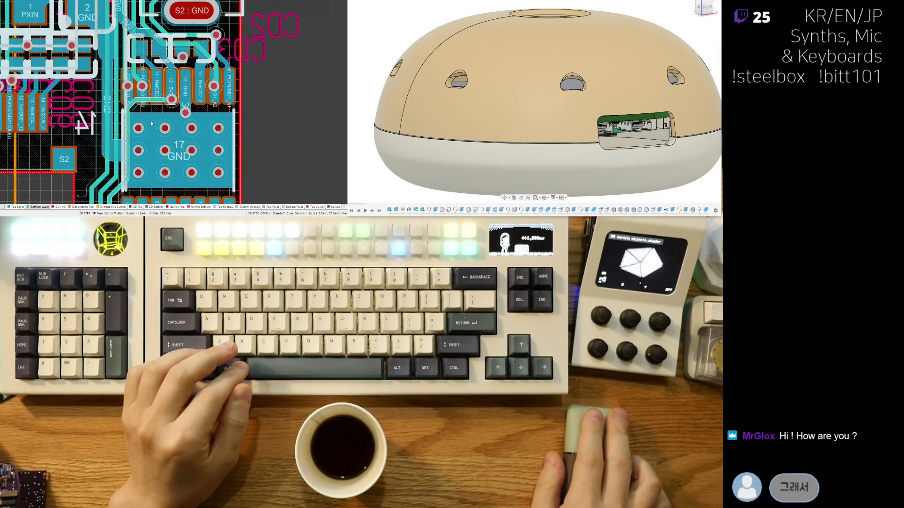
pyautogui.moveTo(121, 172); pyautogui.dragTo(159, 63, button='right')
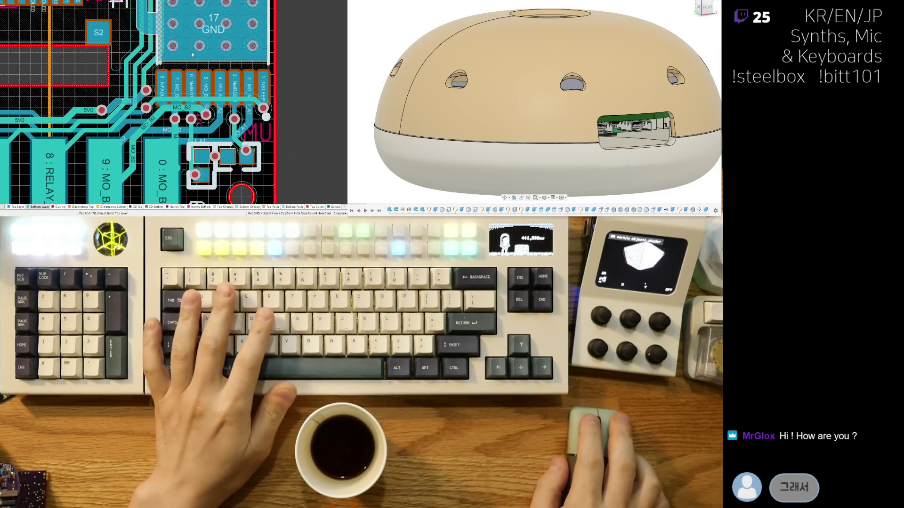
pyautogui.moveTo(210, 48); pyautogui.dragTo(187, 90, button='right')
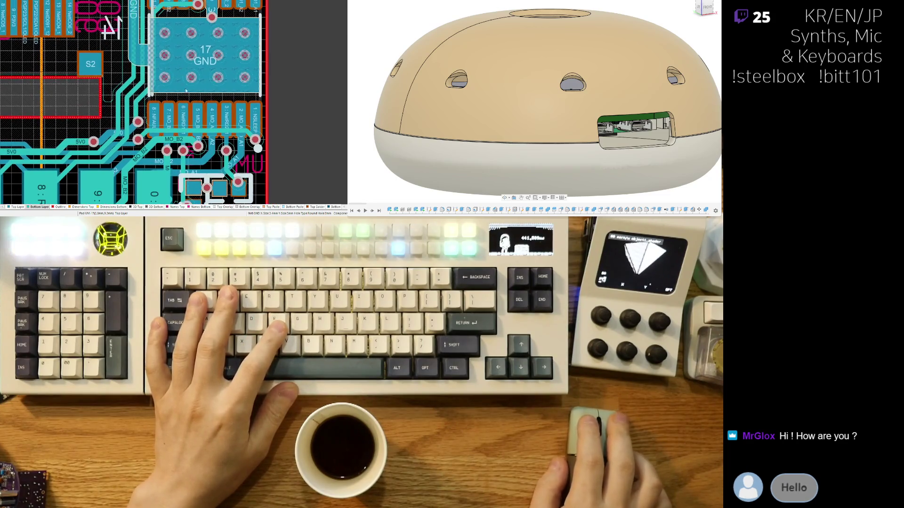
pyautogui.scroll(-3, 192, 71)
pyautogui.keyDown('ctrl'); pyautogui.scroll(2, 185, 108); pyautogui.keyUp('ctrl')
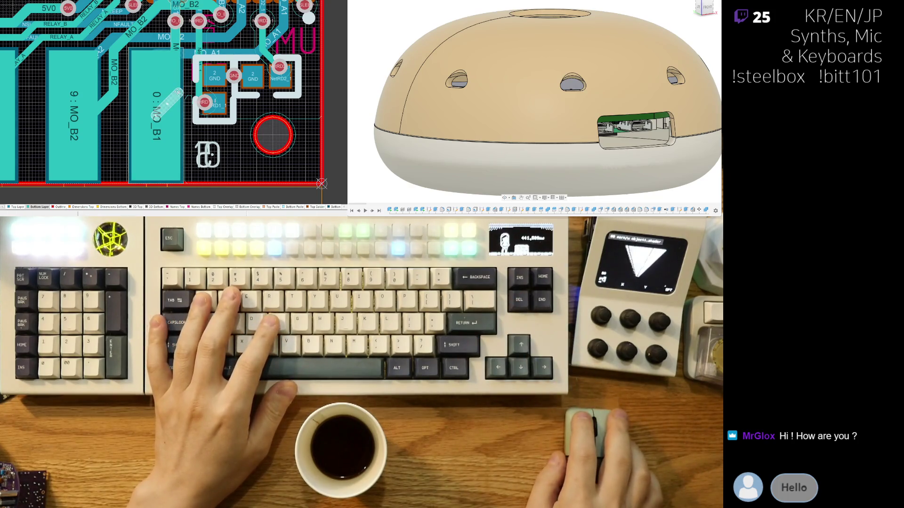
pyautogui.click(166, 102)
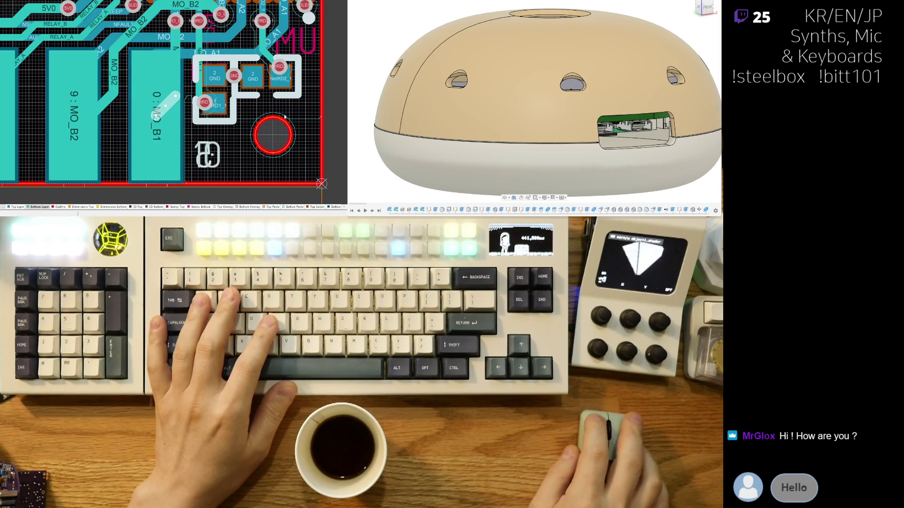
pyautogui.scroll(2, 296, 120)
pyautogui.scroll(2, 309, 122)
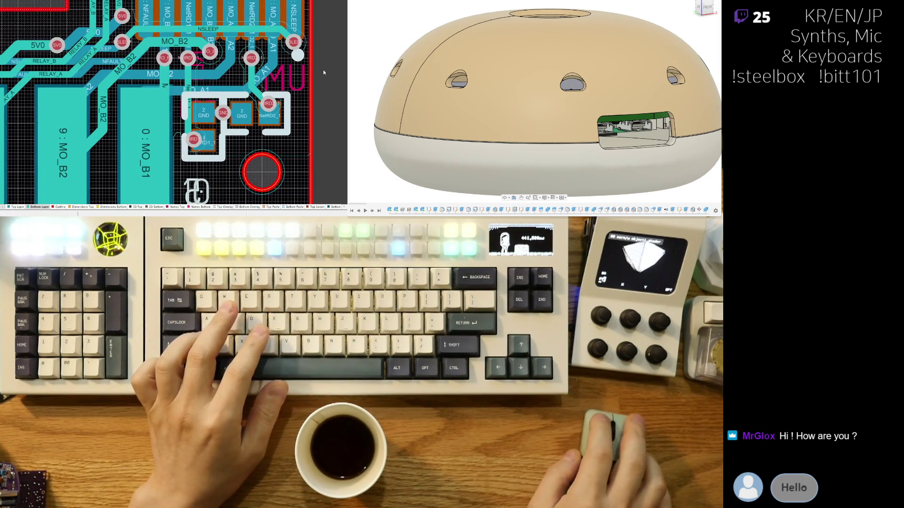
pyautogui.scroll(2, 324, 73)
pyautogui.scroll(1, 296, 98)
pyautogui.scroll(1, 268, 134)
pyautogui.scroll(1, 244, 155)
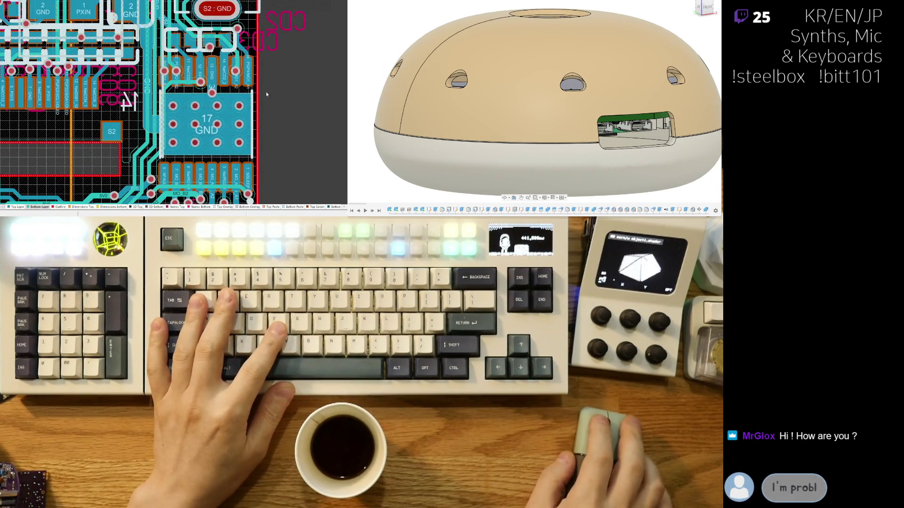
pyautogui.scroll(1, 256, 99)
pyautogui.scroll(1, 256, 98)
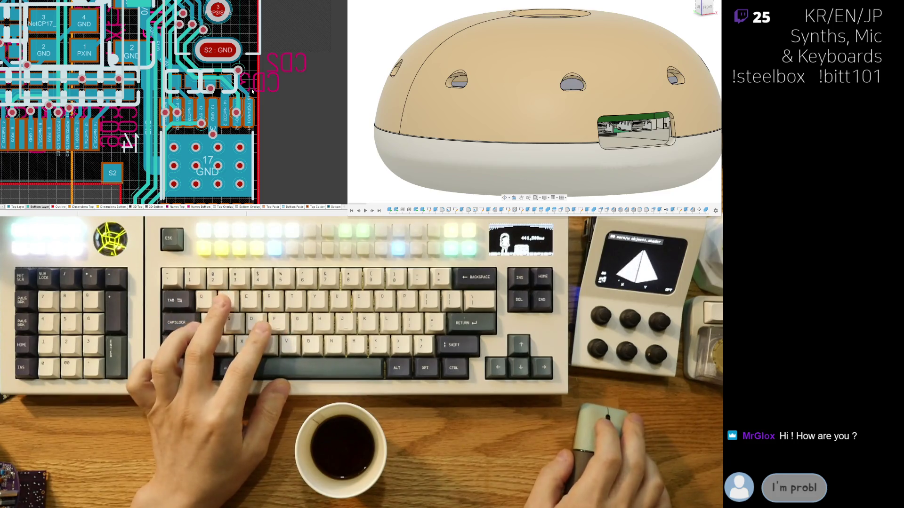
pyautogui.keyDown('ctrl'); pyautogui.scroll(1, 184, 146); pyautogui.keyUp('ctrl')
pyautogui.keyDown('ctrl'); pyautogui.scroll(3, 184, 147); pyautogui.keyUp('ctrl')
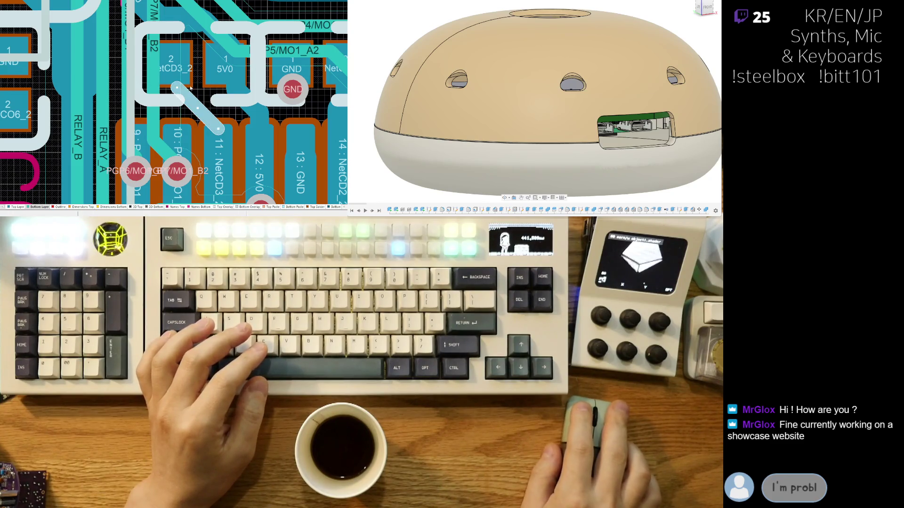
# Step: Adjust the diagonal track near NetCD3_2 and route a diagonal track from the NetCD3_2 pad
pyautogui.click(179, 86)
pyautogui.moveTo(214, 127); pyautogui.dragTo(225, 131)
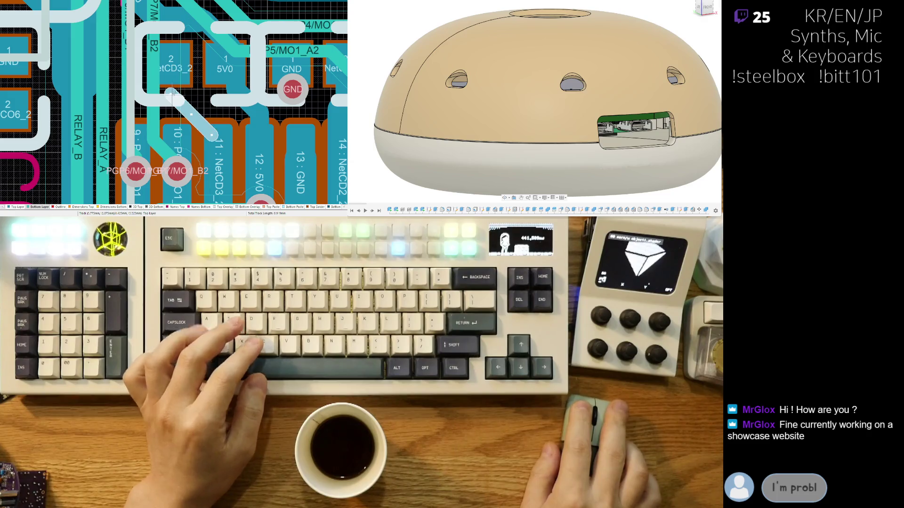
pyautogui.hotkey('ctrl', 'w')
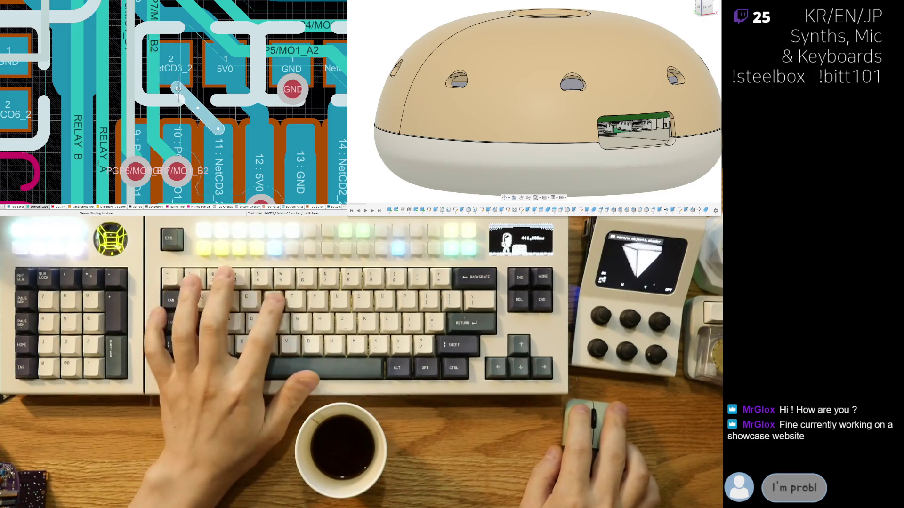
pyautogui.click(175, 61)
pyautogui.rightClick(176, 59)
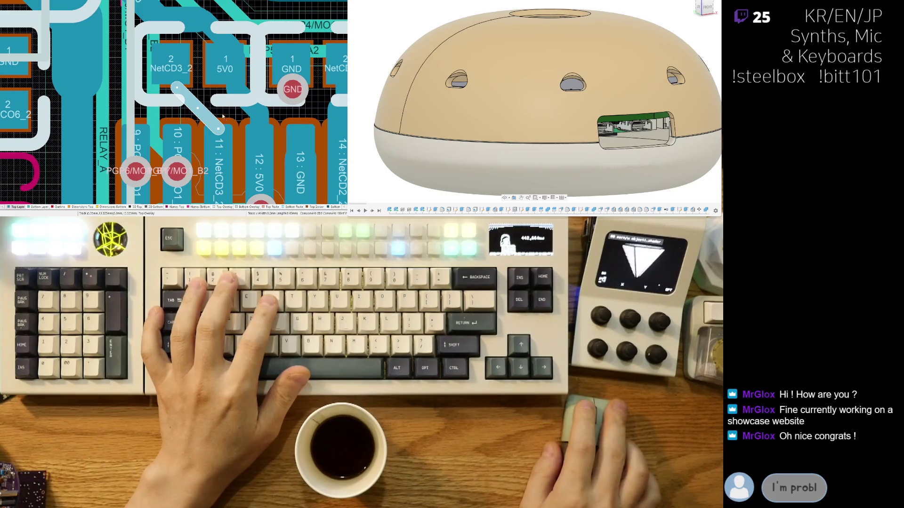
pyautogui.hotkey('ctrl', 'w')
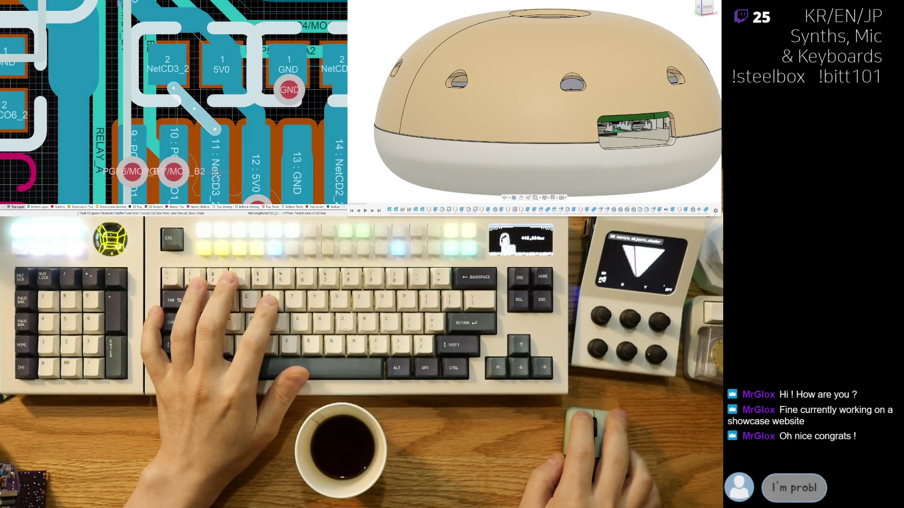
pyautogui.click(216, 129)
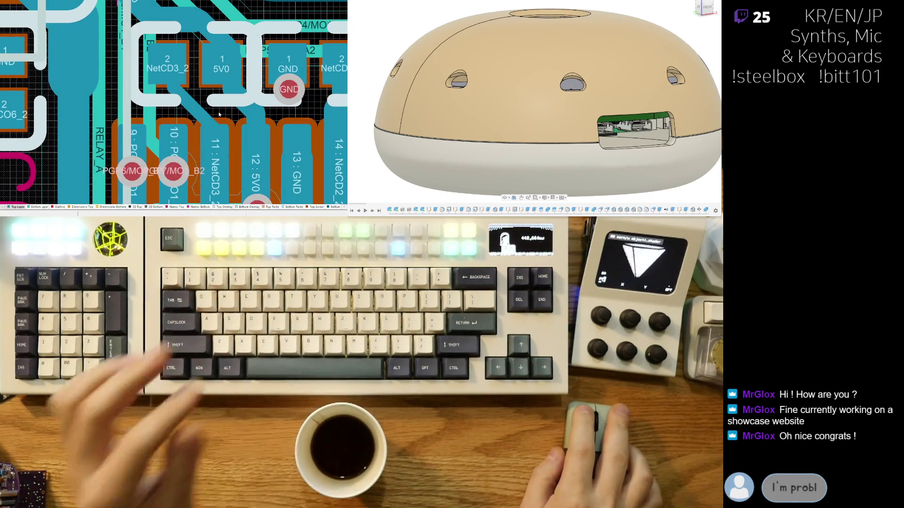
# Step: Merge the 5V0 segments into one diagonal track and reshape it beside pad 1
pyautogui.click(224, 106)
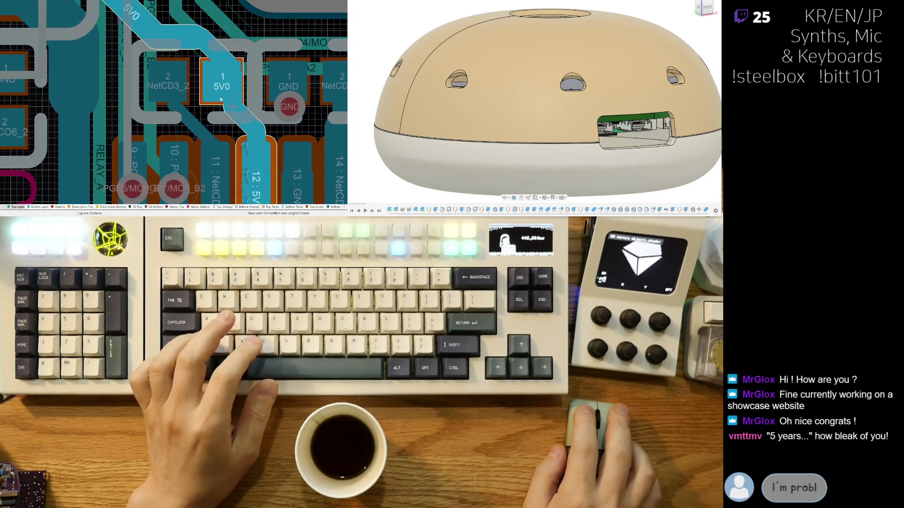
pyautogui.moveTo(234, 113); pyautogui.dragTo(228, 104)
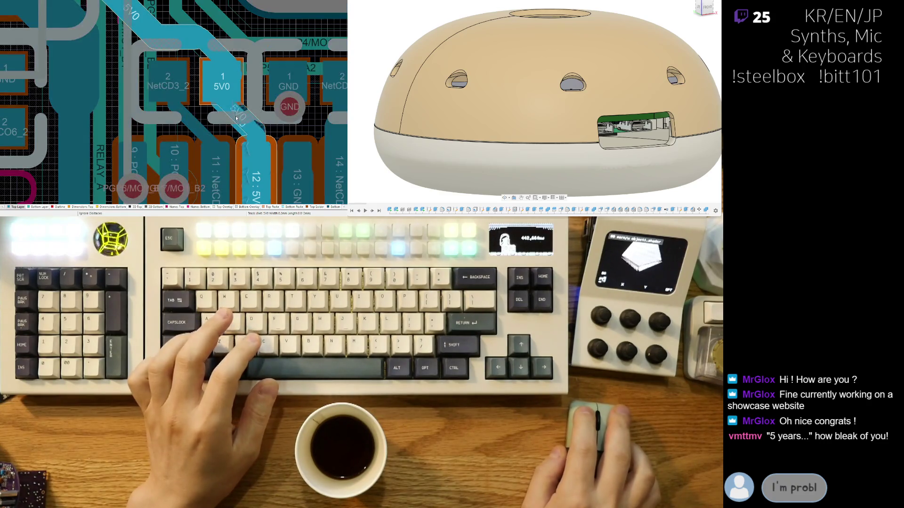
pyautogui.click(218, 56)
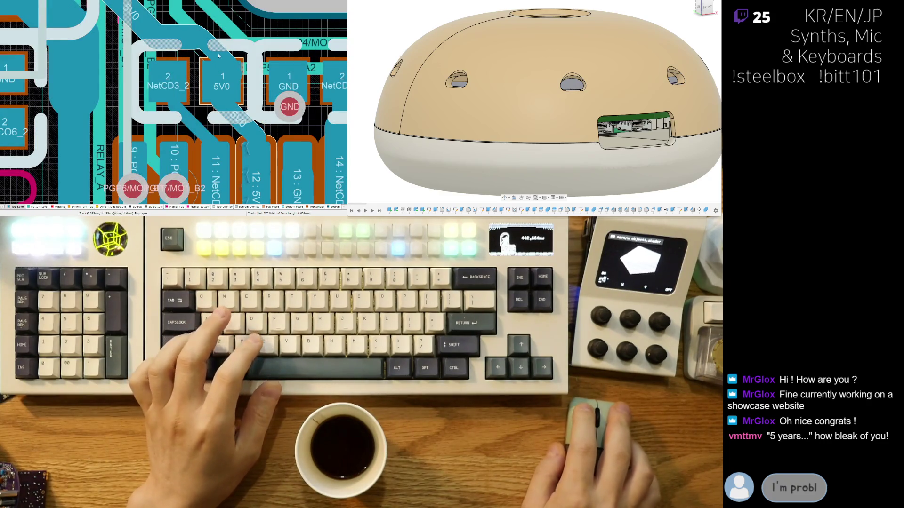
pyautogui.moveTo(212, 60); pyautogui.dragTo(241, 76)
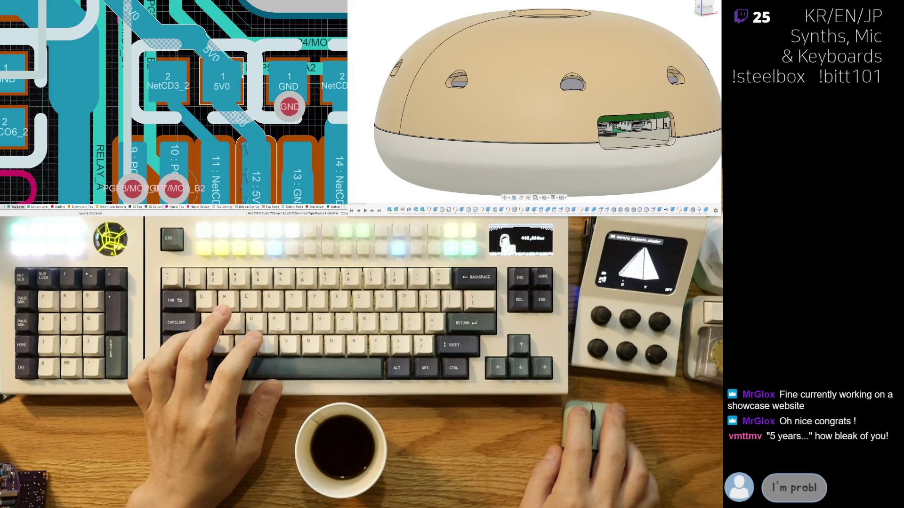
pyautogui.moveTo(210, 67); pyautogui.dragTo(216, 85)
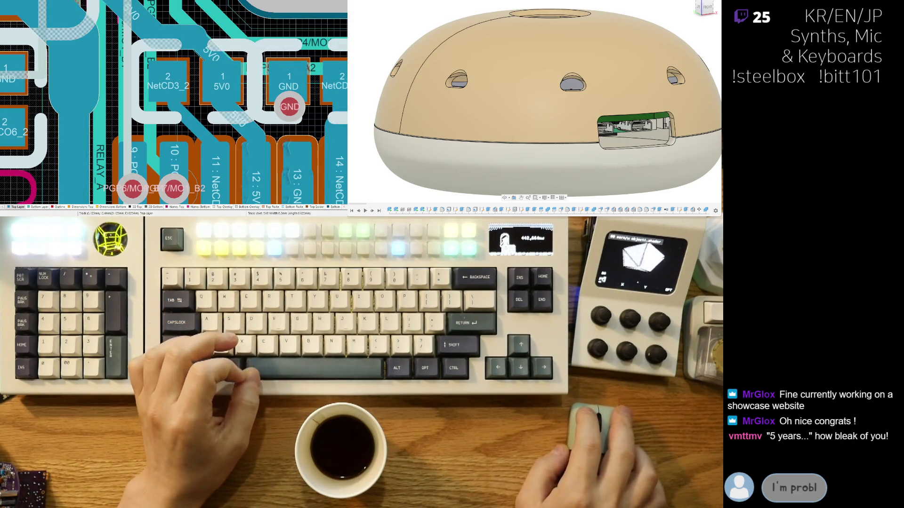
pyautogui.moveTo(212, 63)
pyautogui.mouseDown()
pyautogui.moveTo(225, 90)
pyautogui.moveTo(202, 72)
pyautogui.mouseUp()
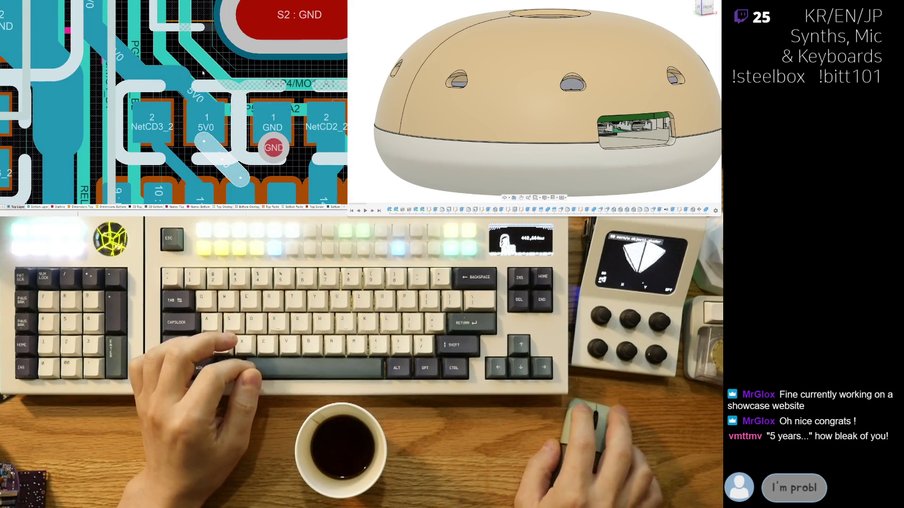
pyautogui.keyDown('ctrl'); pyautogui.scroll(-3, 203, 82); pyautogui.keyUp('ctrl')
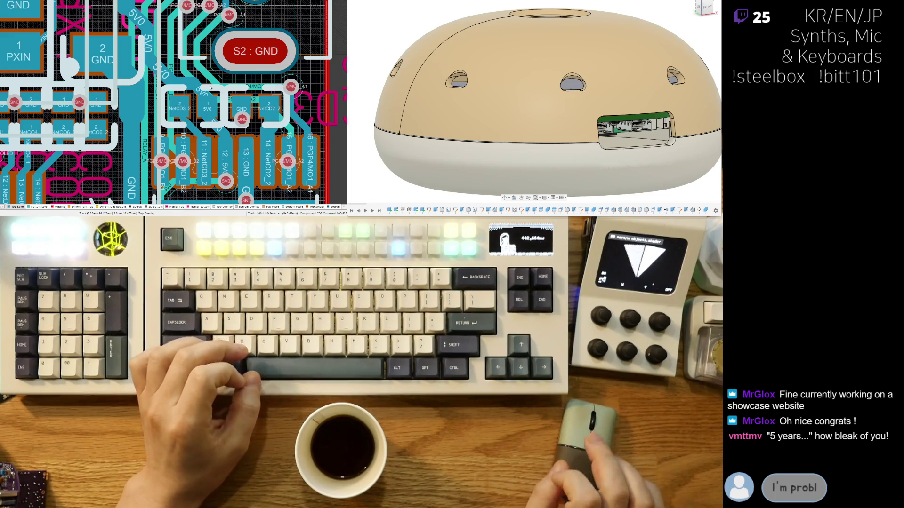
pyautogui.keyDown('ctrl'); pyautogui.scroll(2, 141, 102); pyautogui.keyUp('ctrl')
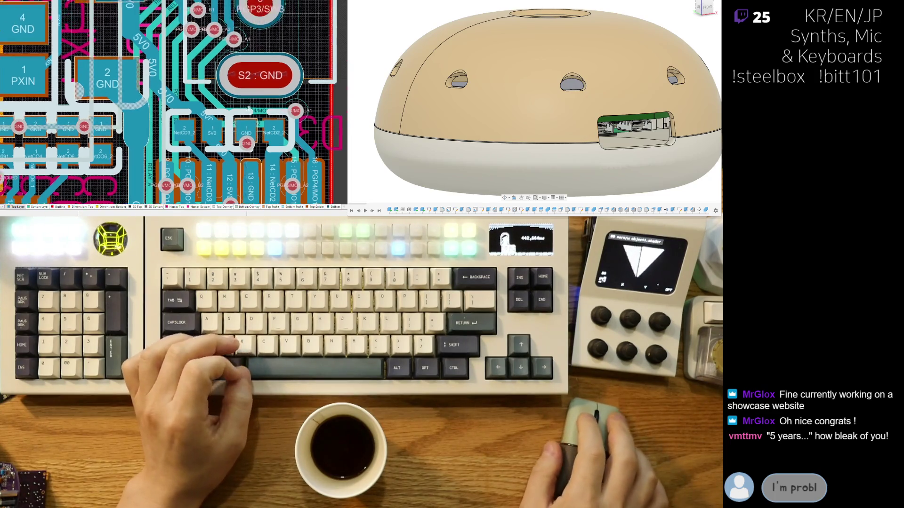
pyautogui.keyDown('ctrl'); pyautogui.scroll(2, 141, 103); pyautogui.keyUp('ctrl')
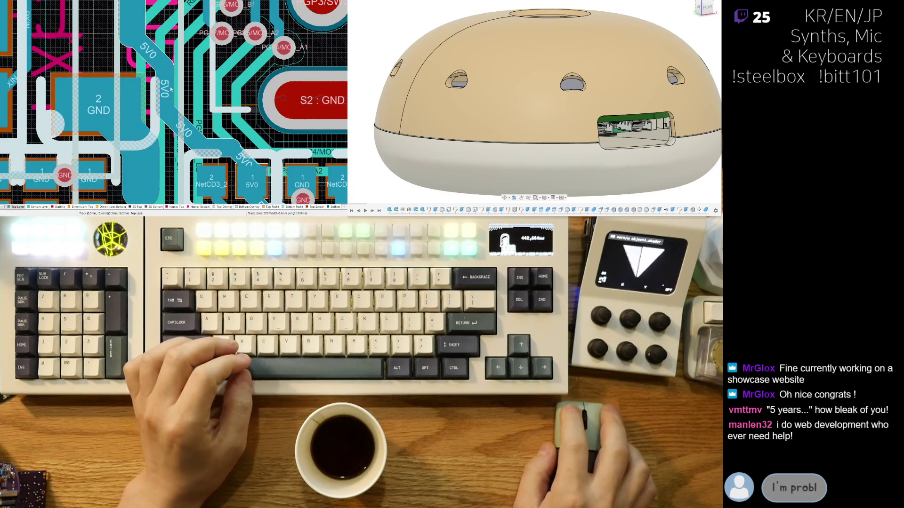
pyautogui.click(171, 96)
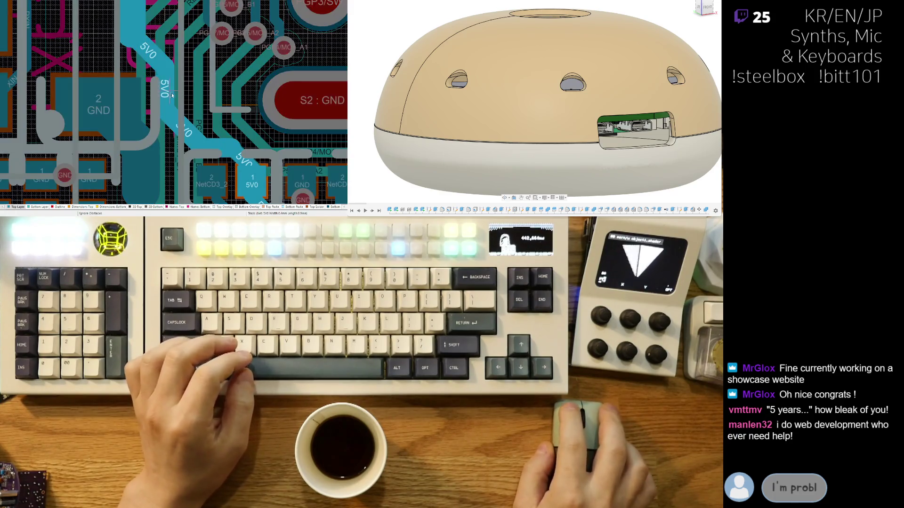
pyautogui.rightClick(174, 97)
pyautogui.keyDown('ctrl'); pyautogui.scroll(-2, 171, 113); pyautogui.keyUp('ctrl')
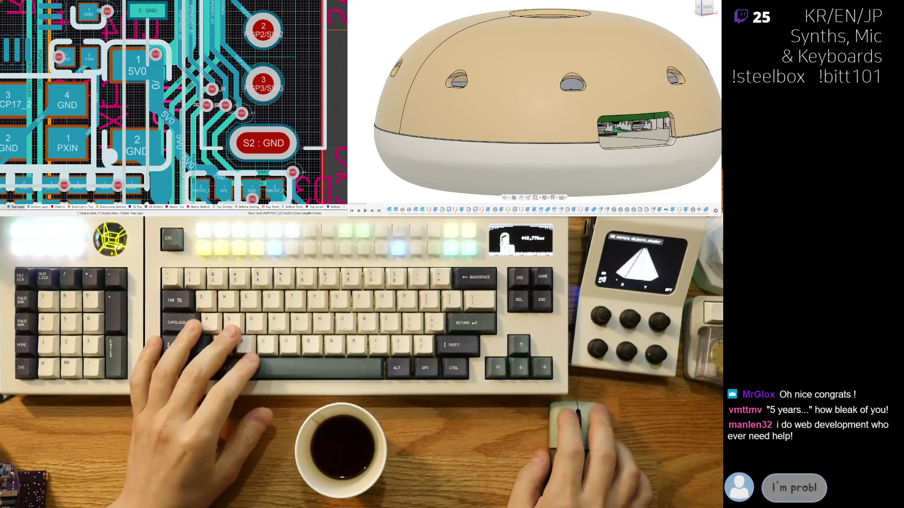
pyautogui.keyDown('ctrl'); pyautogui.scroll(3, 221, 99); pyautogui.keyUp('ctrl')
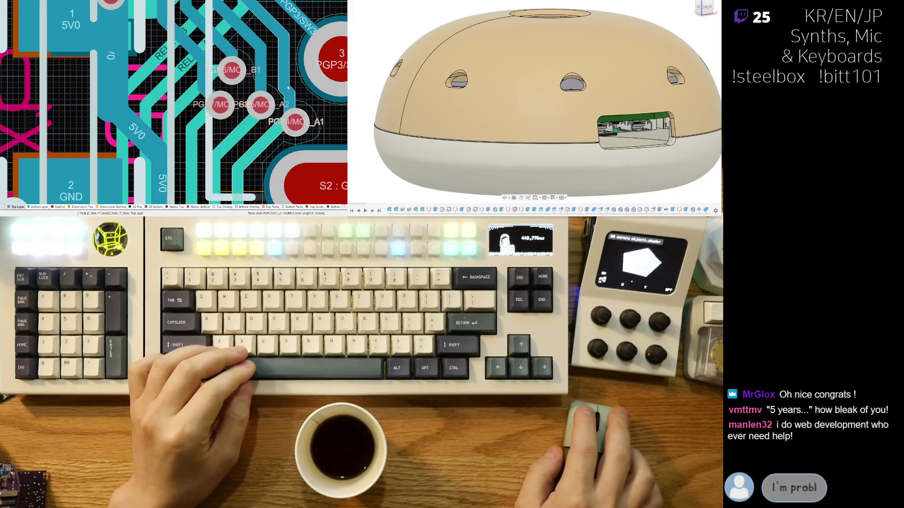
pyautogui.keyDown('ctrl'); pyautogui.scroll(-2, 295, 92); pyautogui.keyUp('ctrl')
pyautogui.keyDown('ctrl'); pyautogui.scroll(-2, 231, 92); pyautogui.keyUp('ctrl')
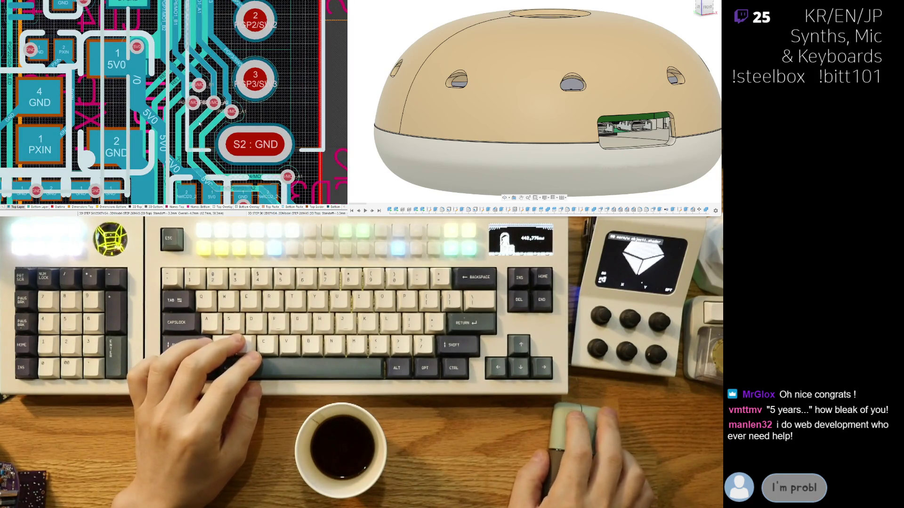
pyautogui.keyDown('ctrl'); pyautogui.scroll(2, 200, 124); pyautogui.keyUp('ctrl')
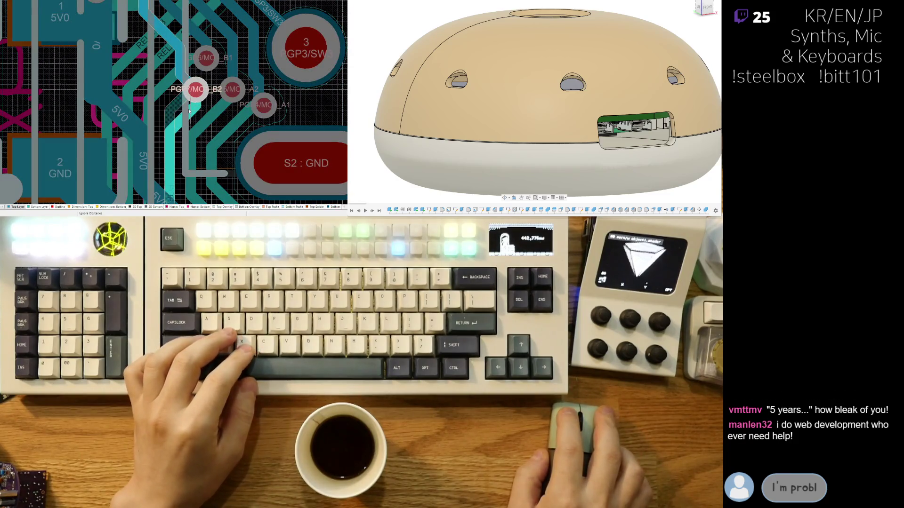
# Step: Switch routing to the Bottom Layer with *, then start and cancel a route from the PGP6 pad
pyautogui.press('Escape')
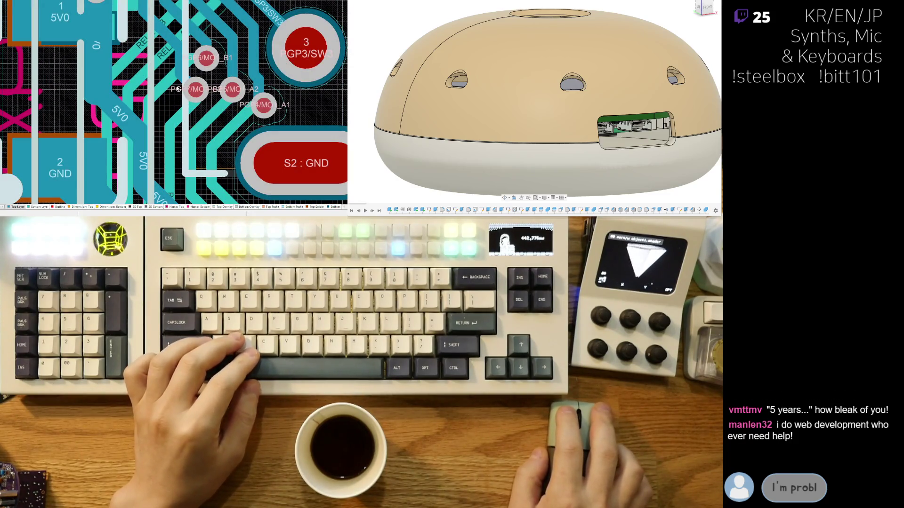
pyautogui.keyDown('ctrl'); pyautogui.scroll(-1, 183, 85); pyautogui.keyUp('ctrl')
pyautogui.keyDown('ctrl'); pyautogui.scroll(-1, 183, 86); pyautogui.keyUp('ctrl')
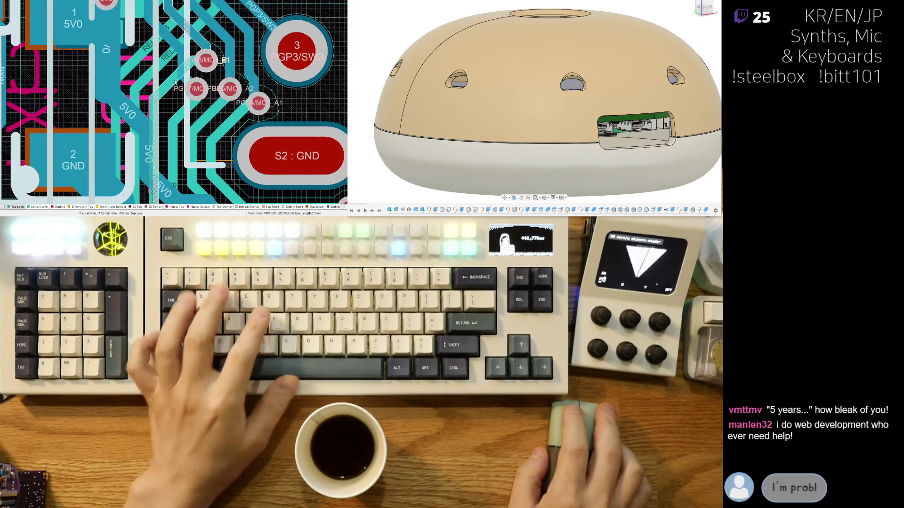
pyautogui.keyDown('ctrl'); pyautogui.scroll(3, 131, 171); pyautogui.keyUp('ctrl')
pyautogui.press('*')
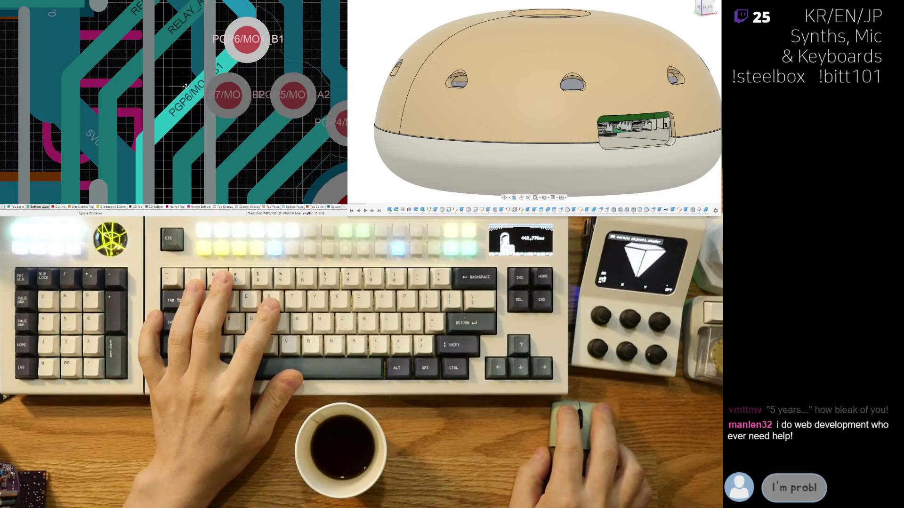
pyautogui.press('Escape')
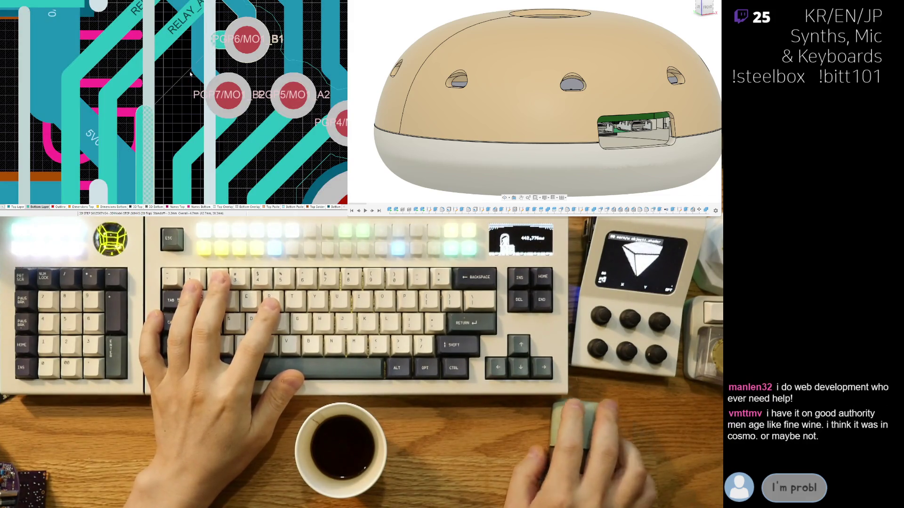
pyautogui.click(213, 42)
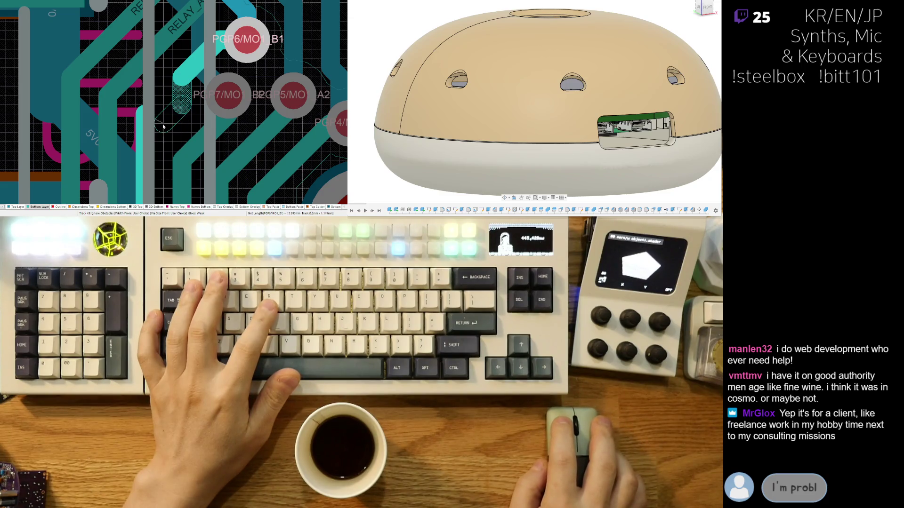
pyautogui.rightClick(144, 141)
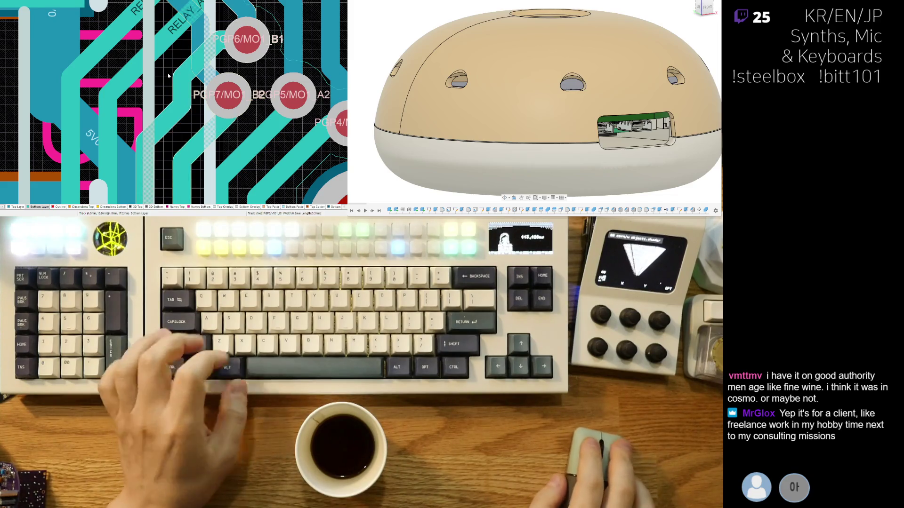
pyautogui.keyDown('ctrl'); pyautogui.scroll(-3, 209, 110); pyautogui.keyUp('ctrl')
pyautogui.keyDown('ctrl'); pyautogui.scroll(-2, 174, 110); pyautogui.keyUp('ctrl')
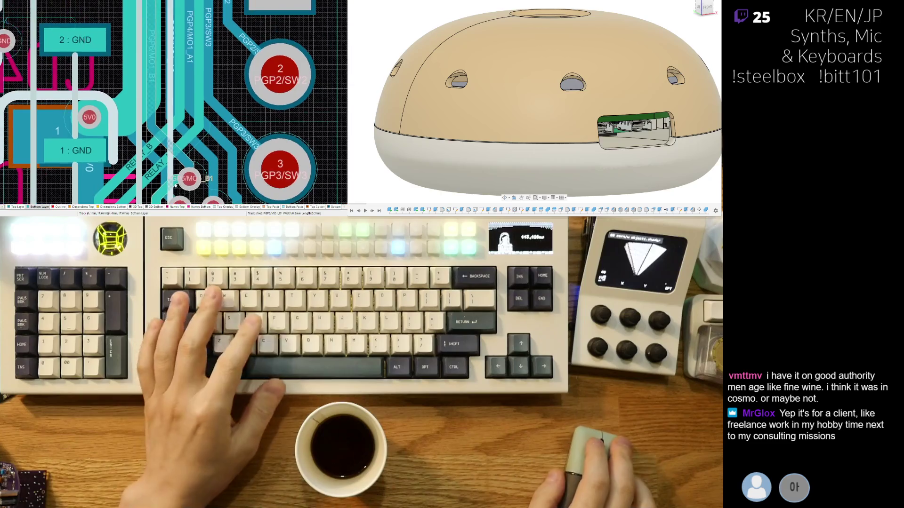
pyautogui.keyDown('ctrl'); pyautogui.scroll(-2, 182, 87); pyautogui.keyUp('ctrl')
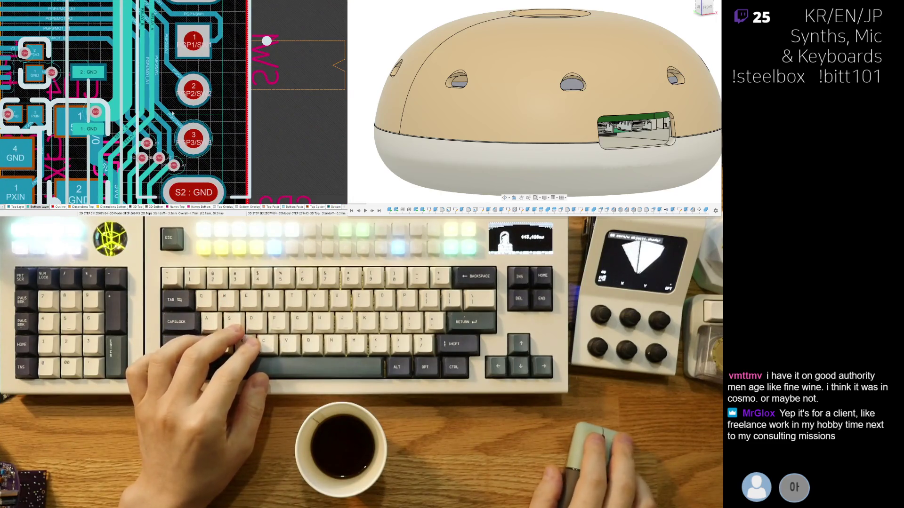
pyautogui.scroll(-2, 185, 149)
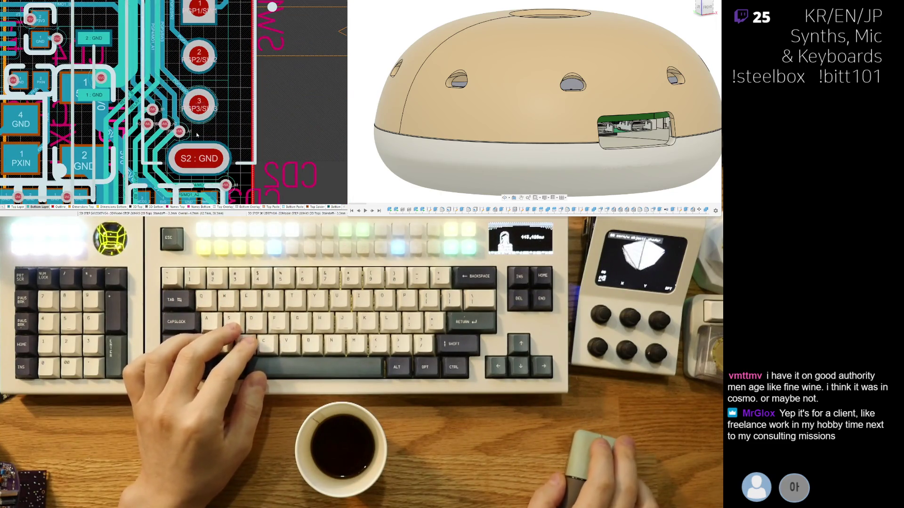
pyautogui.keyDown('ctrl'); pyautogui.scroll(2, 197, 136); pyautogui.keyUp('ctrl')
pyautogui.keyDown('ctrl'); pyautogui.scroll(2, 191, 123); pyautogui.keyUp('ctrl')
pyautogui.keyDown('ctrl'); pyautogui.scroll(2, 182, 109); pyautogui.keyUp('ctrl')
pyautogui.keyDown('ctrl'); pyautogui.scroll(1, 174, 97); pyautogui.keyUp('ctrl')
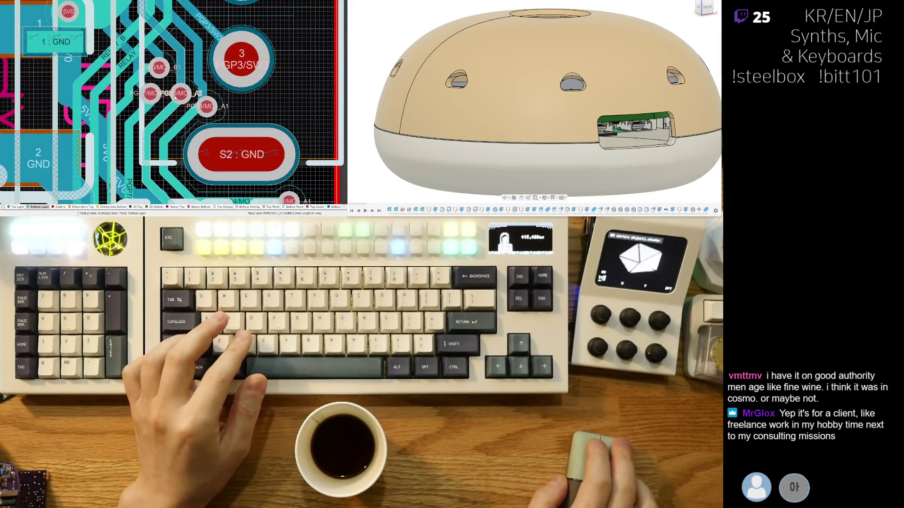
pyautogui.scroll(1, 182, 131)
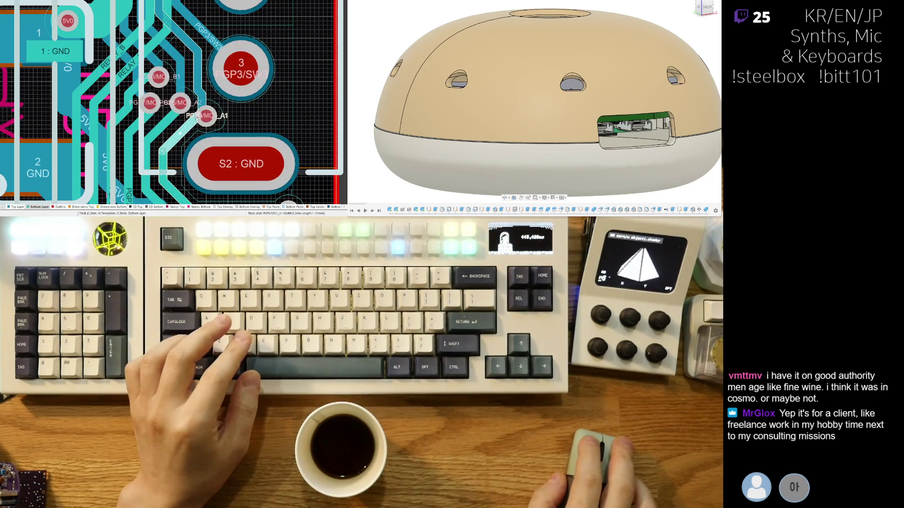
pyautogui.keyDown('ctrl'); pyautogui.scroll(-1, 266, 129); pyautogui.keyUp('ctrl')
pyautogui.keyDown('ctrl'); pyautogui.scroll(-1, 259, 123); pyautogui.keyUp('ctrl')
pyautogui.keyDown('ctrl'); pyautogui.scroll(-1, 253, 115); pyautogui.keyUp('ctrl')
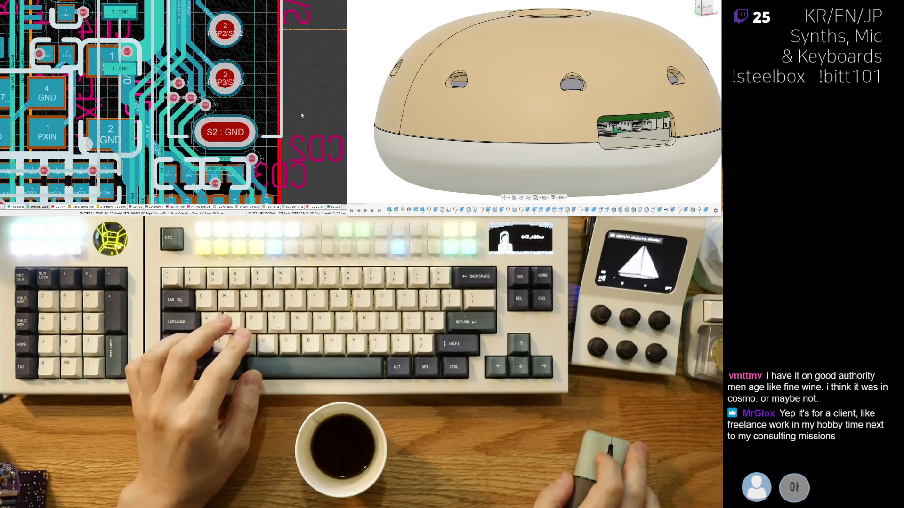
pyautogui.keyDown('ctrl'); pyautogui.scroll(-1, 245, 108); pyautogui.keyUp('ctrl')
pyautogui.scroll(2, 212, 130)
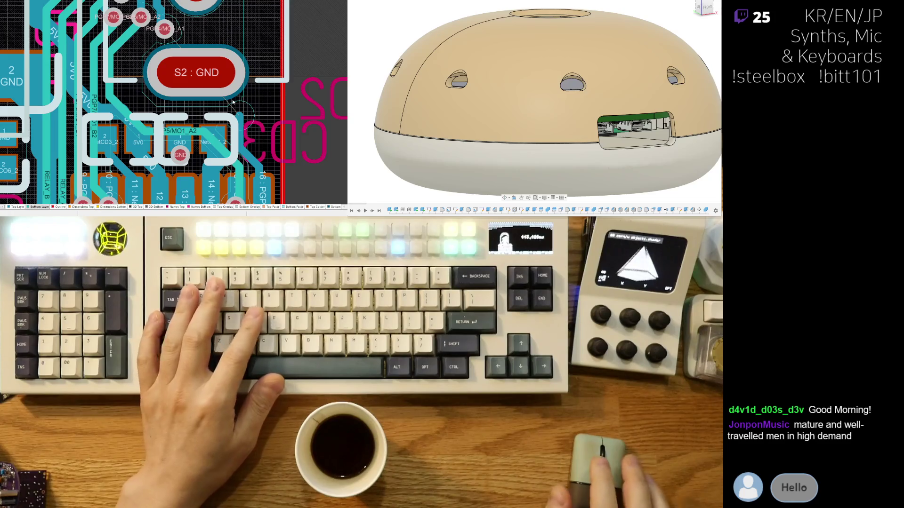
# Step: Route the PGP4/MO1_A1 track above the S2 GND pad and finish it at pad 16
pyautogui.hotkey('ctrl', 'w')
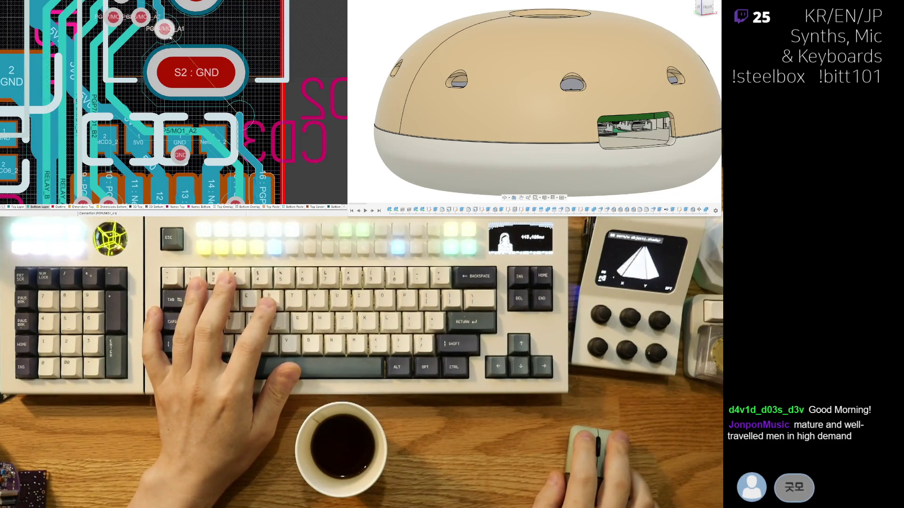
pyautogui.click(164, 28)
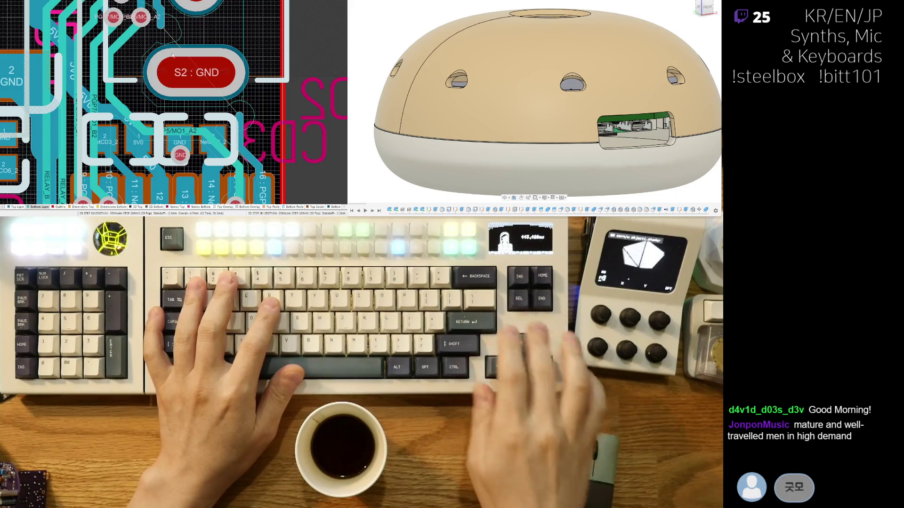
pyautogui.scroll(3, 137, 95)
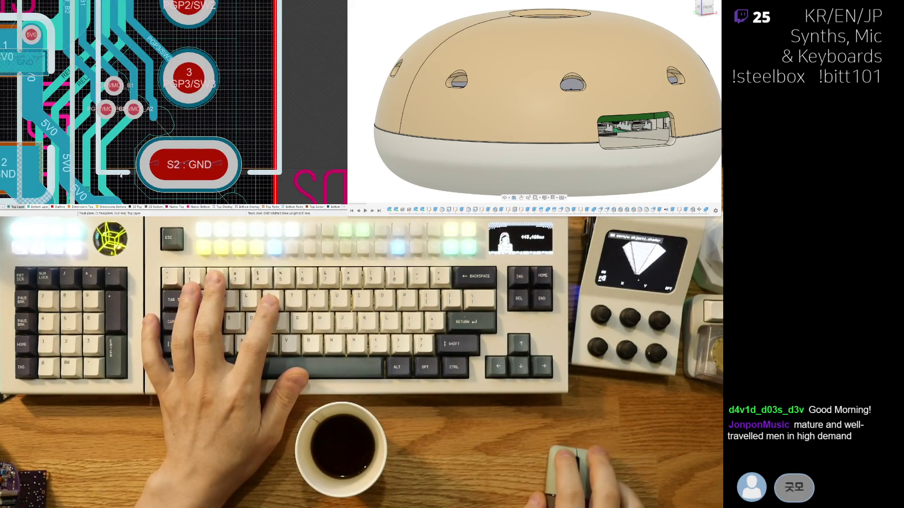
pyautogui.hotkey('ctrl', 'w')
pyautogui.click(157, 101)
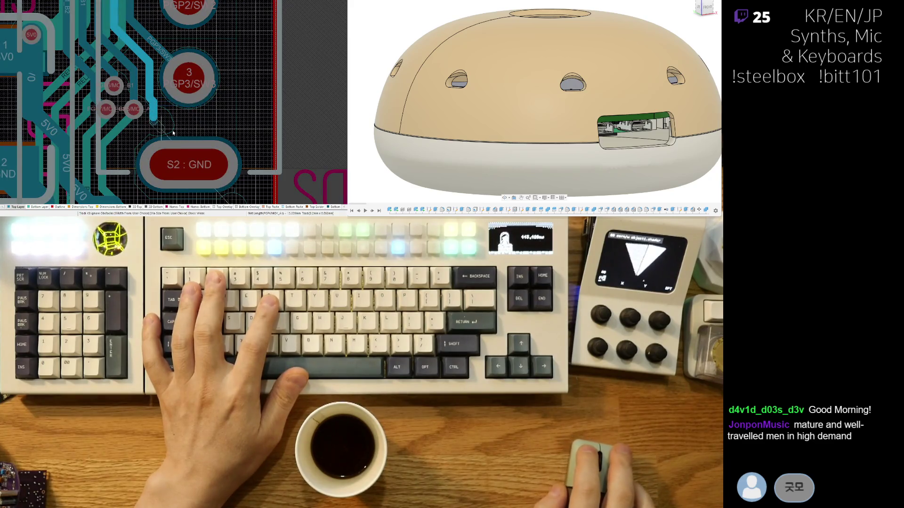
pyautogui.scroll(-2, 283, 192)
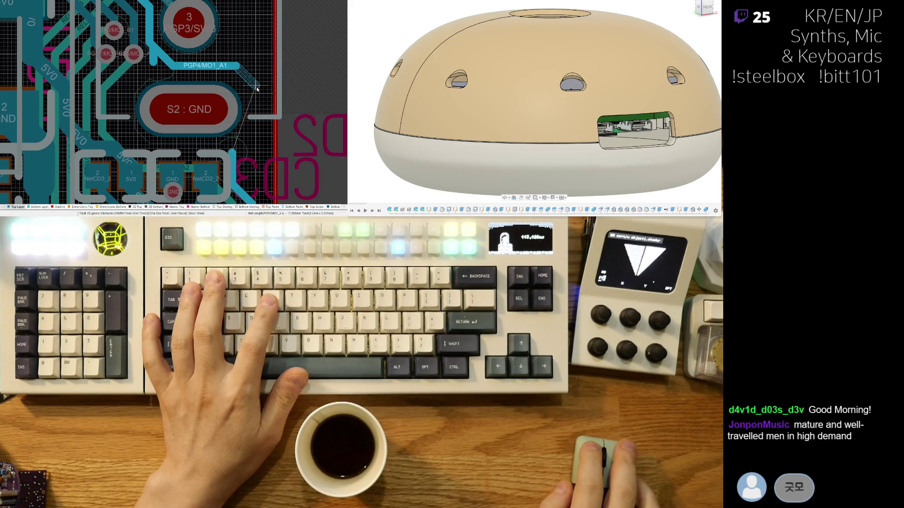
pyautogui.scroll(-2, 258, 196)
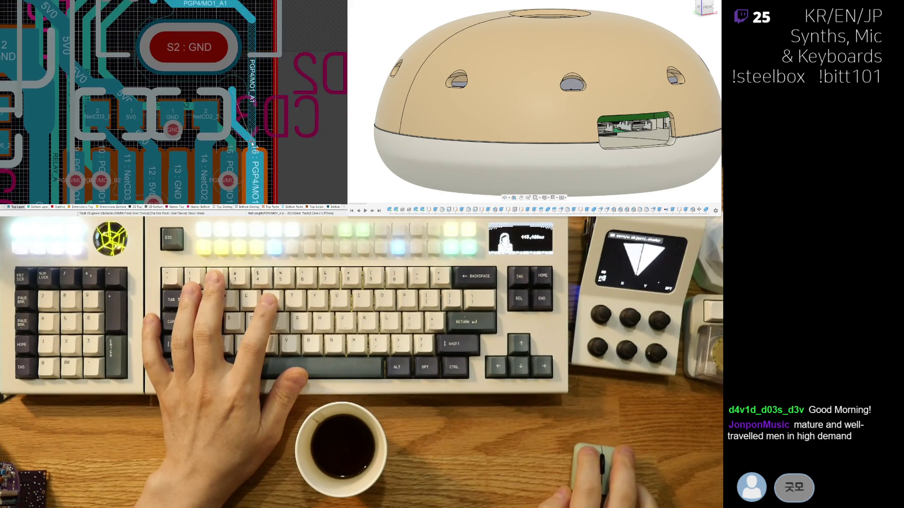
pyautogui.click(252, 141)
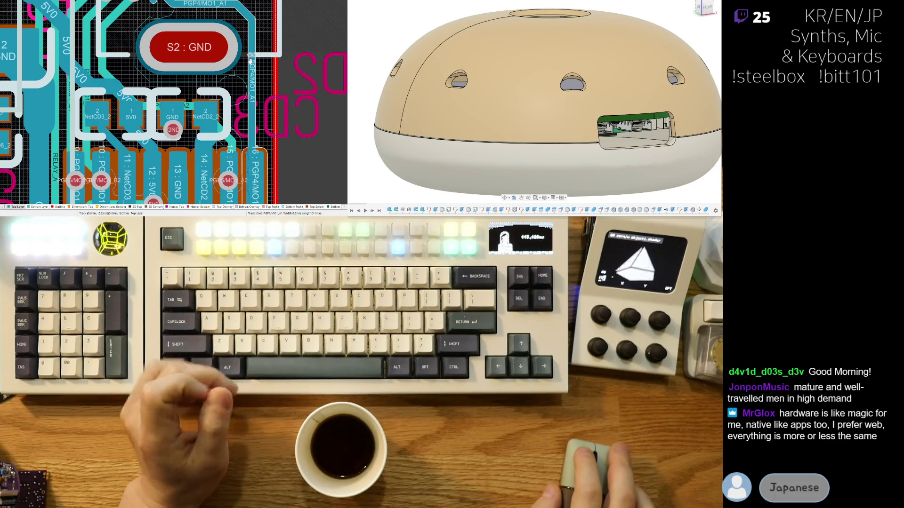
# Step: Begin rerouting the track beside the S2 GND pad, then abandon a routing attempt near the pad
pyautogui.click(249, 59)
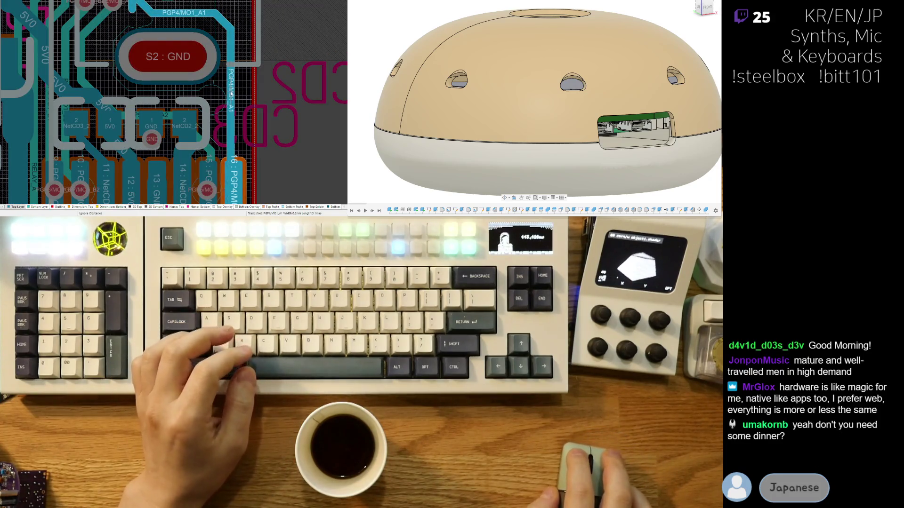
pyautogui.click(231, 91)
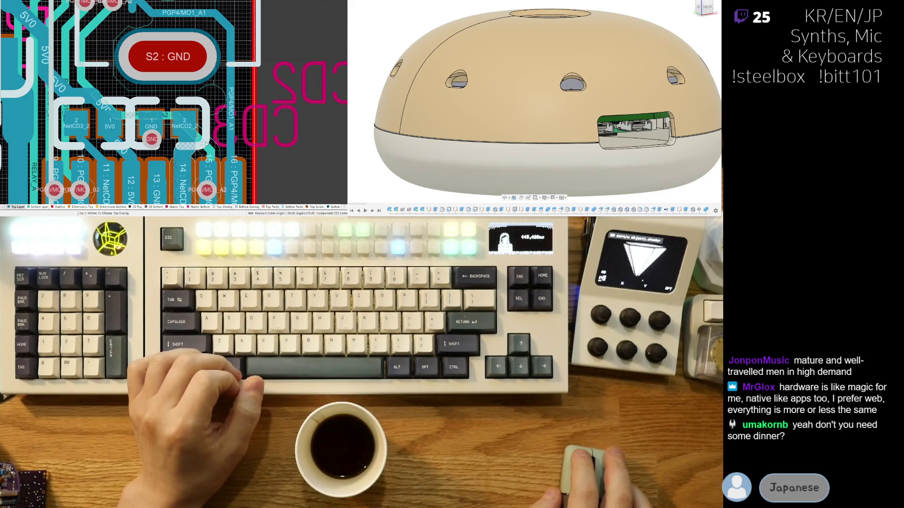
pyautogui.click(167, 122)
pyautogui.hotkey('ctrl', 'w')
pyautogui.click(164, 117)
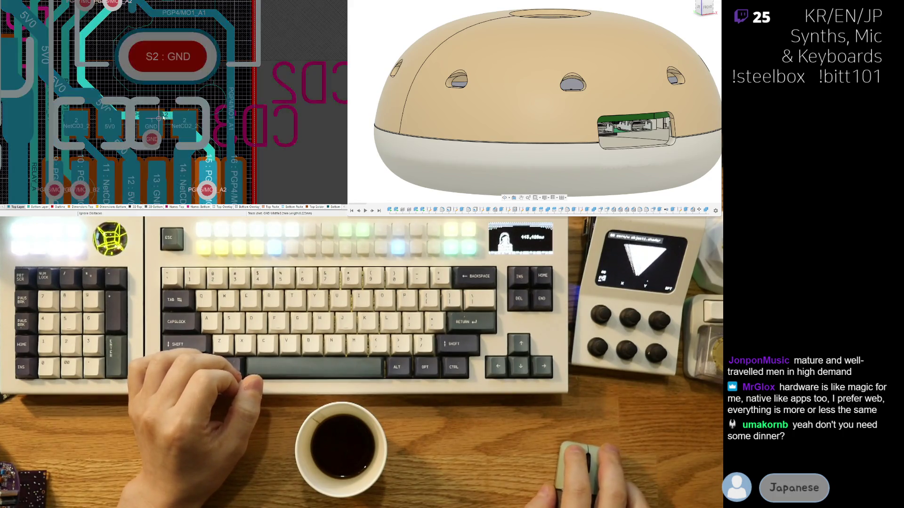
pyautogui.press('Escape')
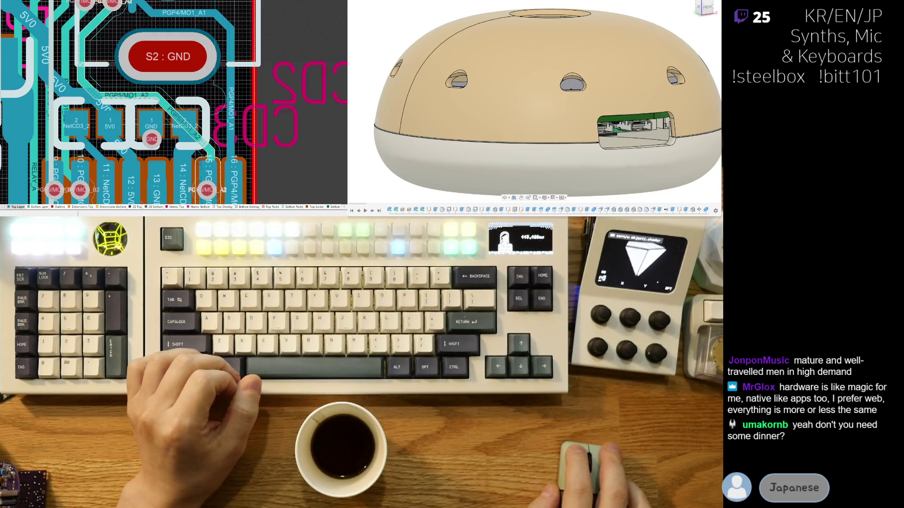
# Step: Reroute the PGP5/MO1_A2 trace horizontally and push its segments aside near the 5V0 track
pyautogui.hotkey('ctrl', 'w')
pyautogui.click(157, 101)
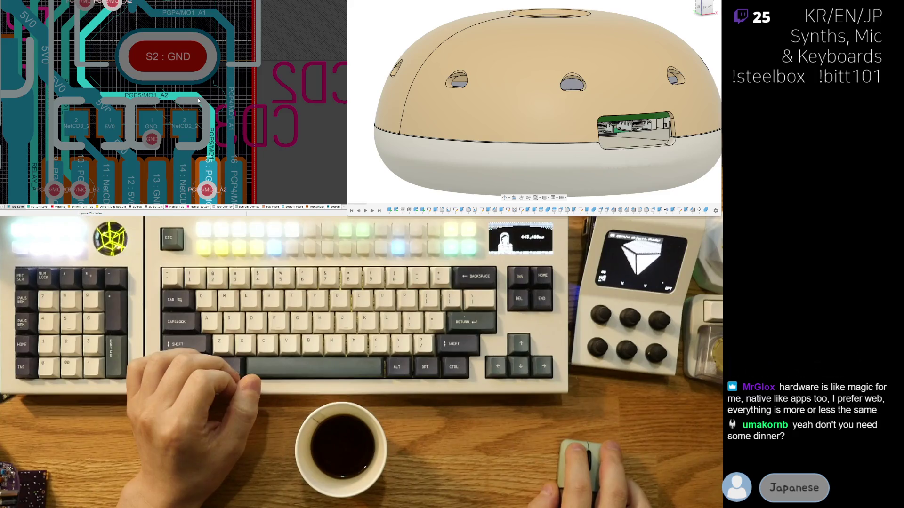
pyautogui.click(198, 100)
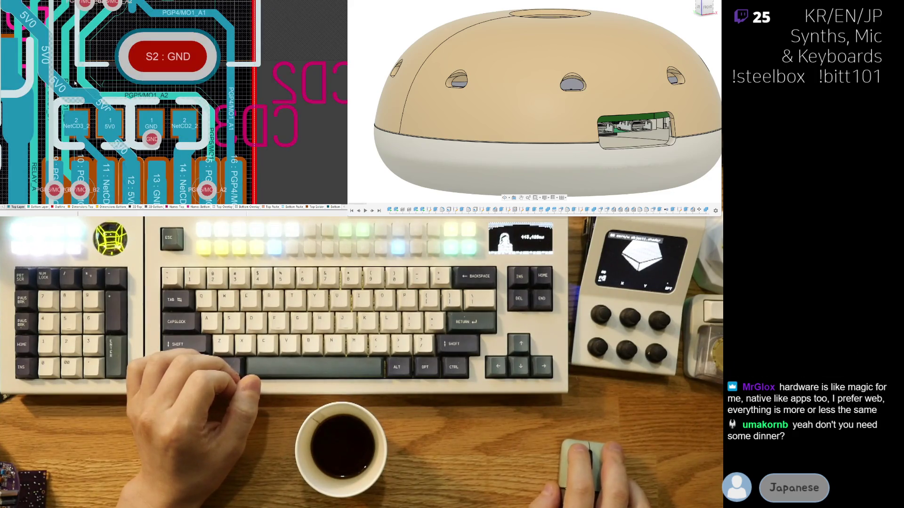
pyautogui.moveTo(87, 76); pyautogui.dragTo(95, 87, button='right')
pyautogui.click(96, 102)
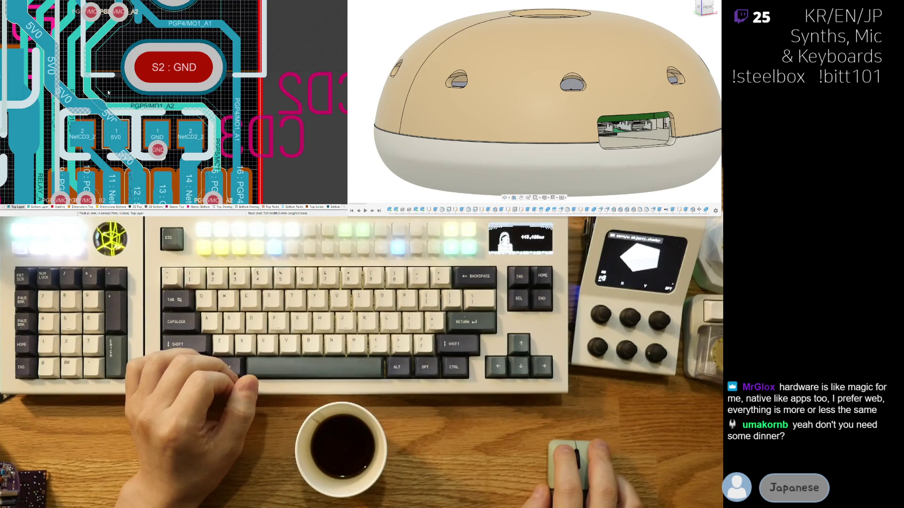
pyautogui.moveTo(131, 94)
pyautogui.mouseDown()
pyautogui.moveTo(110, 100)
pyautogui.moveTo(89, 67)
pyautogui.mouseUp()
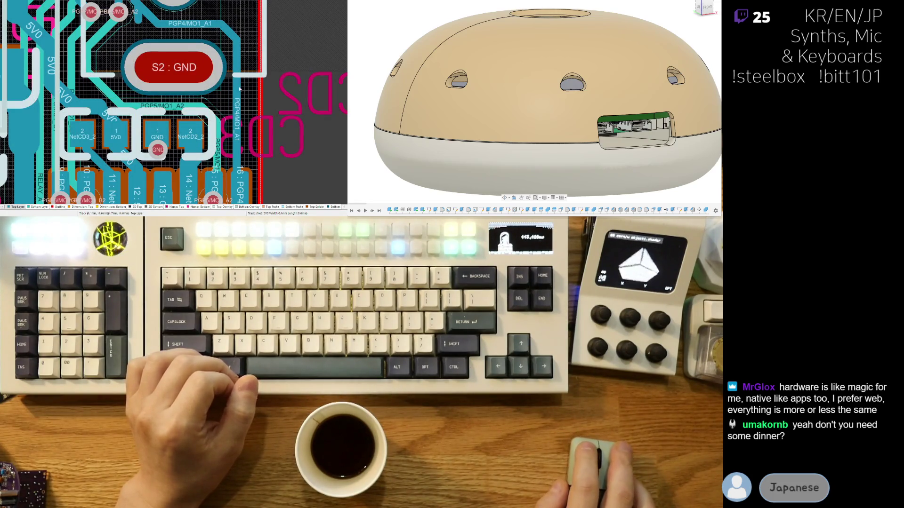
# Step: Reshape and finish the PGP5/MO1_A2 path below the GND pad, then move to the PGP4/MO1_A1 trace
pyautogui.click(92, 91)
pyautogui.moveTo(93, 89); pyautogui.dragTo(108, 70)
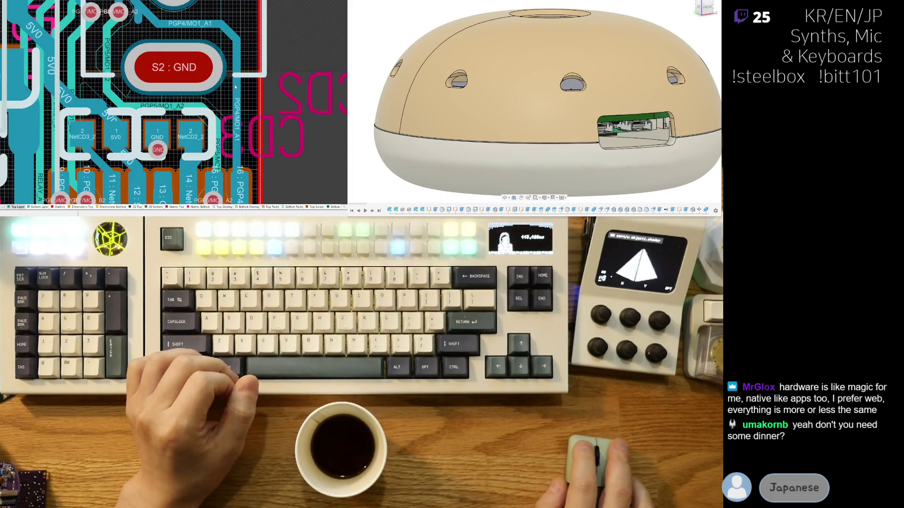
pyautogui.click(115, 36)
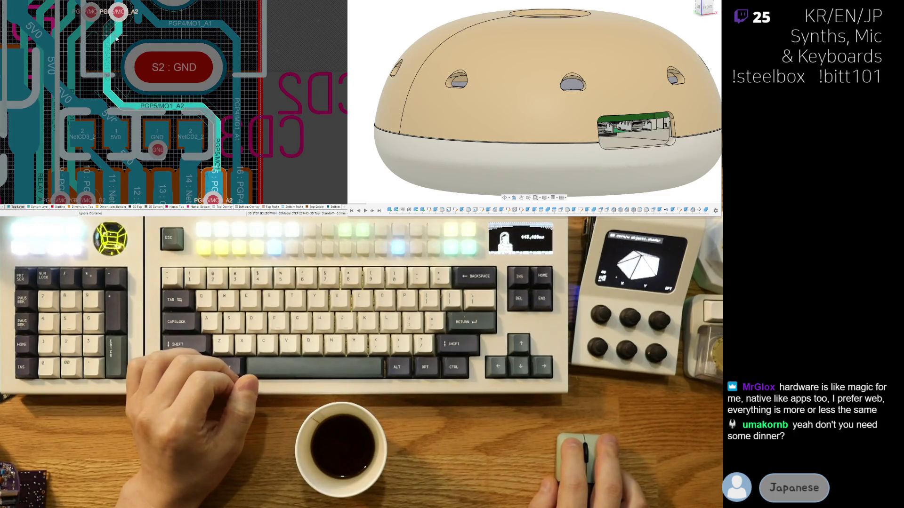
pyautogui.click(117, 40)
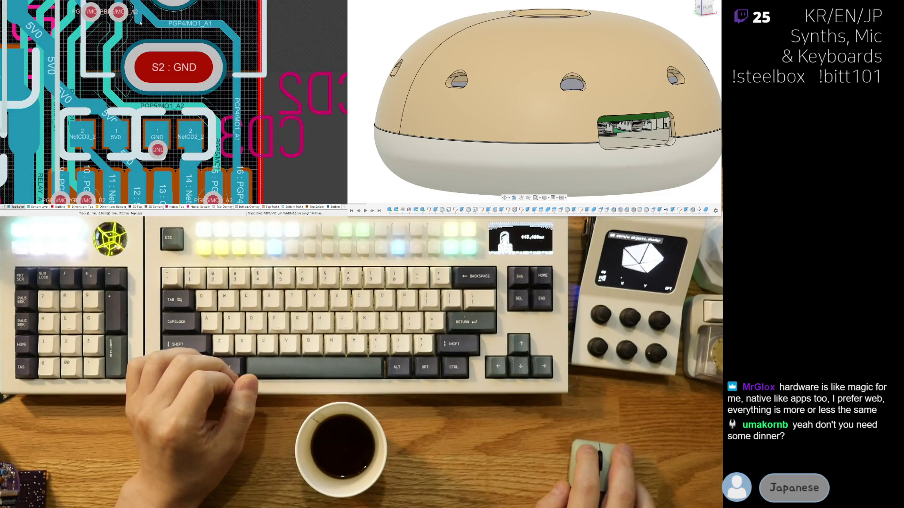
pyautogui.moveTo(172, 23); pyautogui.dragTo(135, 99, button='right')
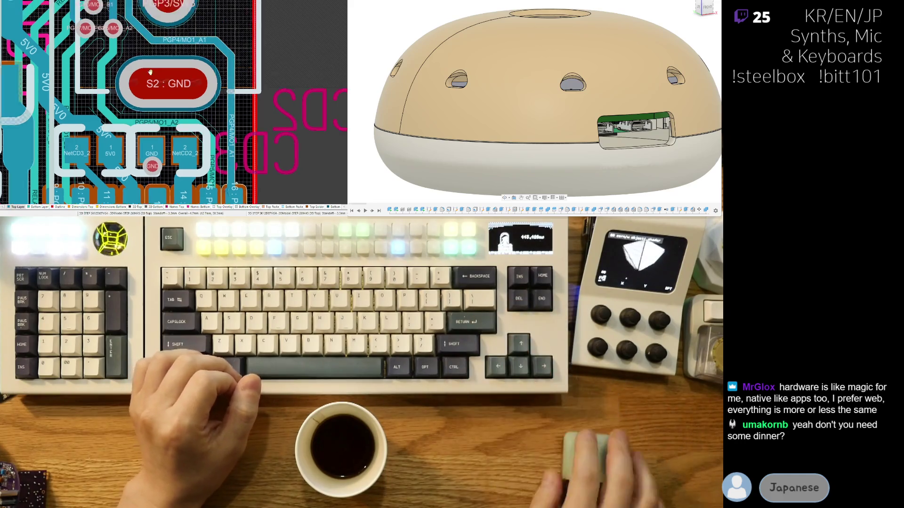
pyautogui.click(130, 100)
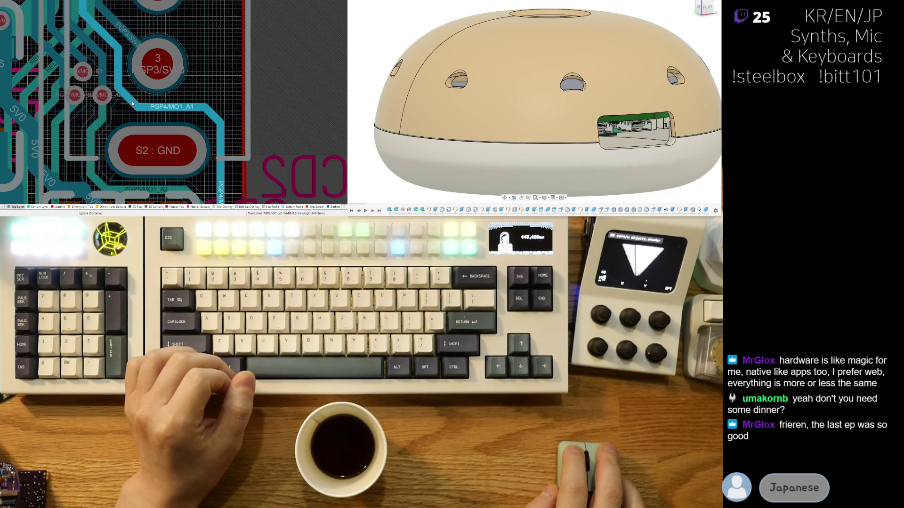
# Step: Drag the PGP5/MO1_A2 via down and up, then undo so it snaps back in line with the neighbouring vias
pyautogui.rightClick(180, 108)
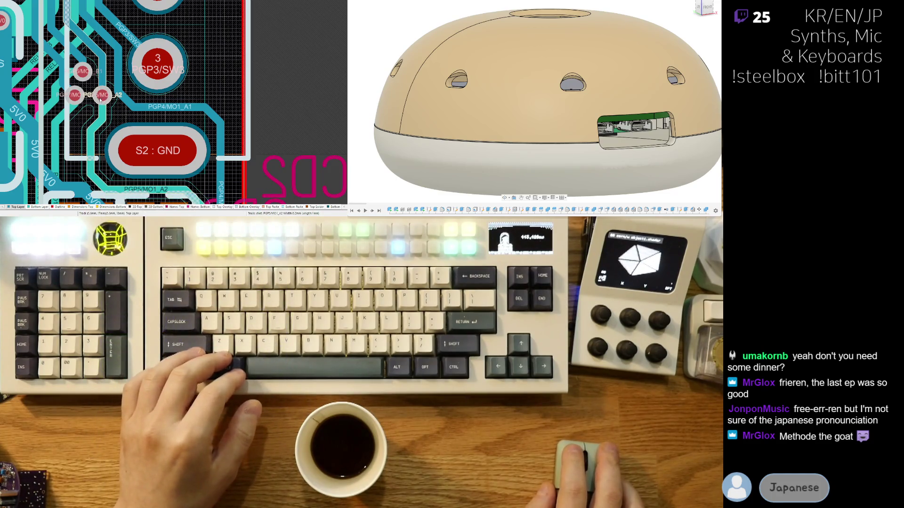
pyautogui.moveTo(97, 92); pyautogui.dragTo(101, 113)
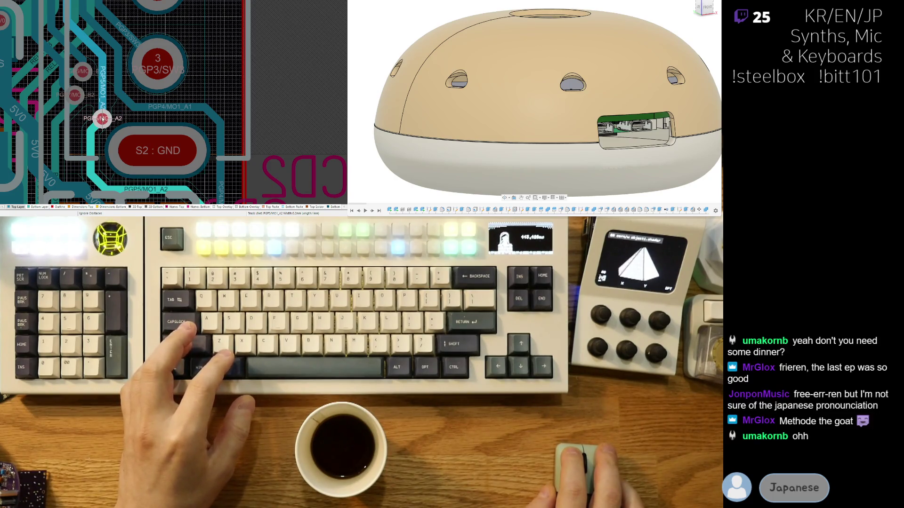
pyautogui.moveTo(102, 118); pyautogui.dragTo(102, 115)
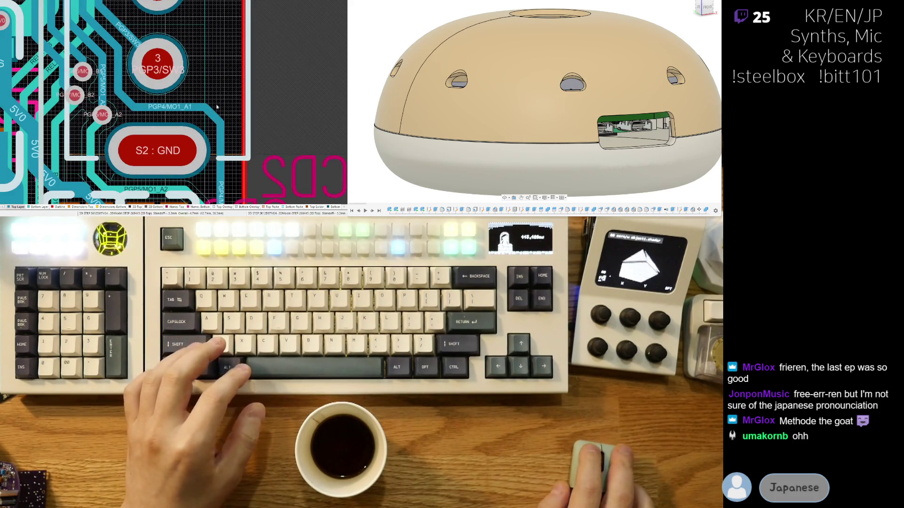
pyautogui.moveTo(164, 119); pyautogui.dragTo(197, 100, button='right')
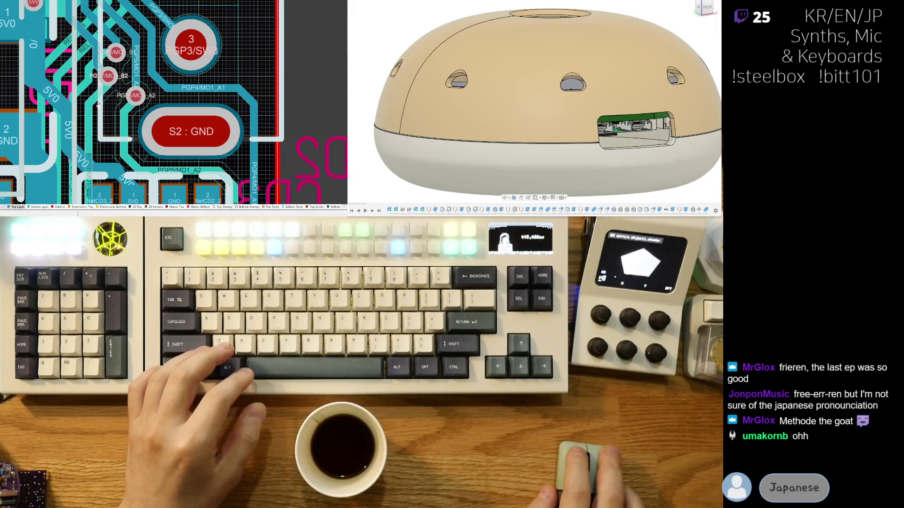
pyautogui.scroll(1, 118, 94)
pyautogui.hotkey('ctrl', 'z')
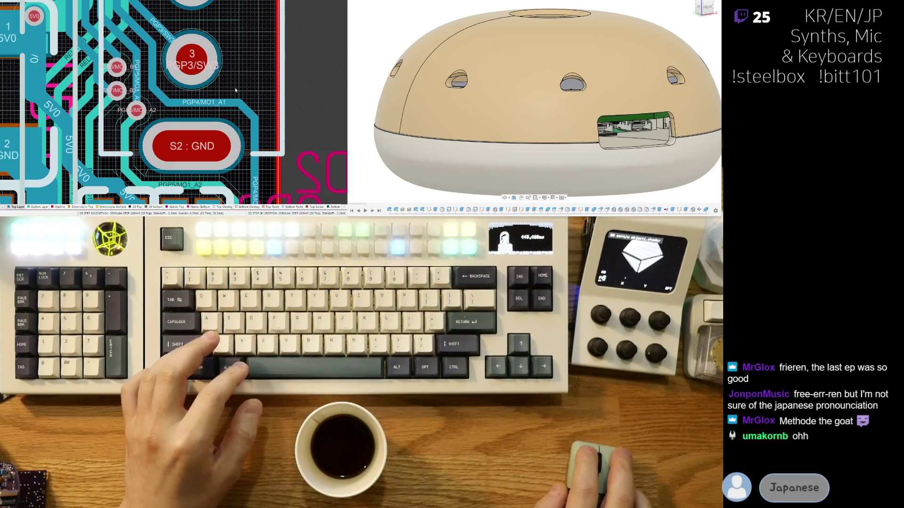
pyautogui.scroll(-2, 106, 104)
pyautogui.scroll(-2, 105, 104)
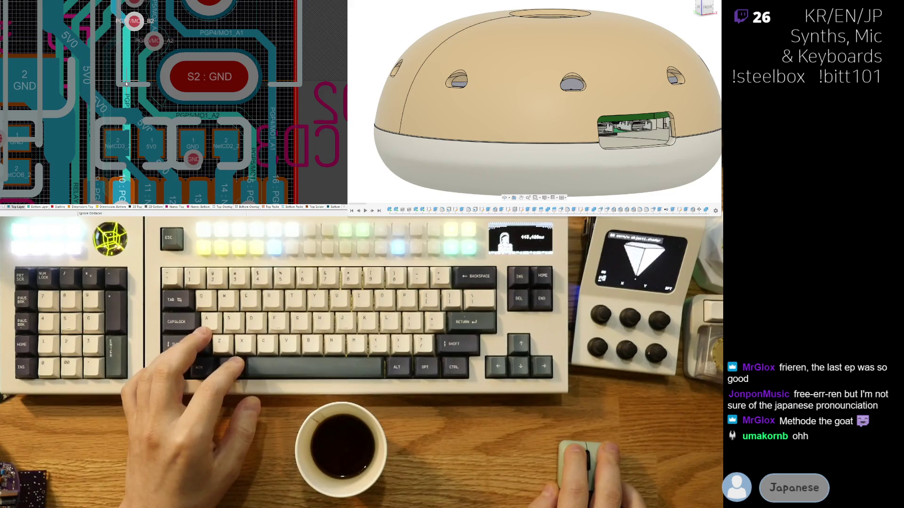
pyautogui.keyDown('ctrl'); pyautogui.scroll(1, 125, 86); pyautogui.keyUp('ctrl')
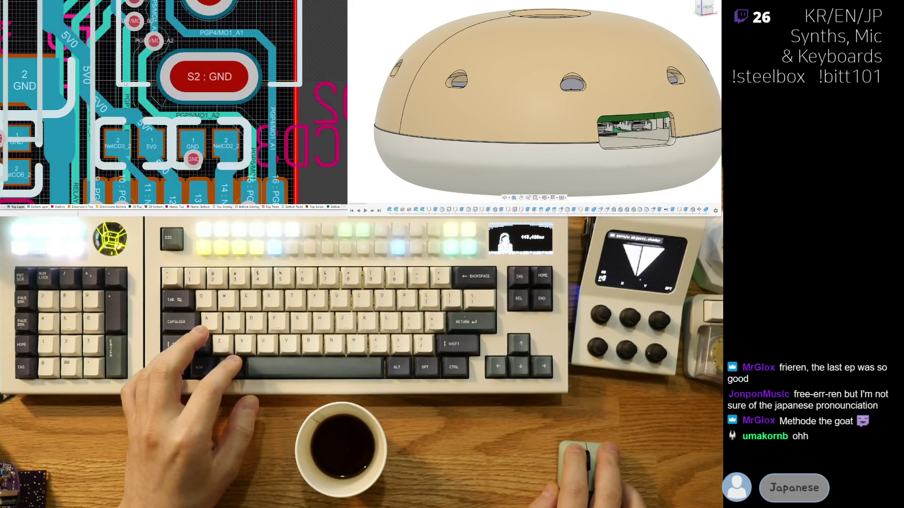
pyautogui.keyDown('ctrl'); pyautogui.scroll(1, 166, 84); pyautogui.keyUp('ctrl')
pyautogui.scroll(2, 166, 84)
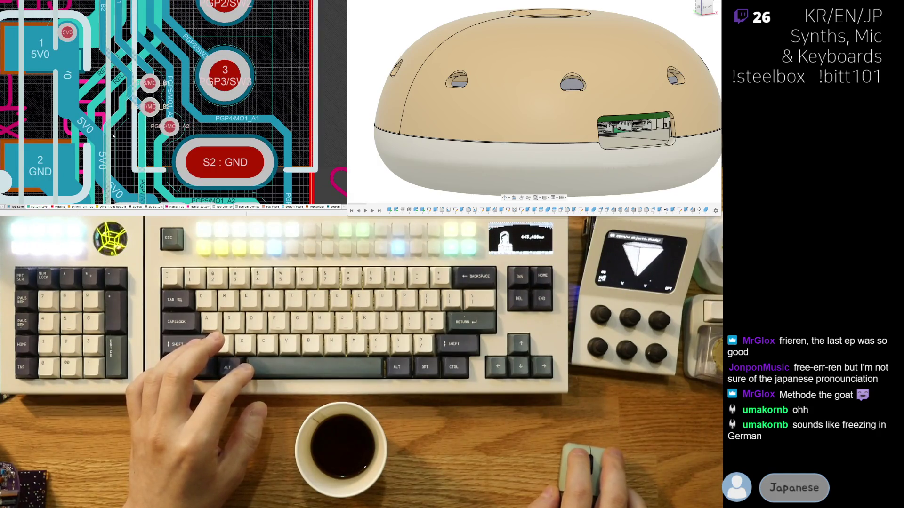
pyautogui.scroll(-1, 111, 175)
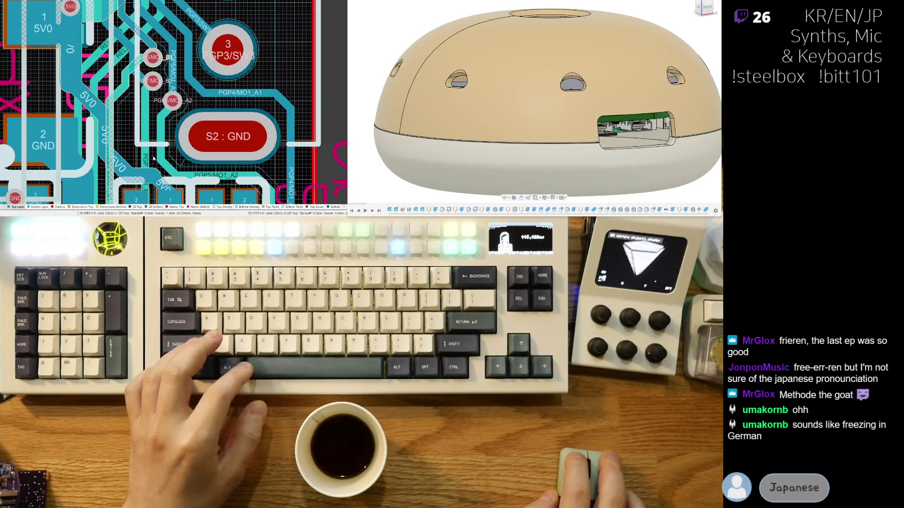
# Step: Route a new track from the PGP5/MO1_A2 via down to its trace left of the S2 GND pad
pyautogui.click(129, 178)
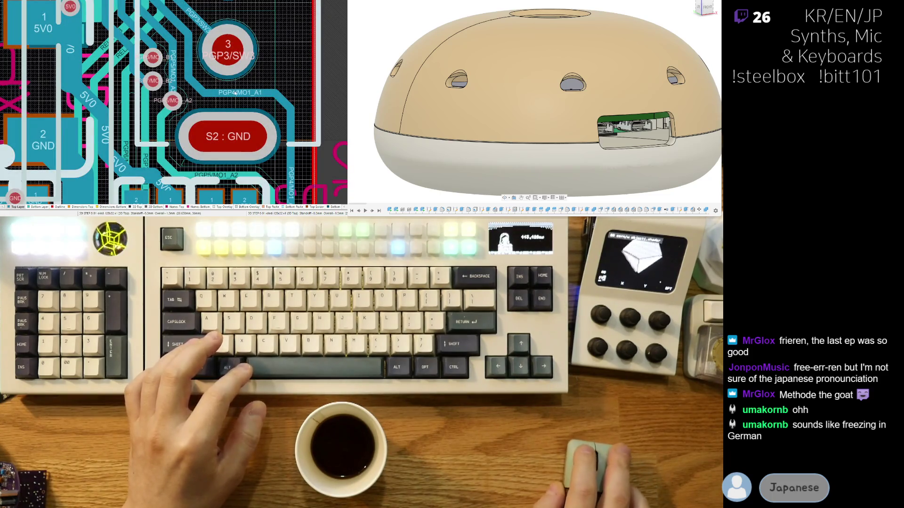
pyautogui.scroll(-2, 131, 181)
pyautogui.scroll(-1, 152, 46)
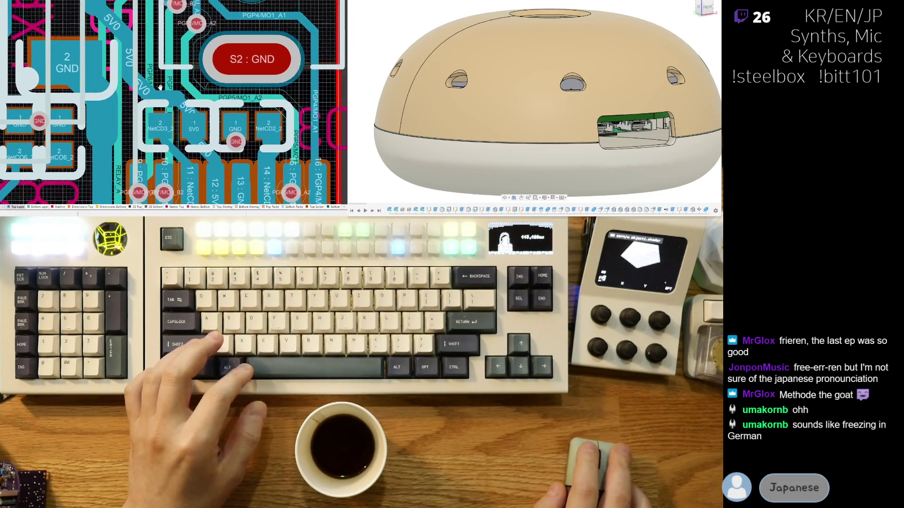
pyautogui.scroll(1, 169, 120)
pyautogui.click(170, 120)
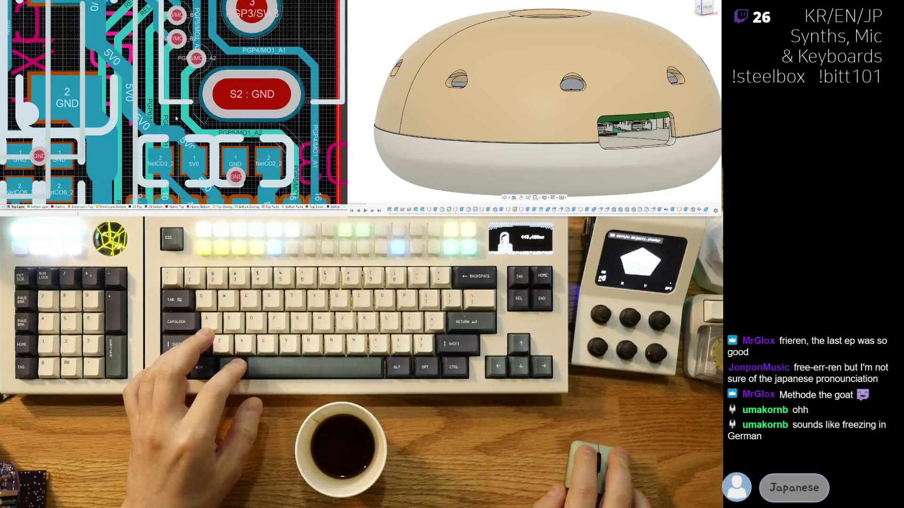
pyautogui.click(185, 98)
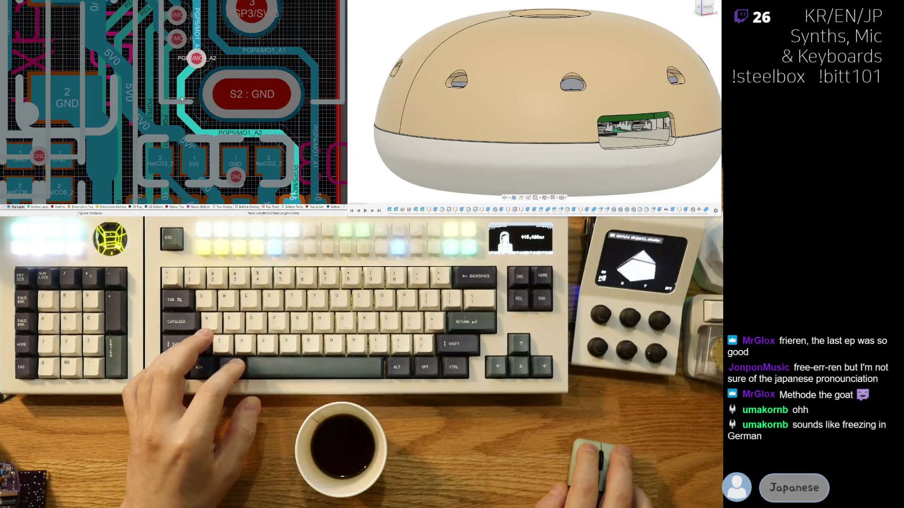
pyautogui.click(181, 96)
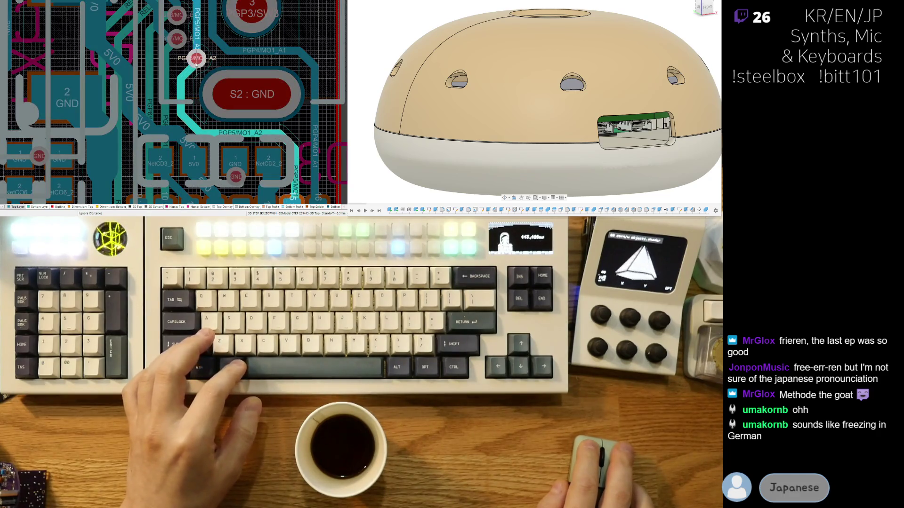
pyautogui.rightClick(194, 103)
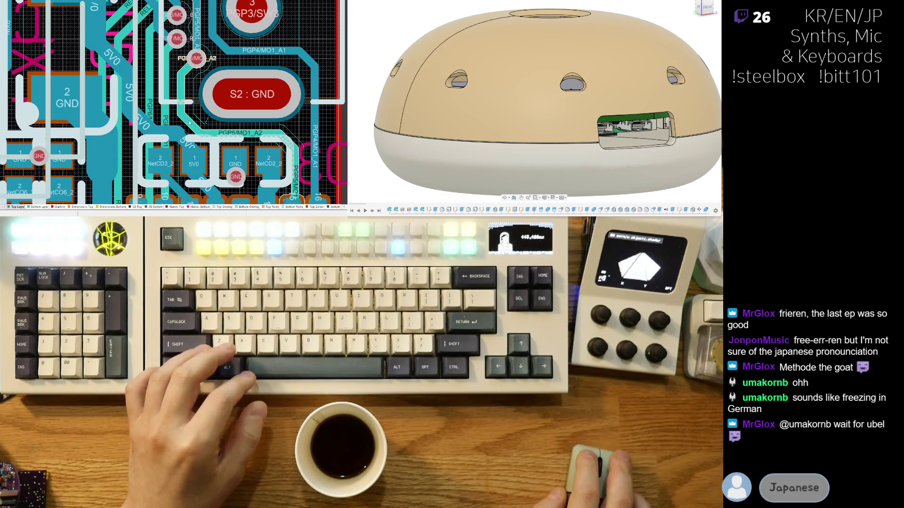
pyautogui.click(190, 123)
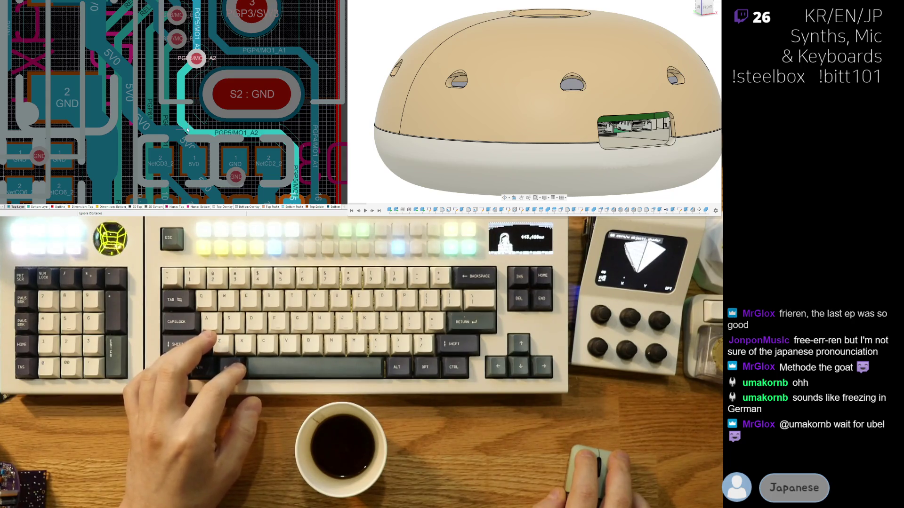
pyautogui.rightClick(171, 58)
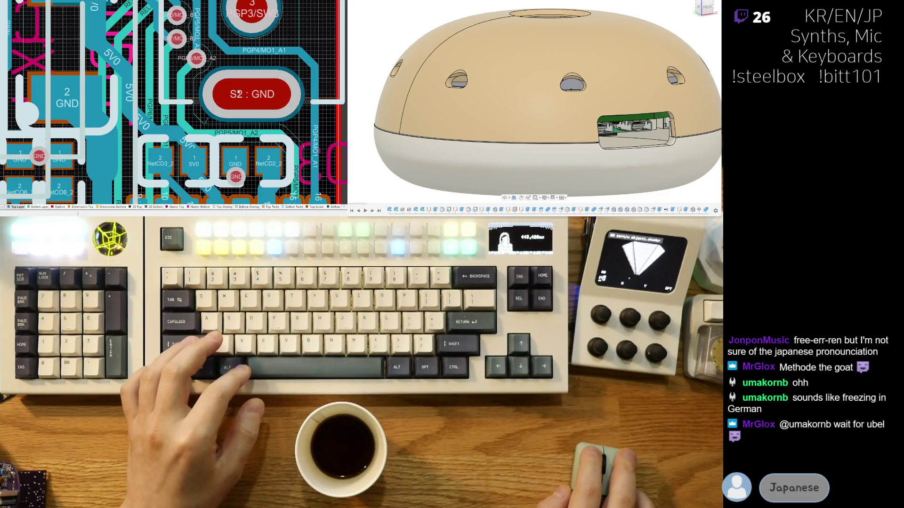